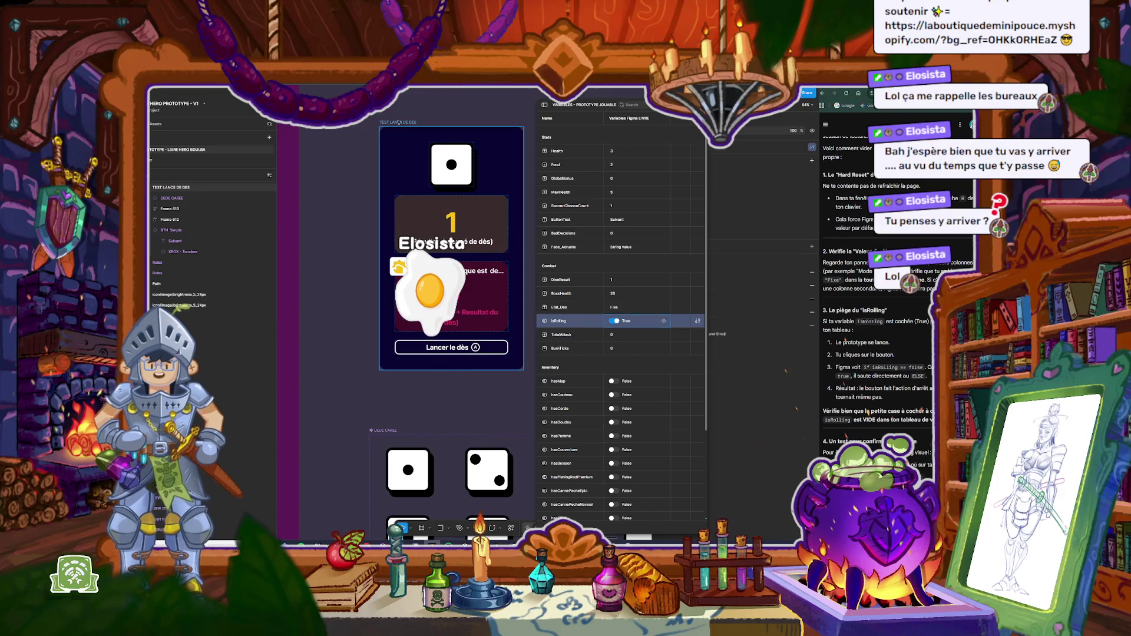
Step: Preview the dice prototype, roll the die twice with 'Lancer le dès', then close the preview
key(shift+space)
click(437, 444)
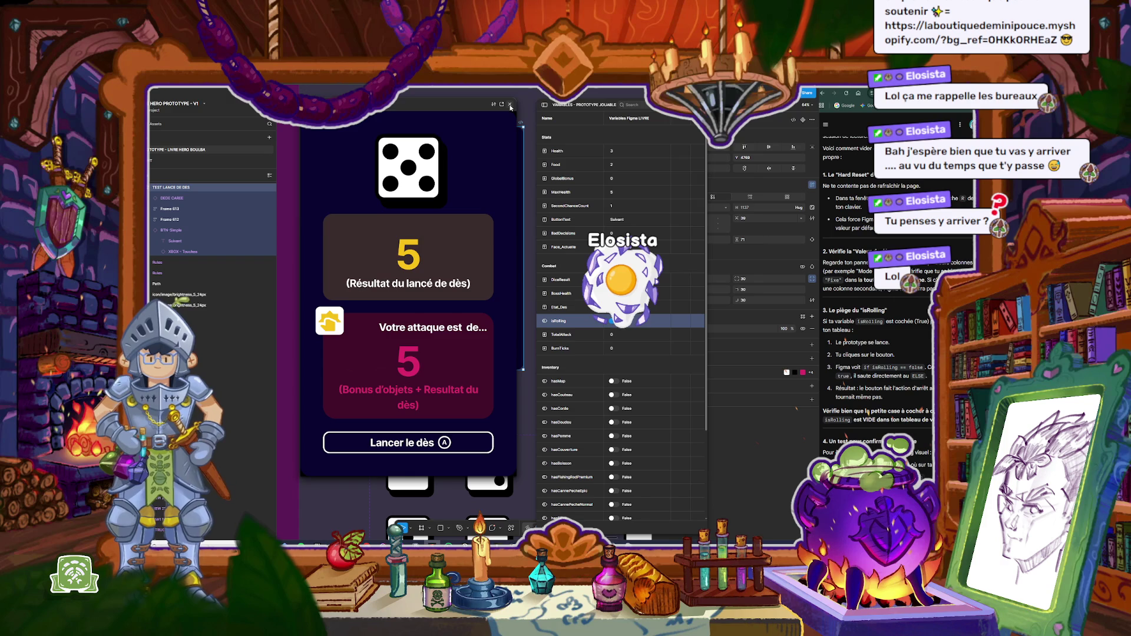
key(a)
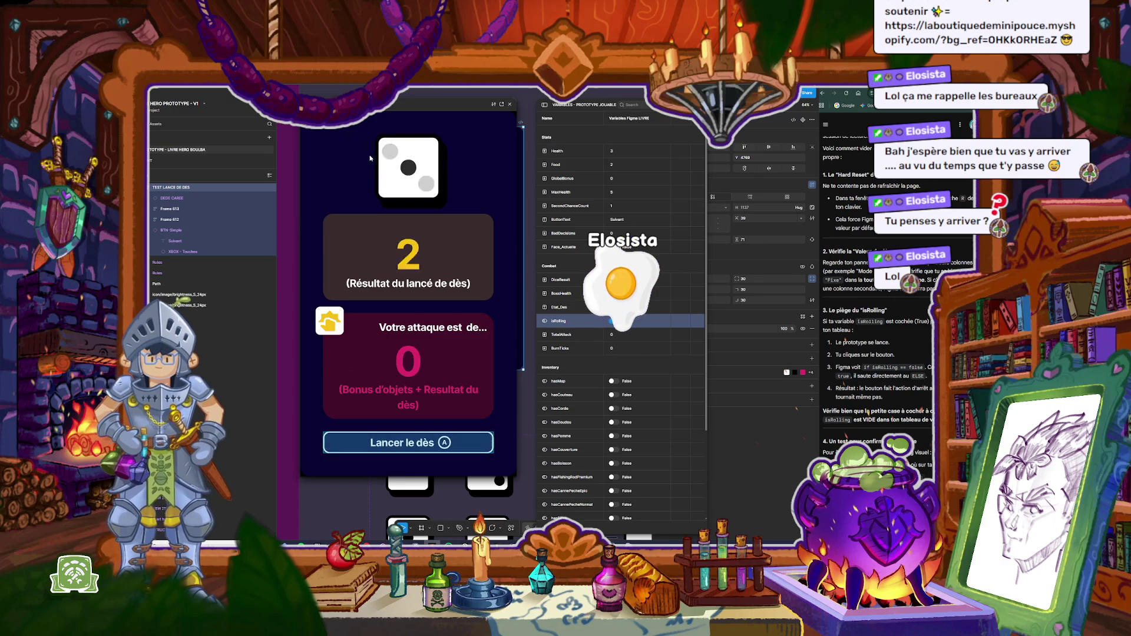
click(510, 104)
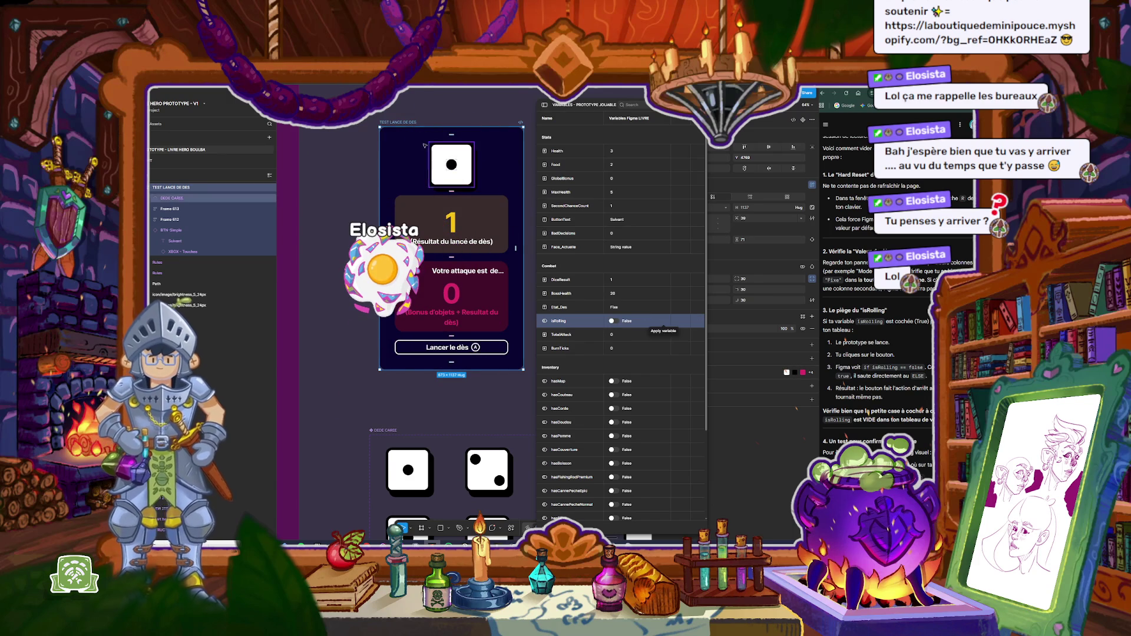
key(shift+space)
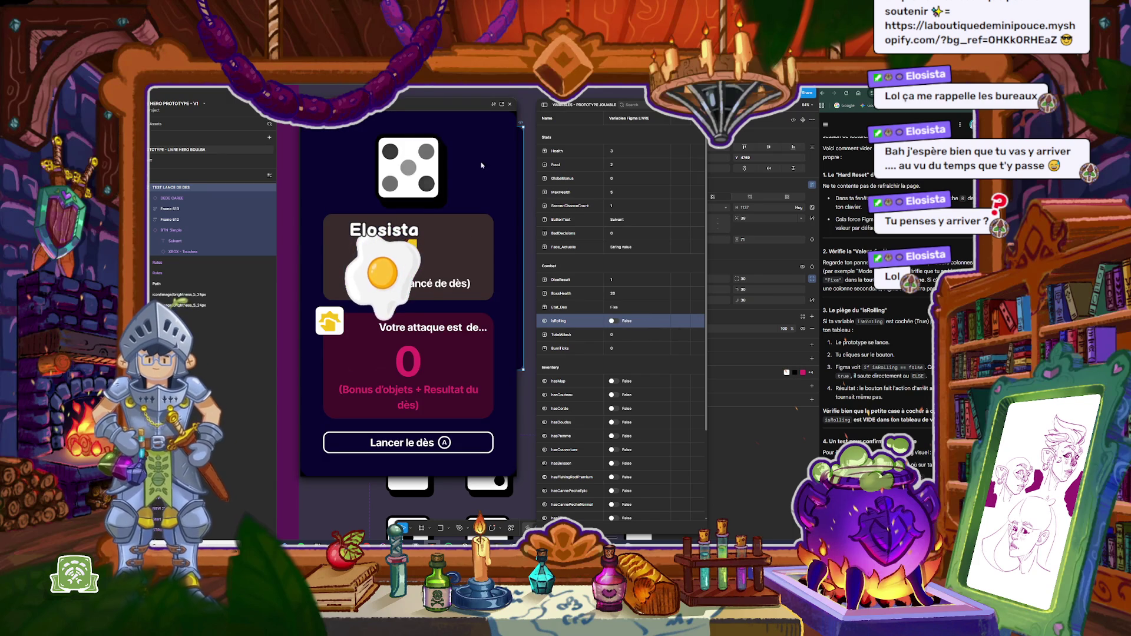
key(shift+space)
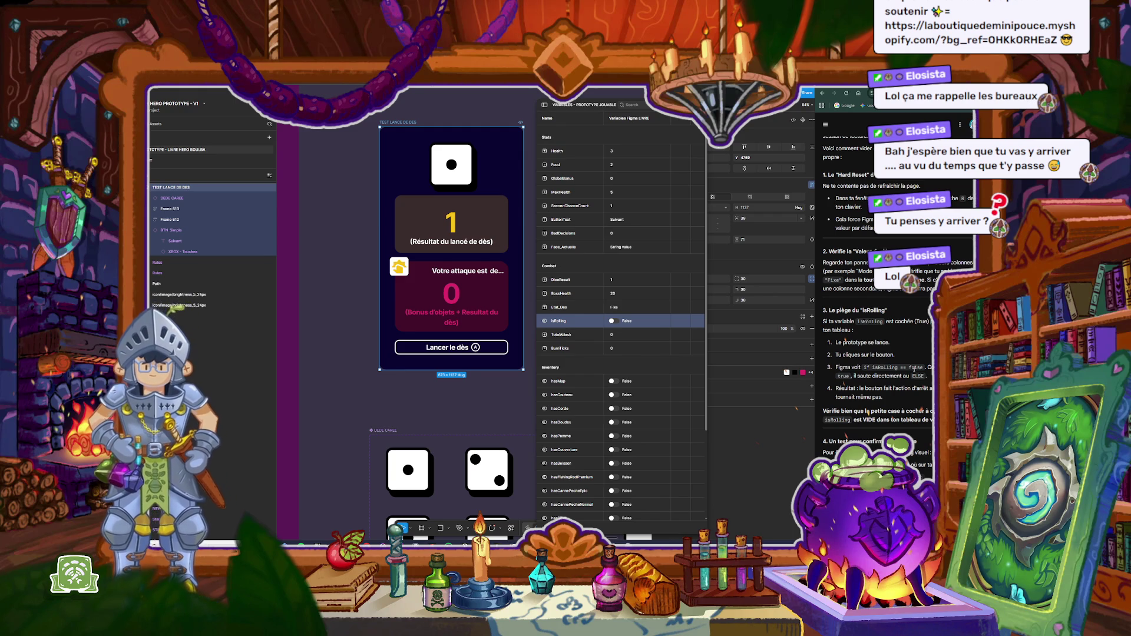
Step: Widen the Variables window so all its columns are visible
drag(535, 327, 471, 327)
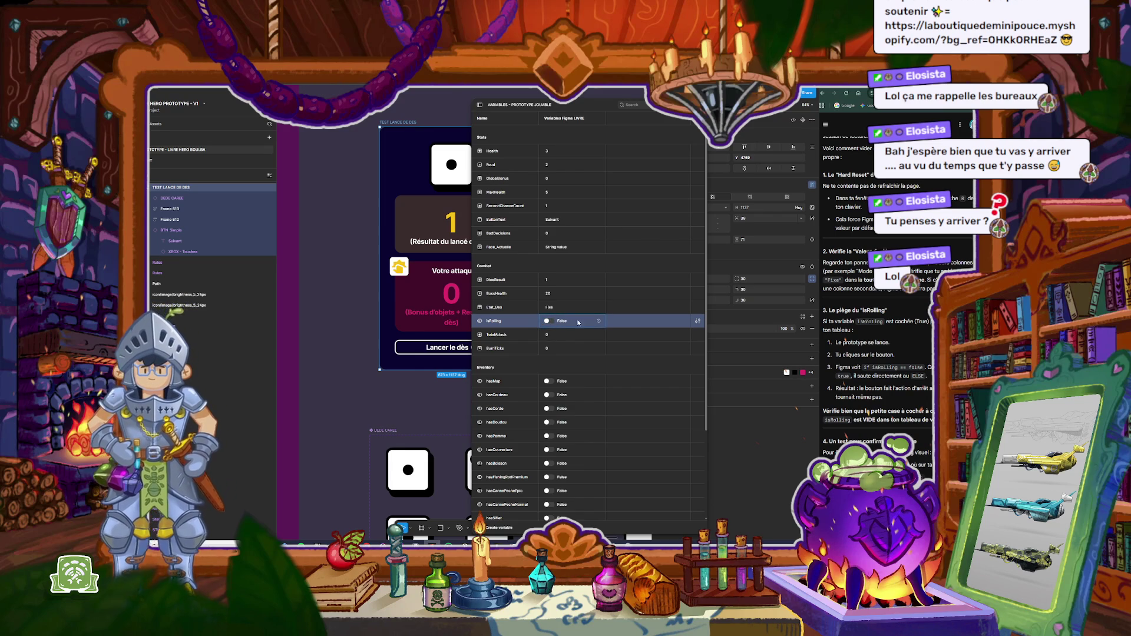
scroll(682, 198, down, 3)
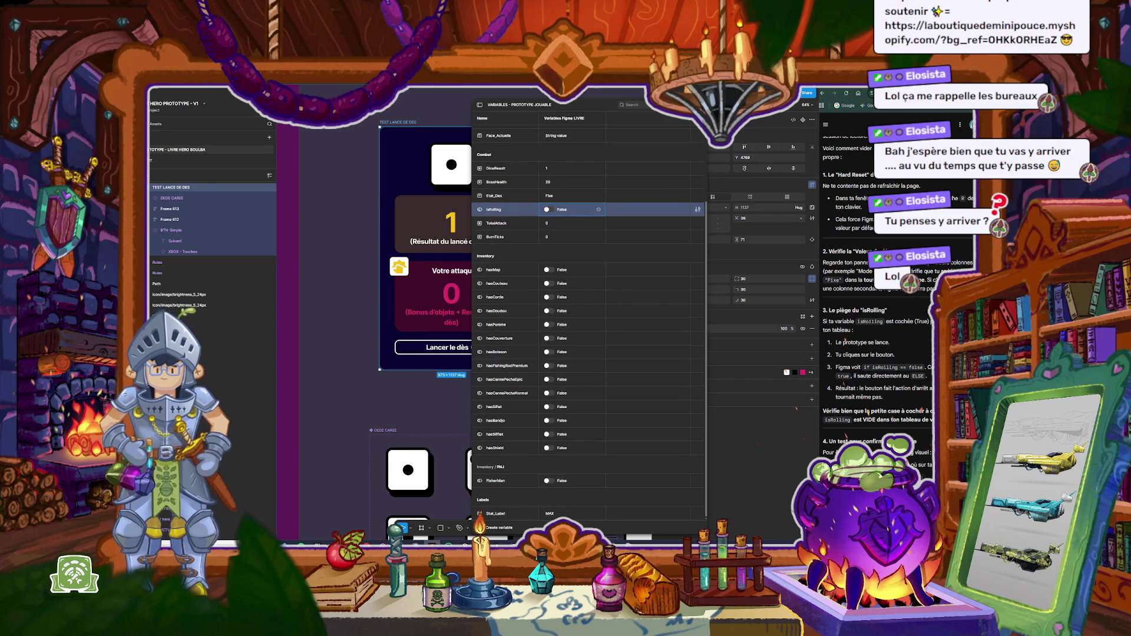
scroll(872, 295, down, 2)
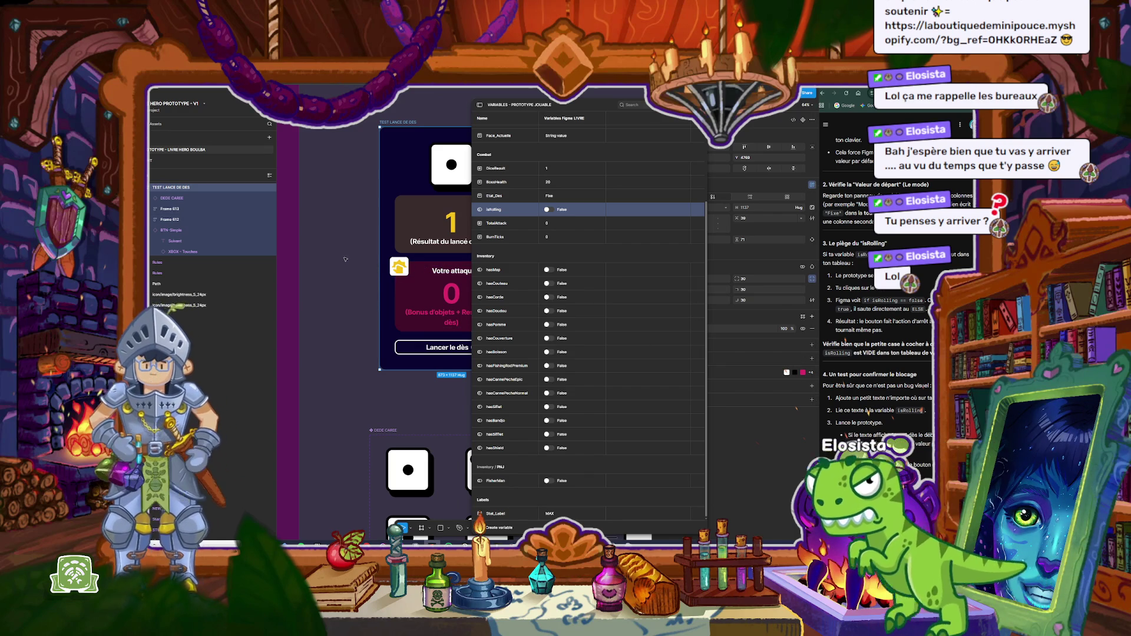
Step: Add a new text layer just below the die in the dice frame
click(381, 149)
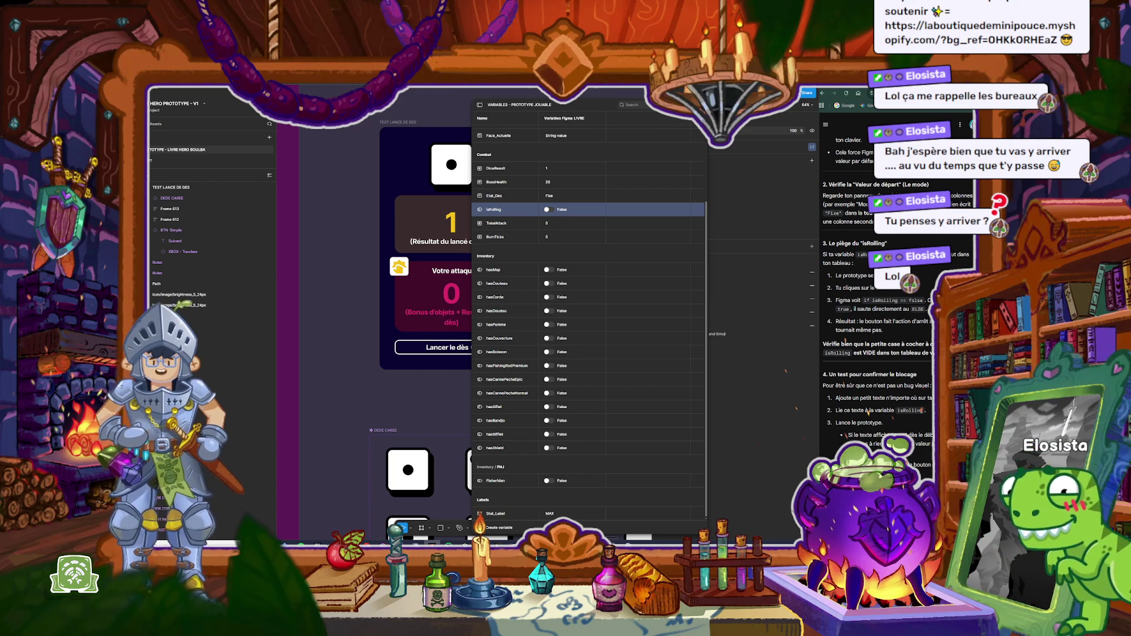
scroll(878, 295, down, 1)
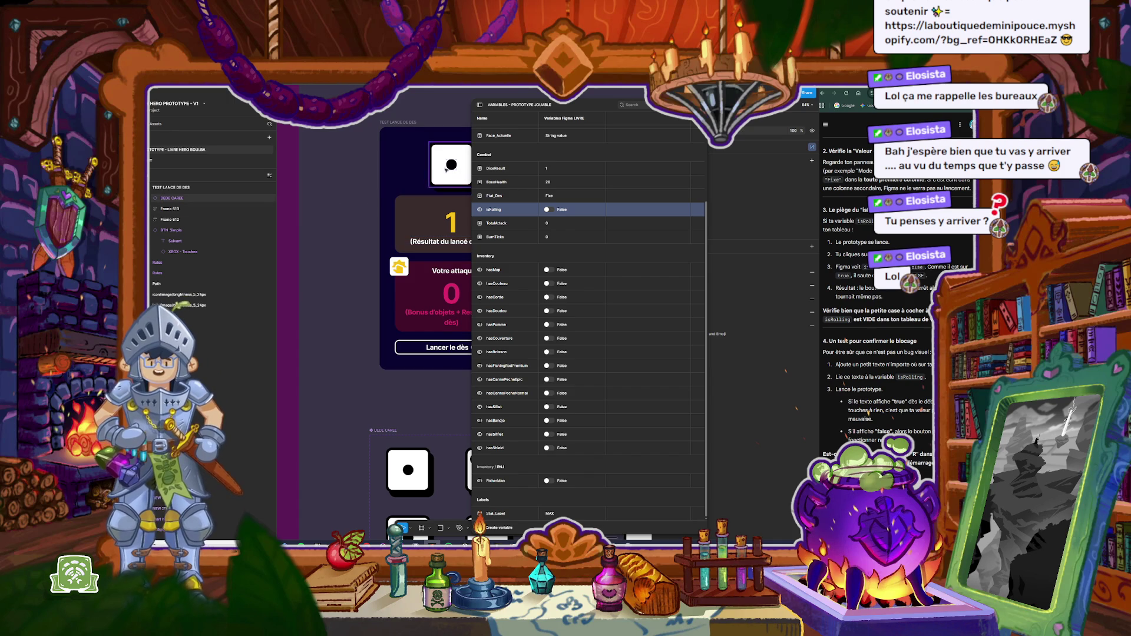
key(t)
click(420, 182)
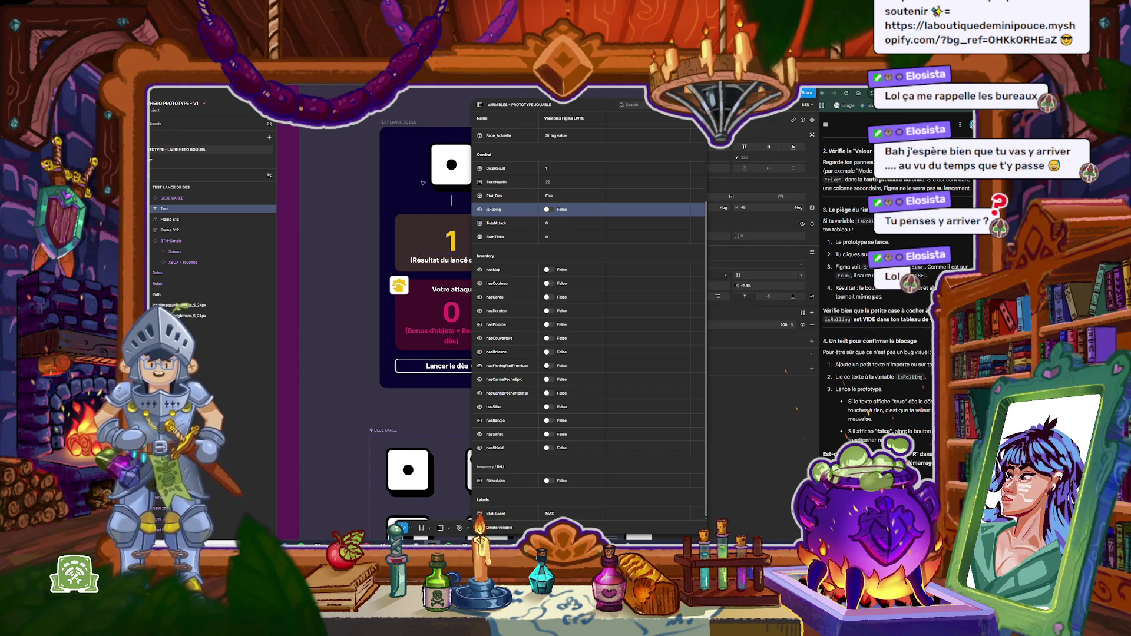
Step: Label the new layer 'Text' and try searching its Typography variable picker for 'roll'
text(Text)
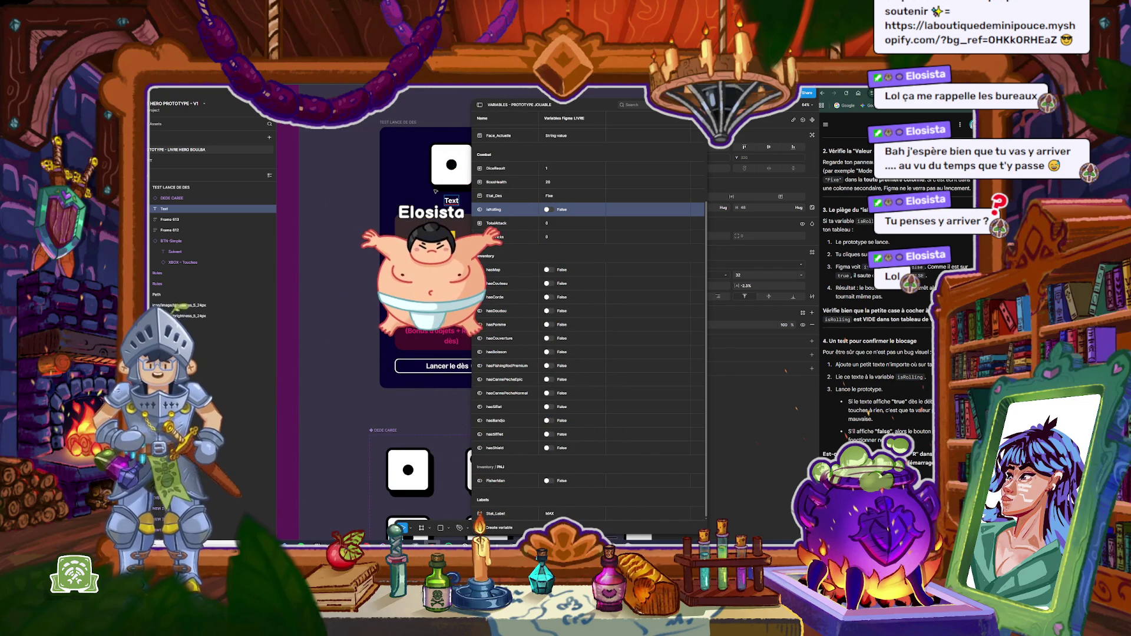
key(Escape)
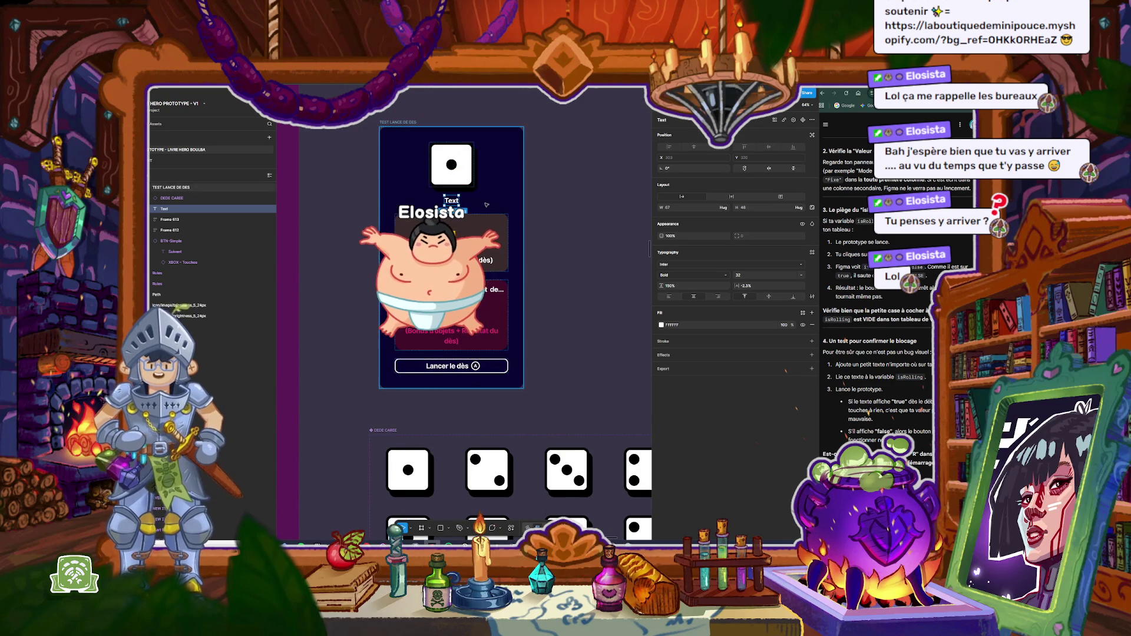
scroll(451, 201, up, 3)
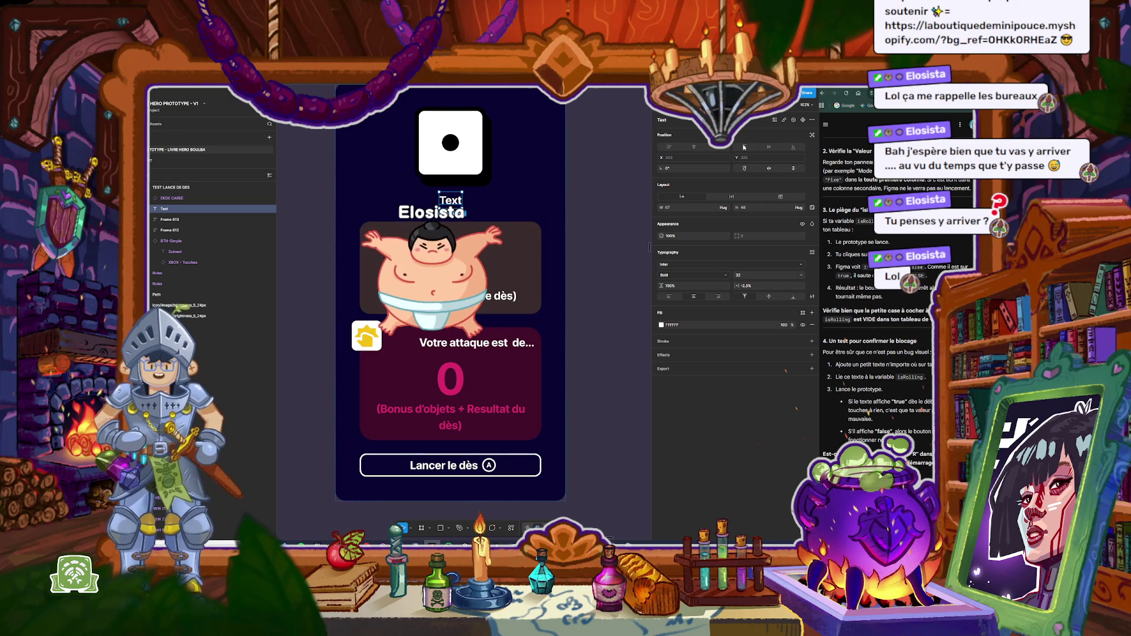
click(794, 121)
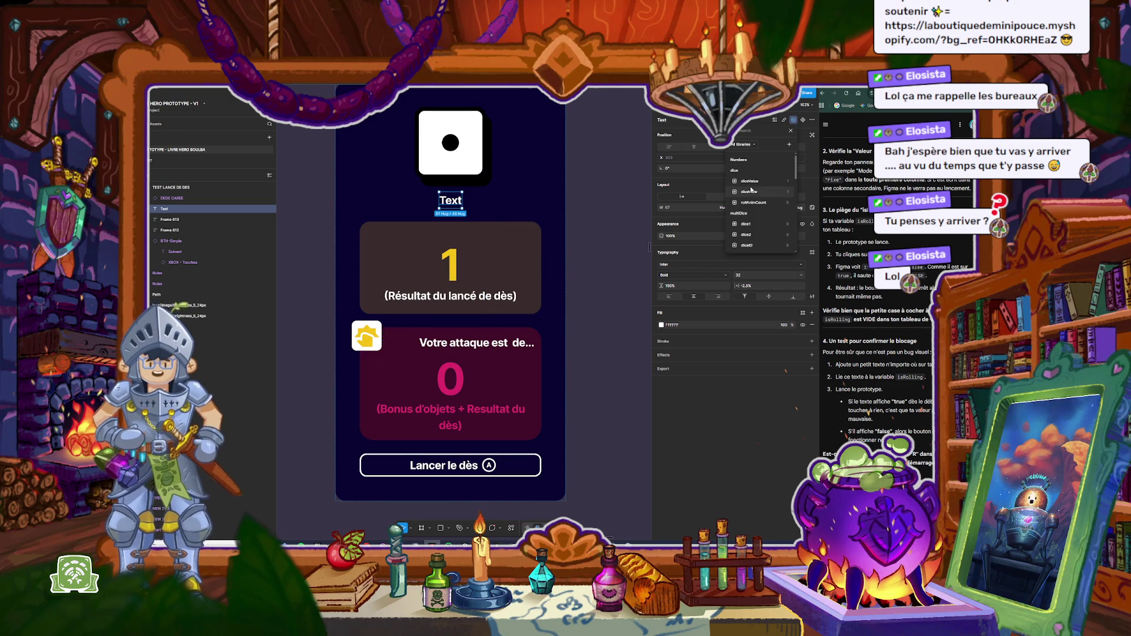
text(is)
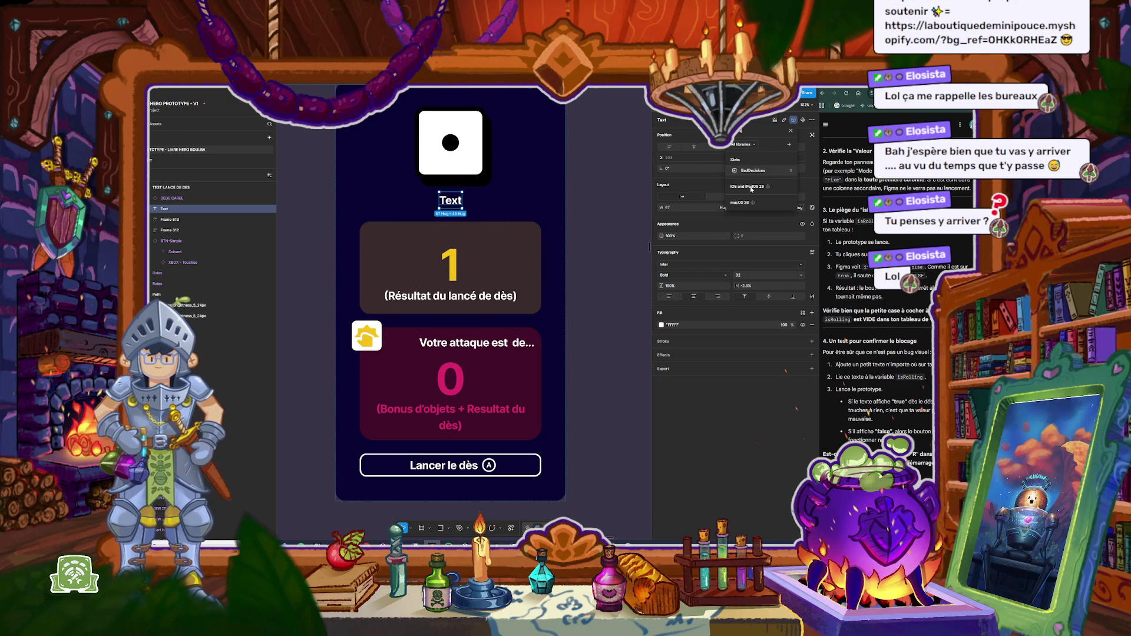
key(BackSpace)
key(BackSpace)
text(roll)
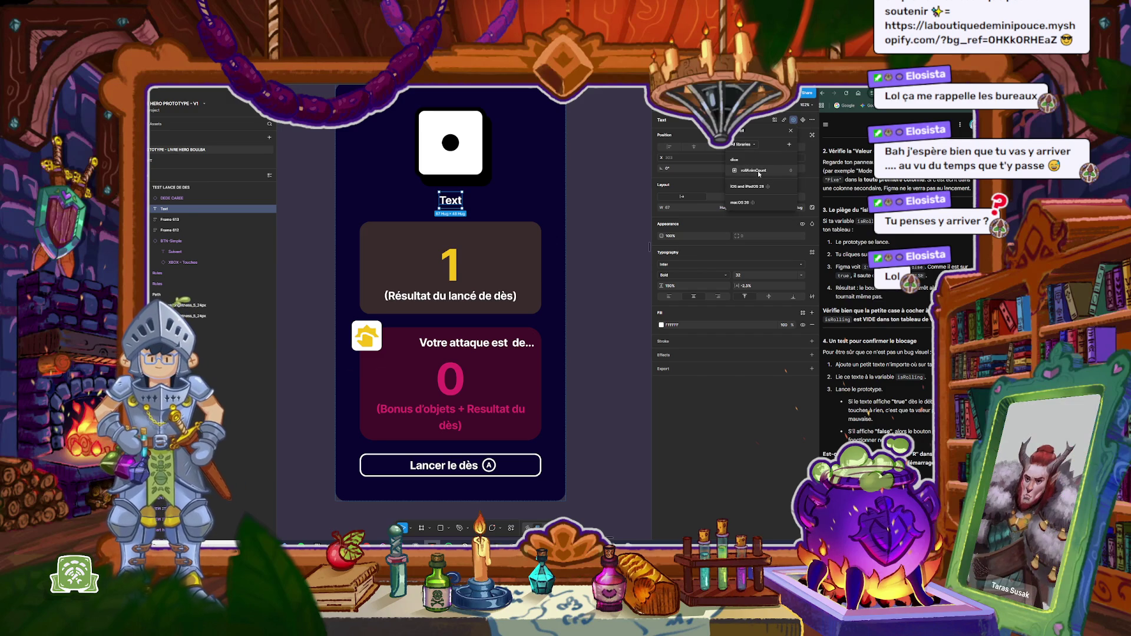
key(BackSpace)
key(BackSpace)
key(BackSpace)
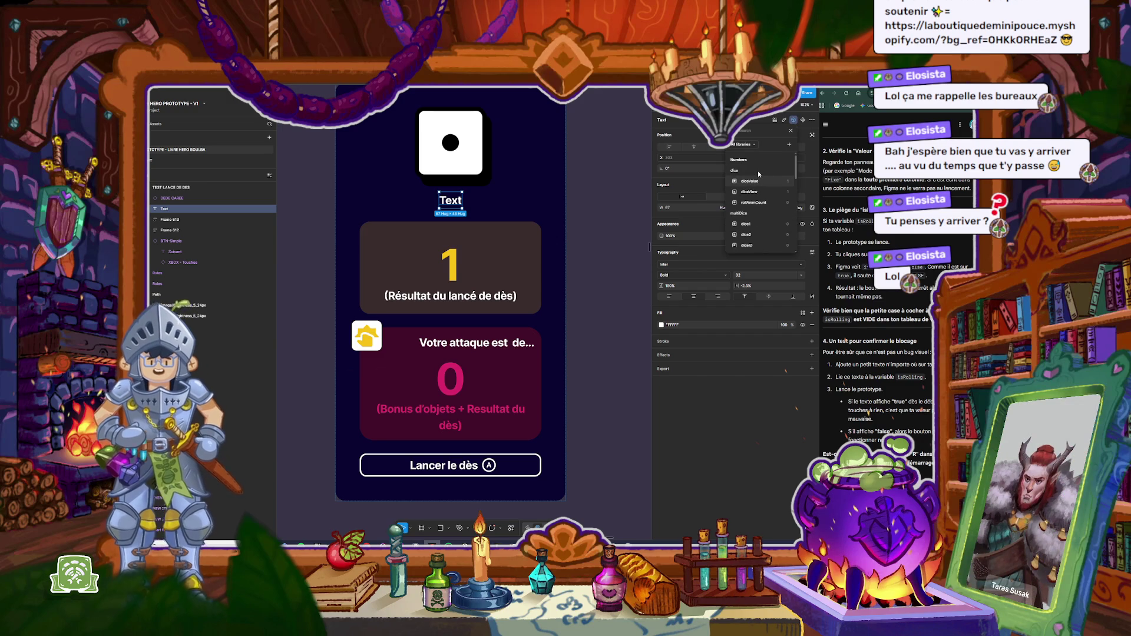
text(b)
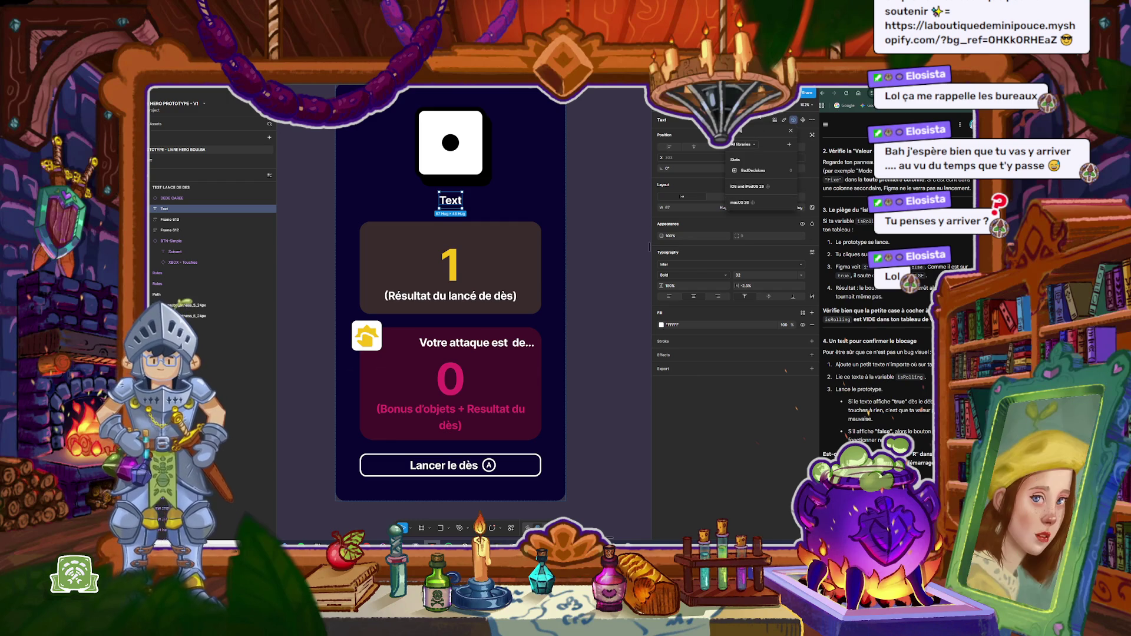
click(792, 132)
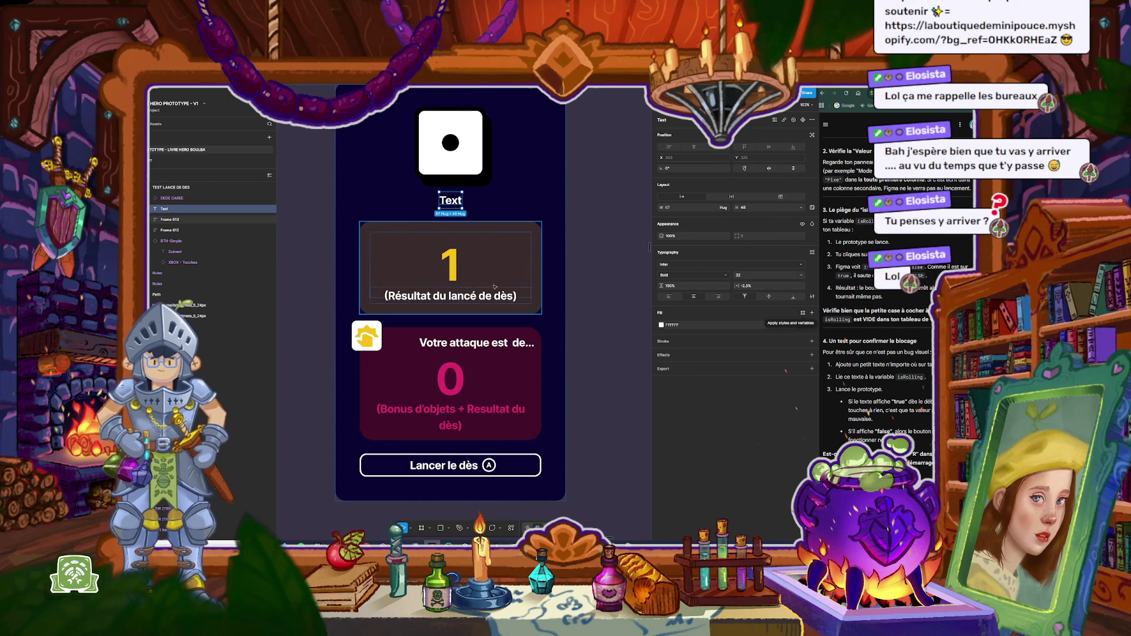
Step: Reselect the Text layer and search its variable list for 'isRoll', finding no matches
click(197, 219)
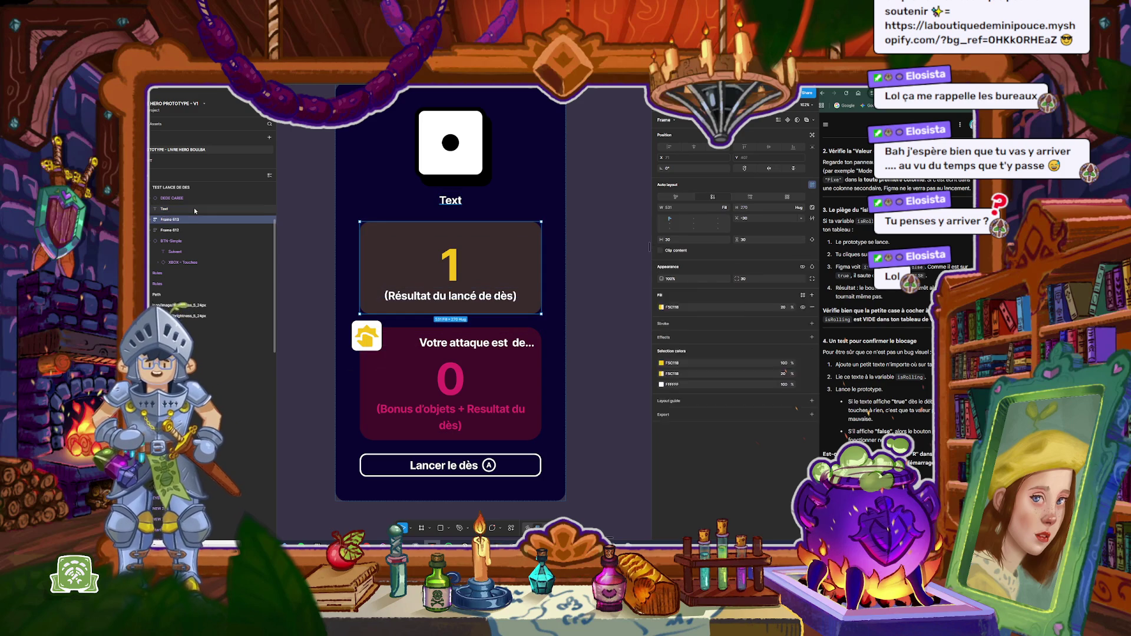
click(194, 210)
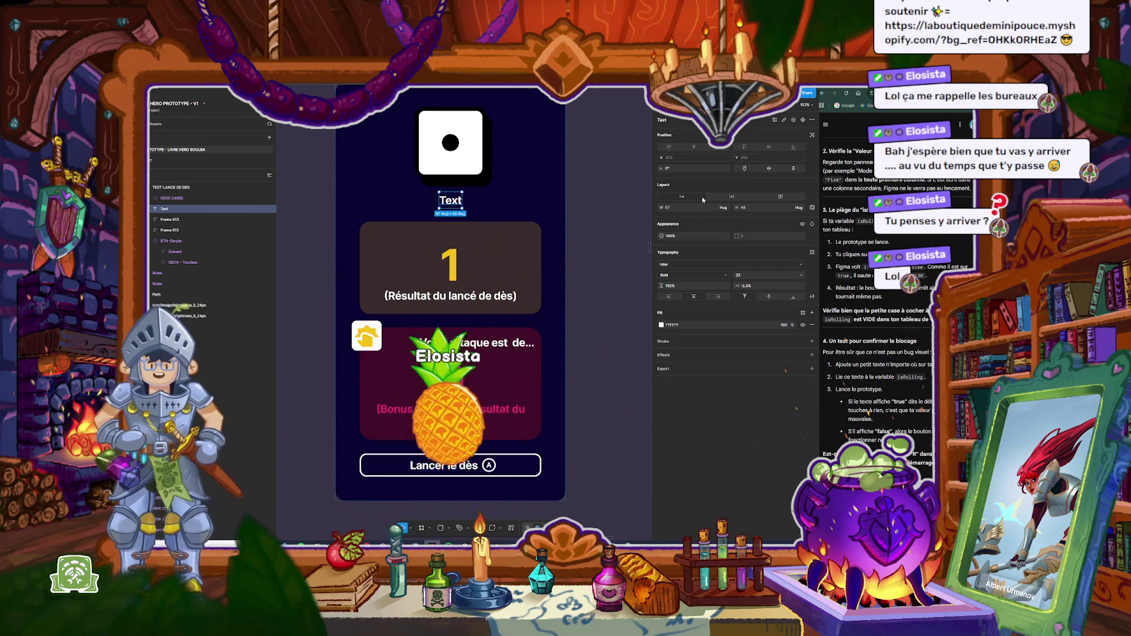
click(793, 119)
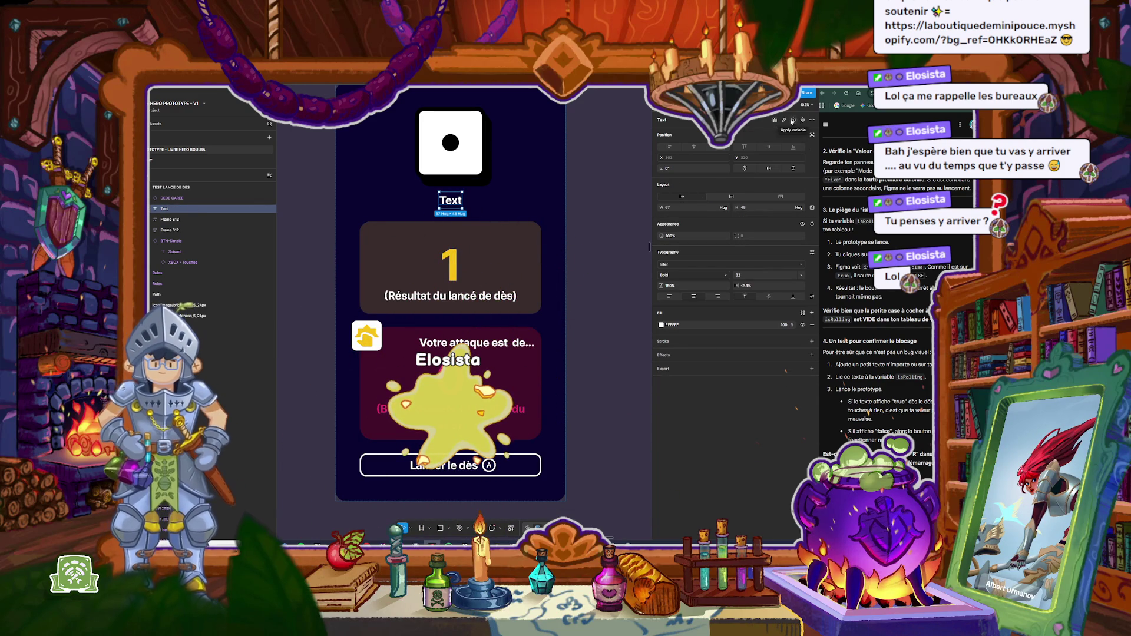
scroll(760, 192, down, 3)
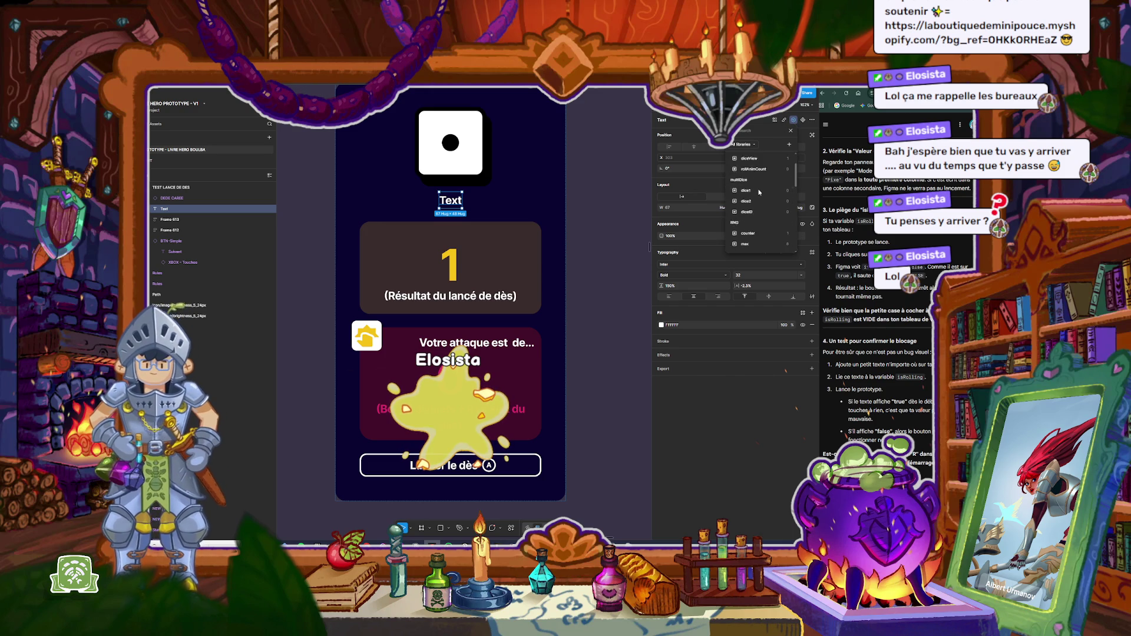
scroll(760, 192, down, 5)
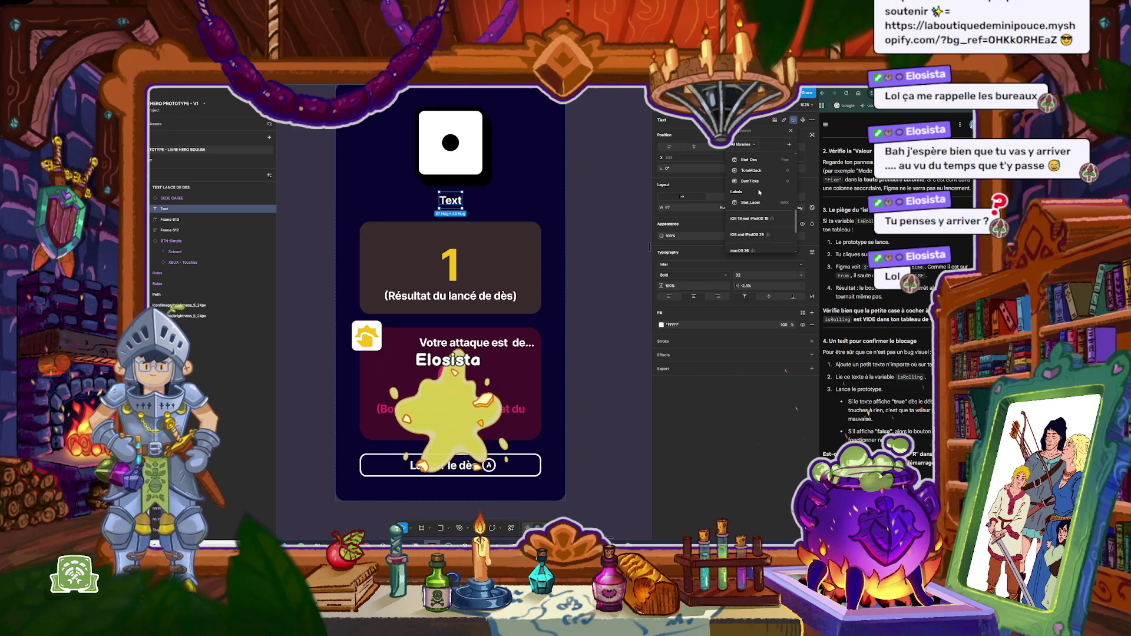
scroll(760, 192, up, 3)
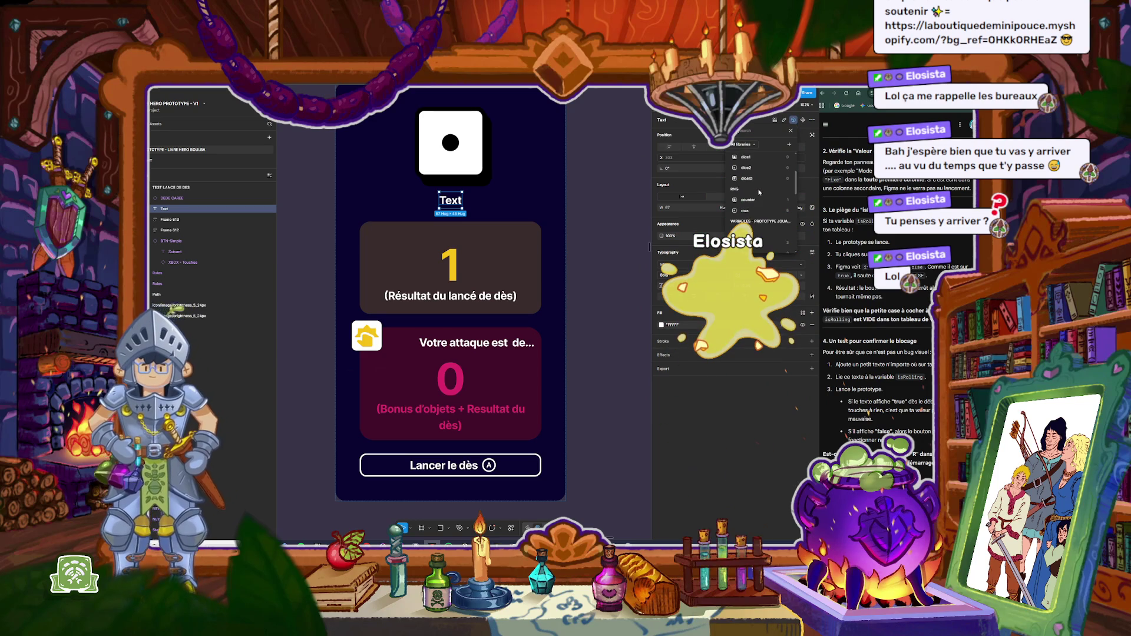
scroll(760, 192, up, 3)
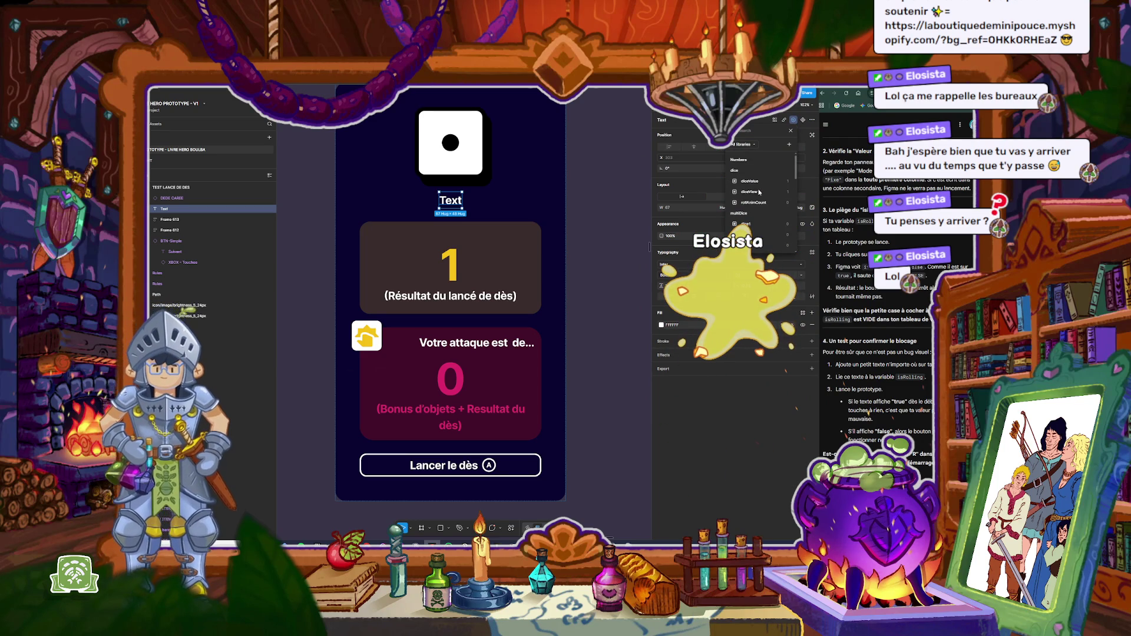
scroll(760, 192, down, 3)
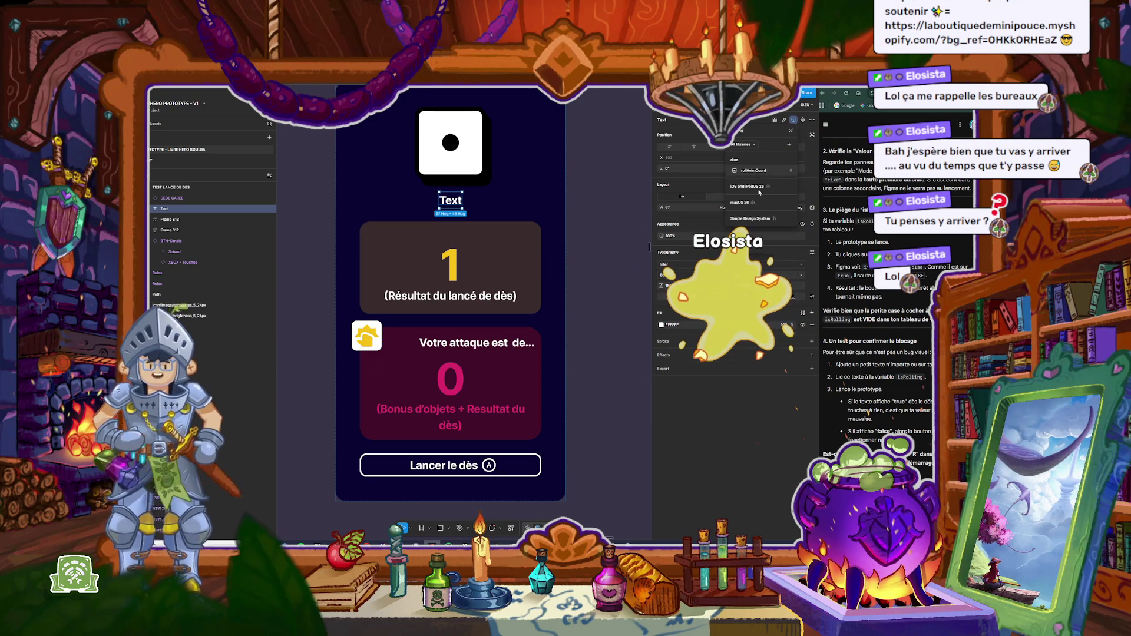
text(isRoll)
key(Escape)
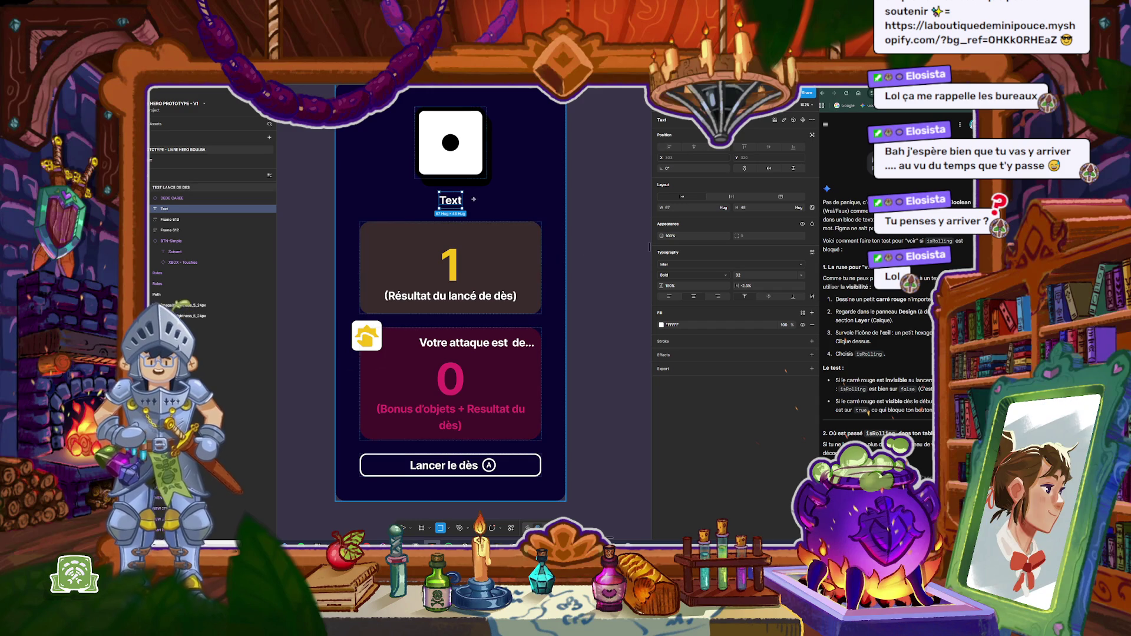
Step: Draw a rectangle just below the die, replacing an accidental tiny one
drag(475, 202, 478, 204)
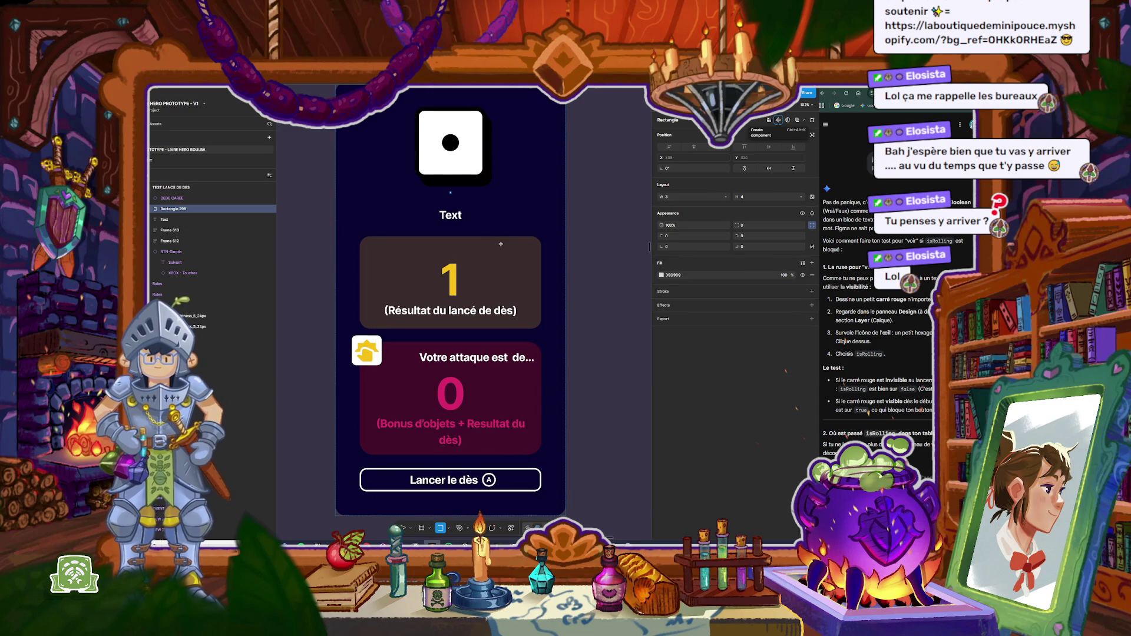
key(v)
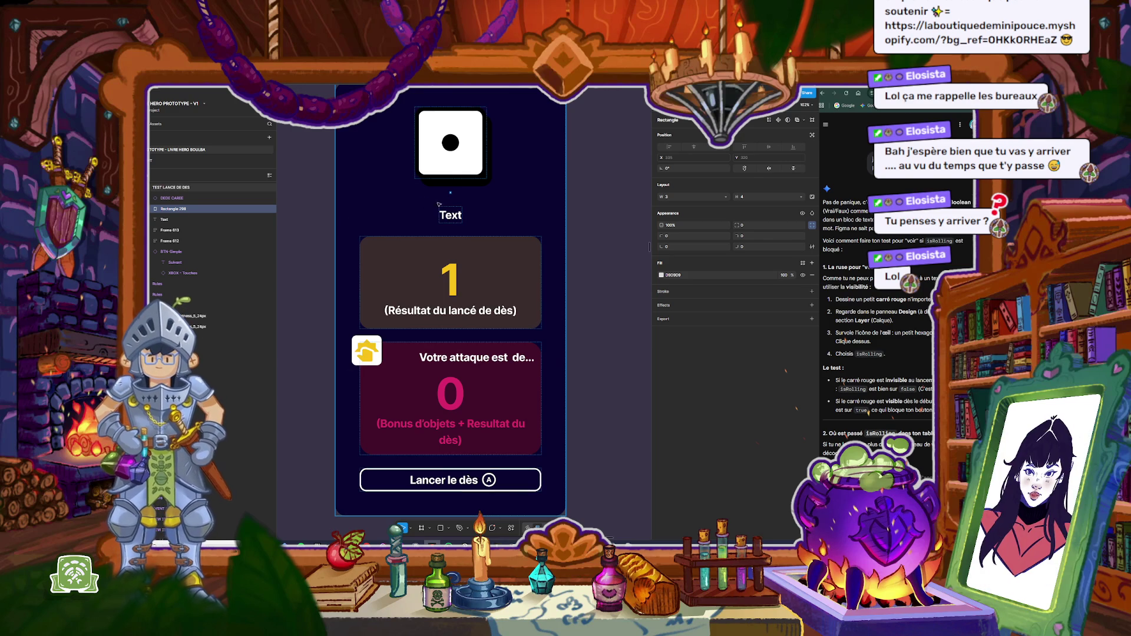
key(Delete)
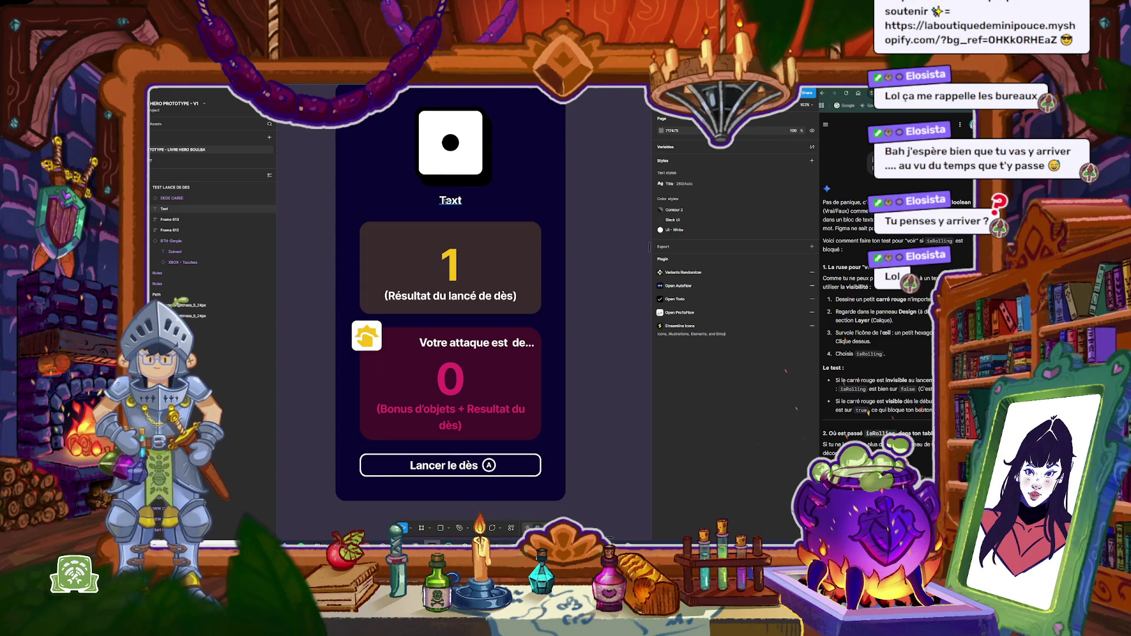
click(443, 529)
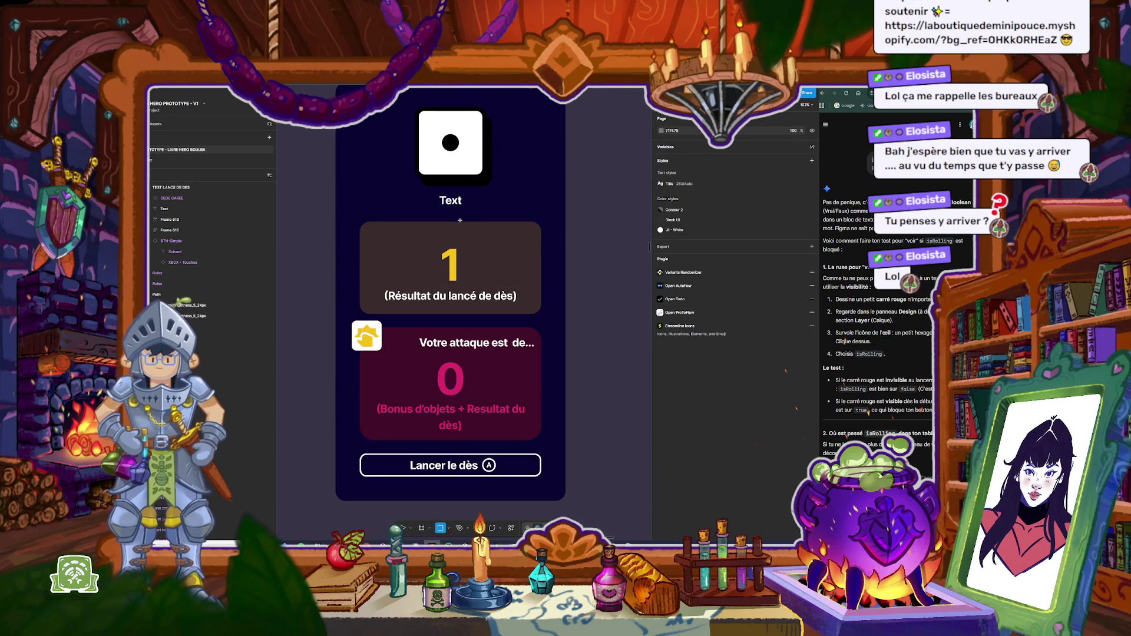
drag(425, 162, 482, 227)
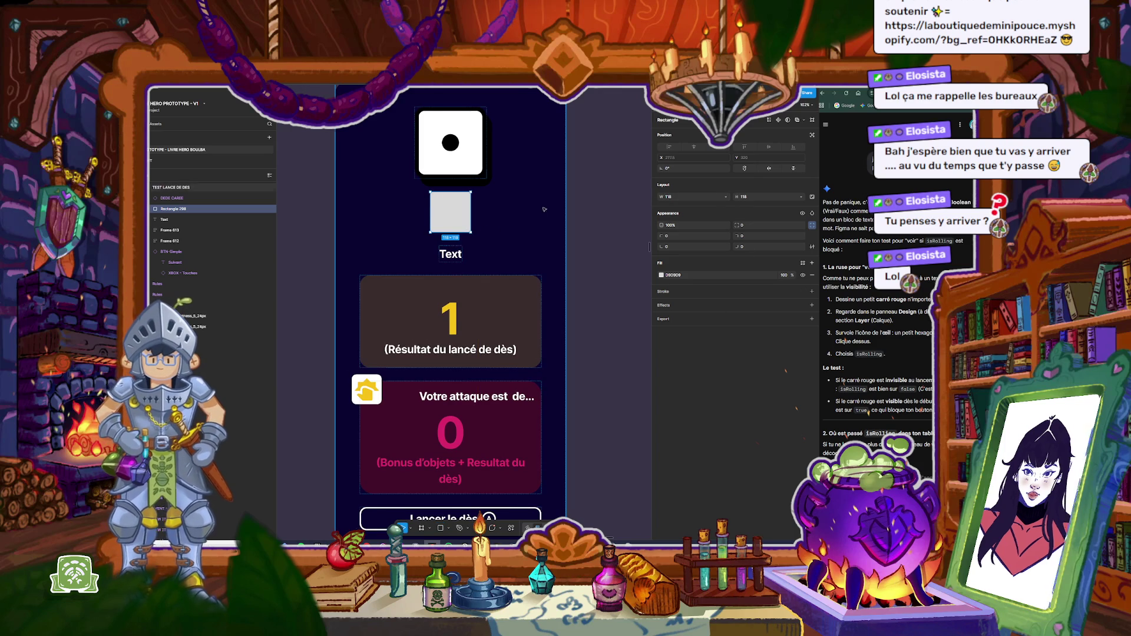
Step: Set the rectangle's fill to red C3553A, then hide that fill
click(661, 275)
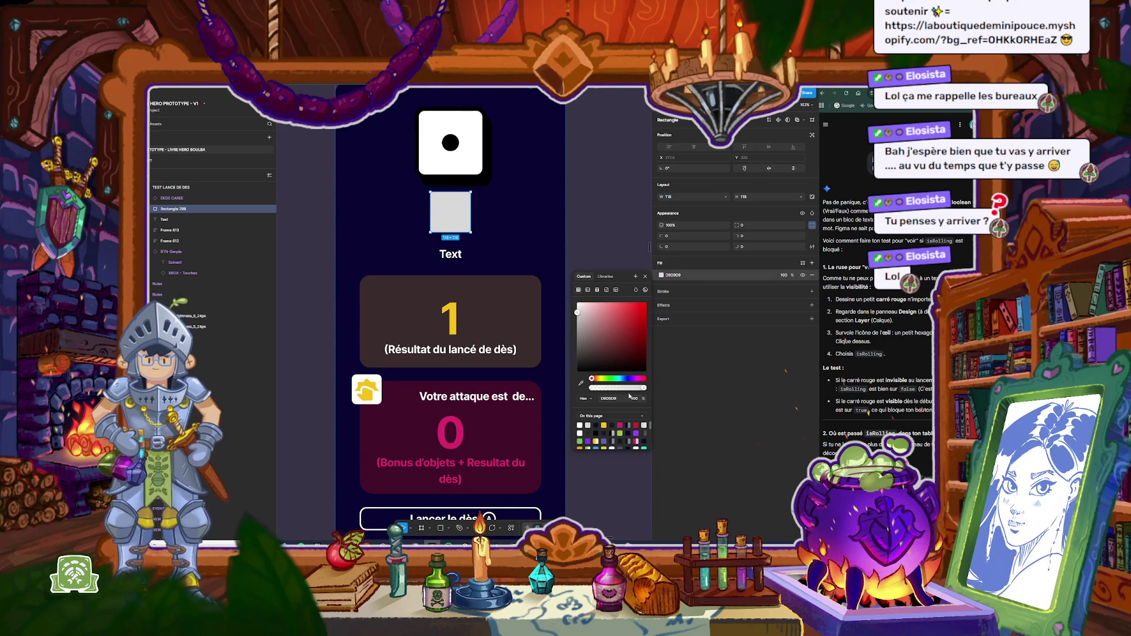
click(619, 434)
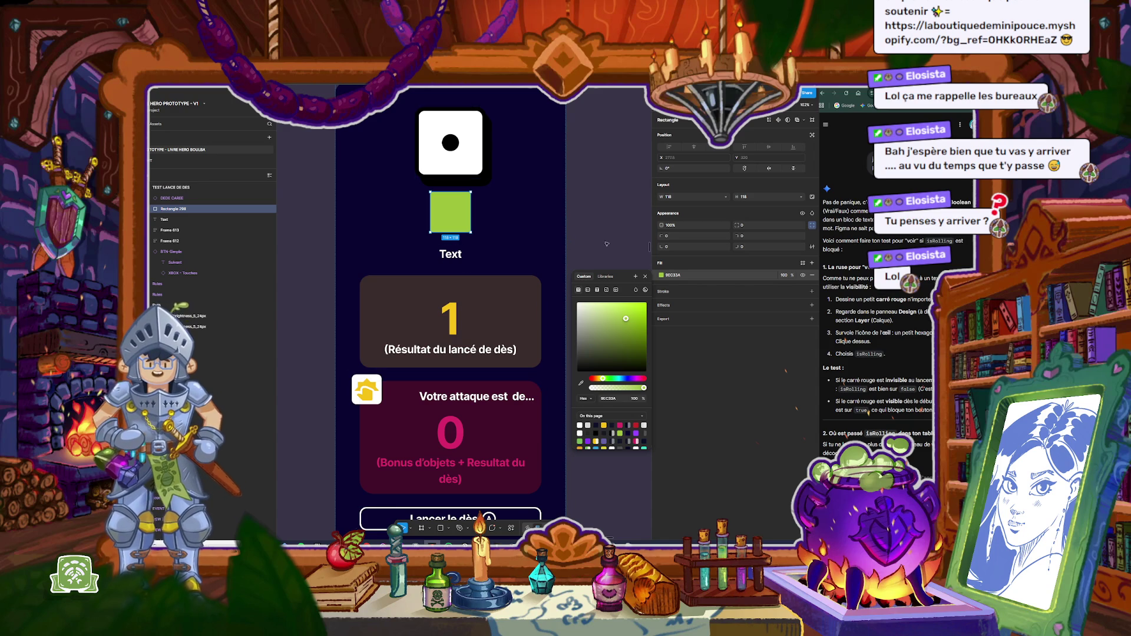
click(594, 379)
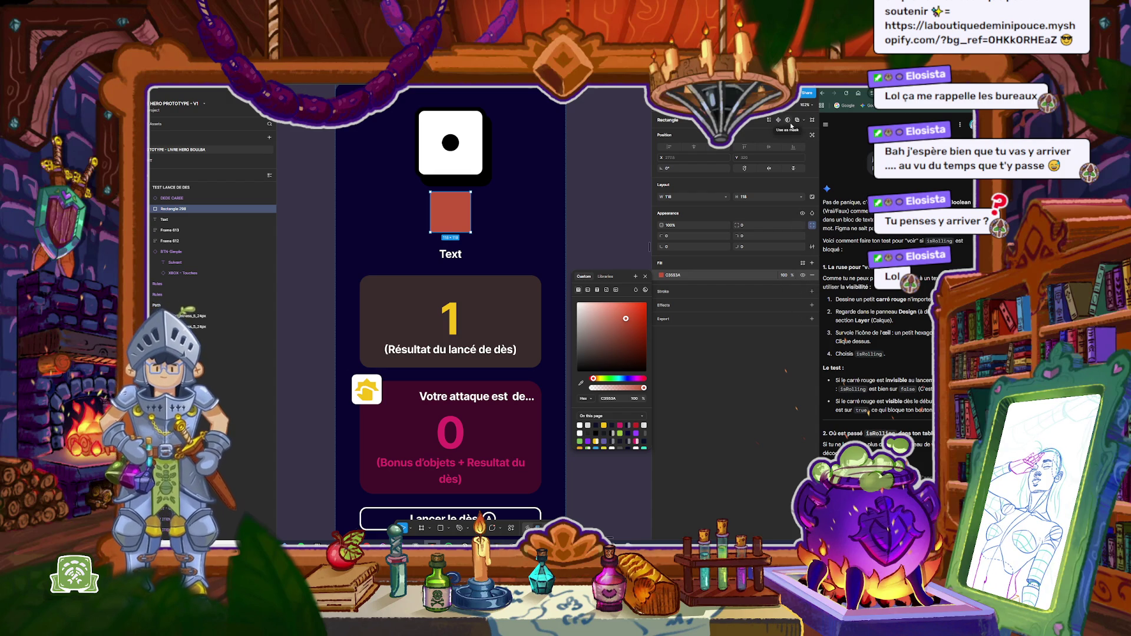
click(646, 277)
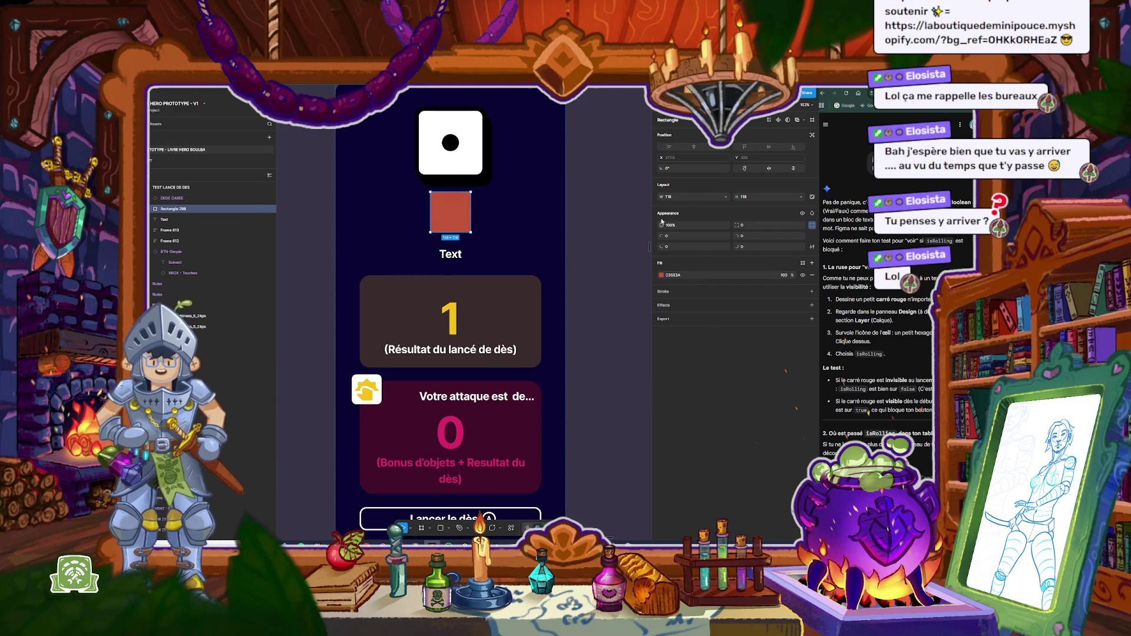
click(803, 276)
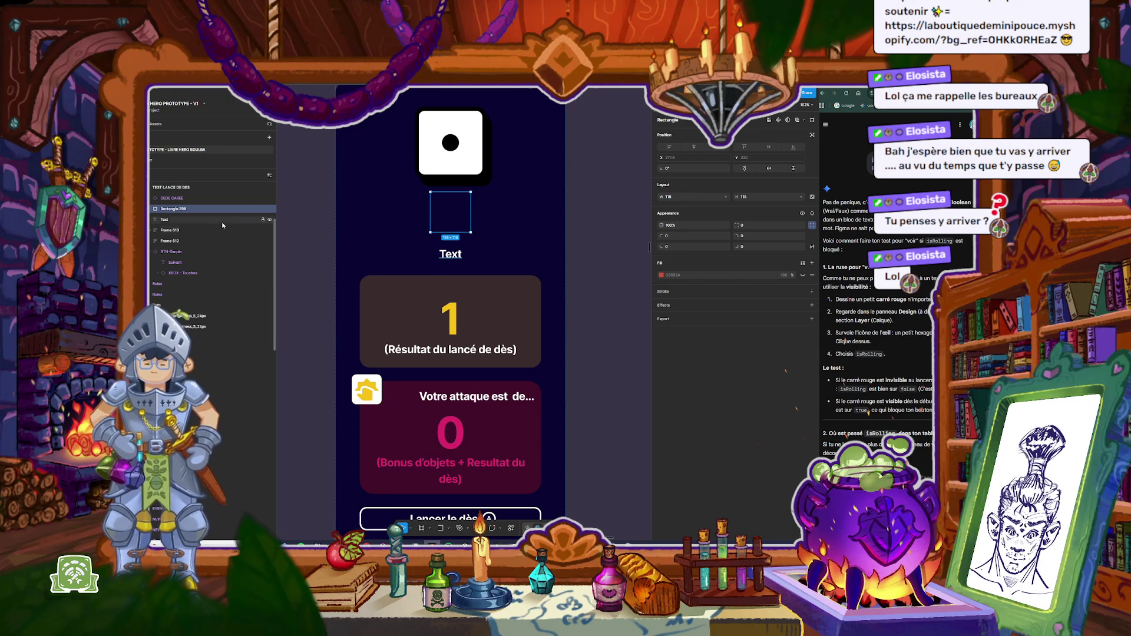
Step: Wrap Rectangle 298 in a new auto-layout frame, Frame 615
click(449, 209)
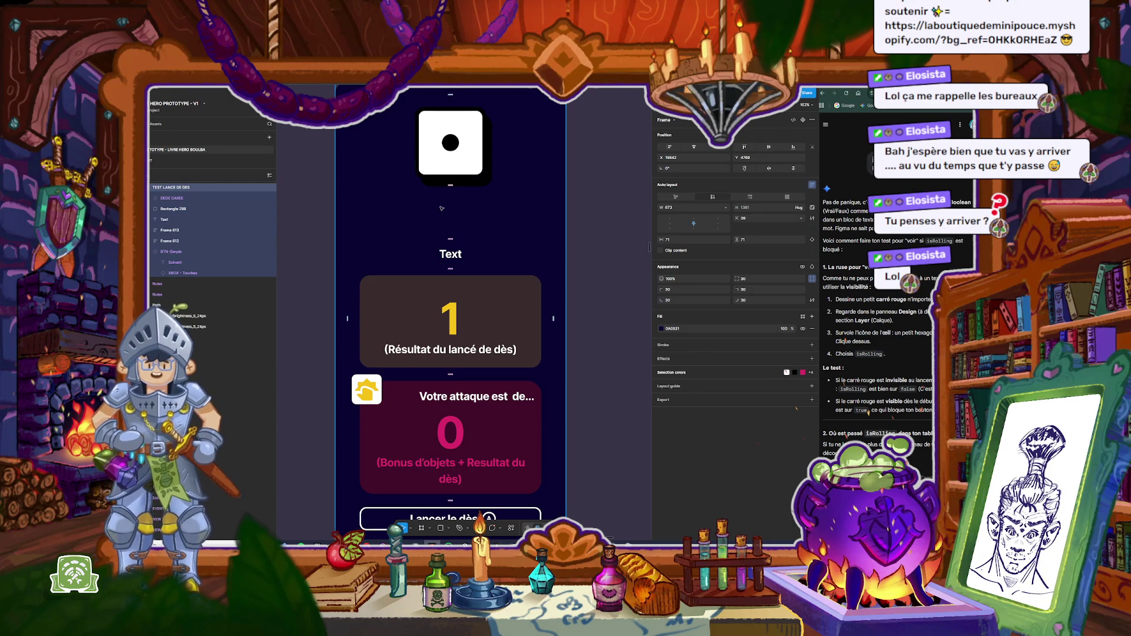
click(187, 210)
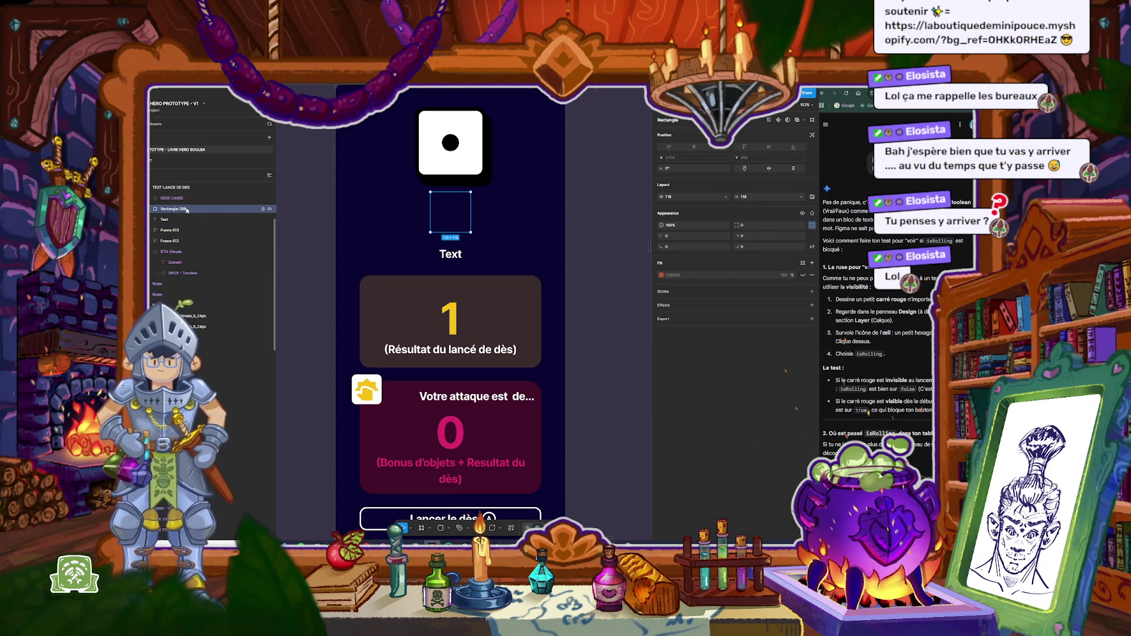
key(shift+a)
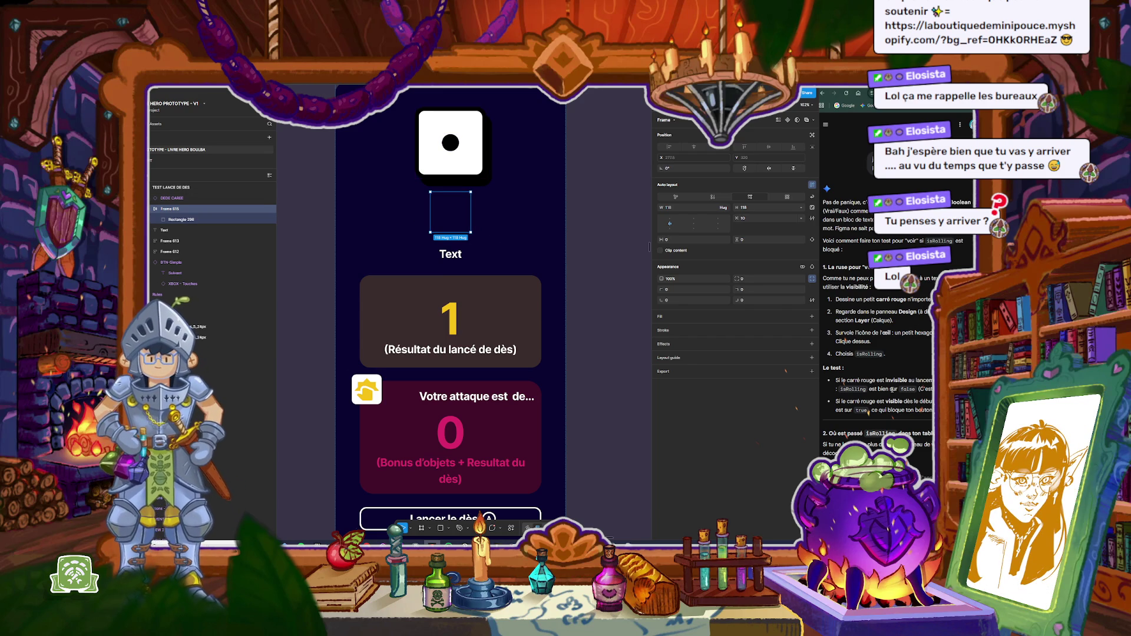
scroll(878, 324, down, 4)
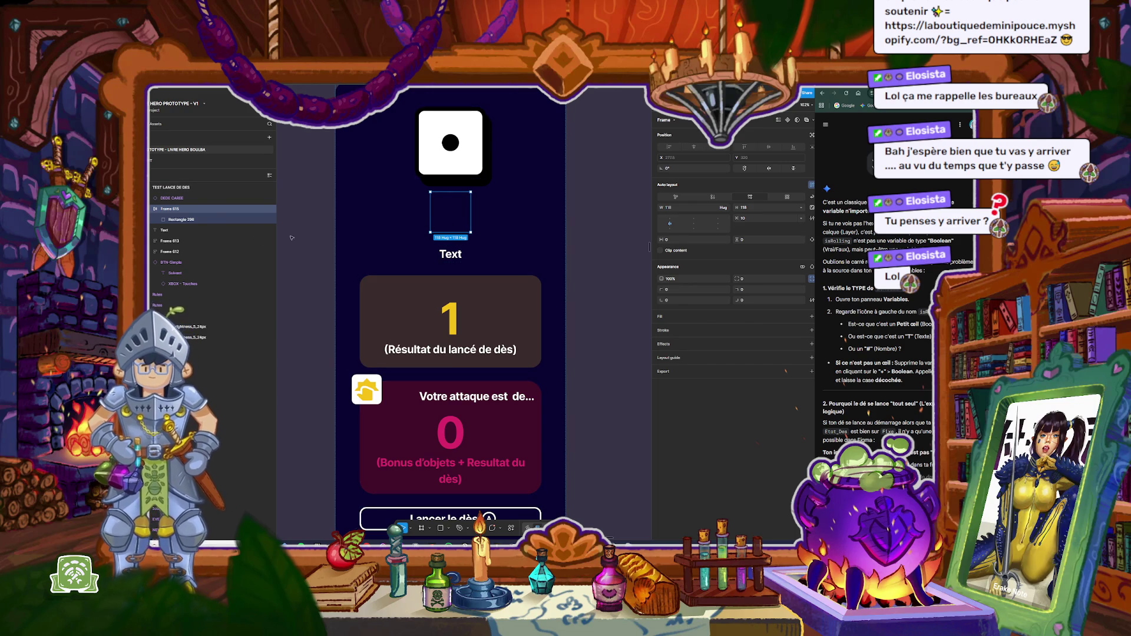
key(Escape)
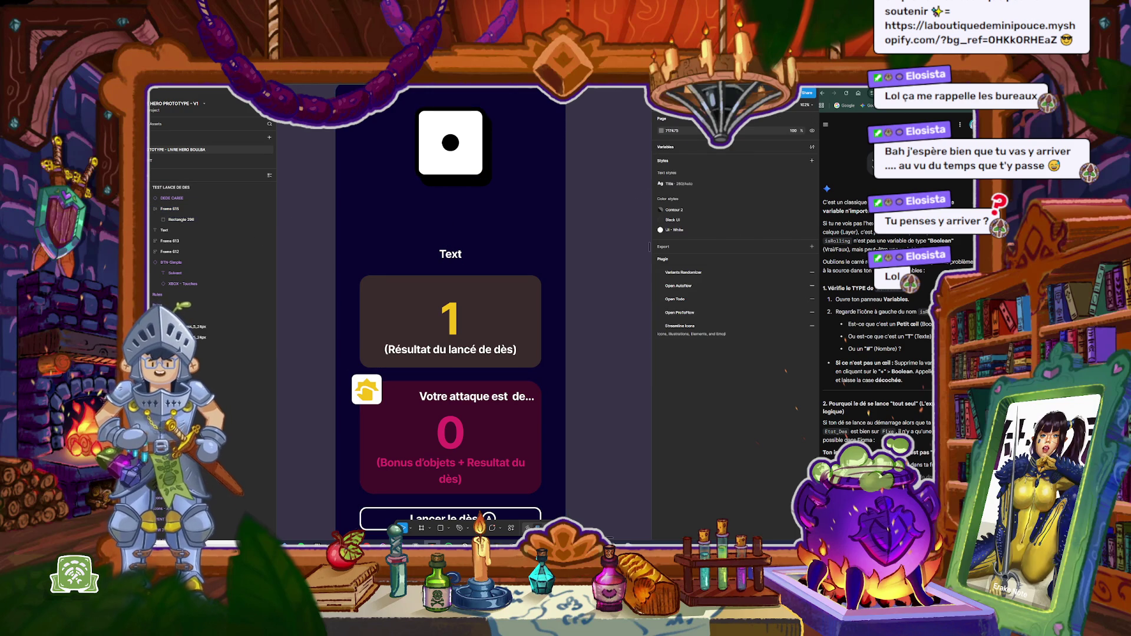
Step: Open the Prototype Jouable local variables window
click(671, 148)
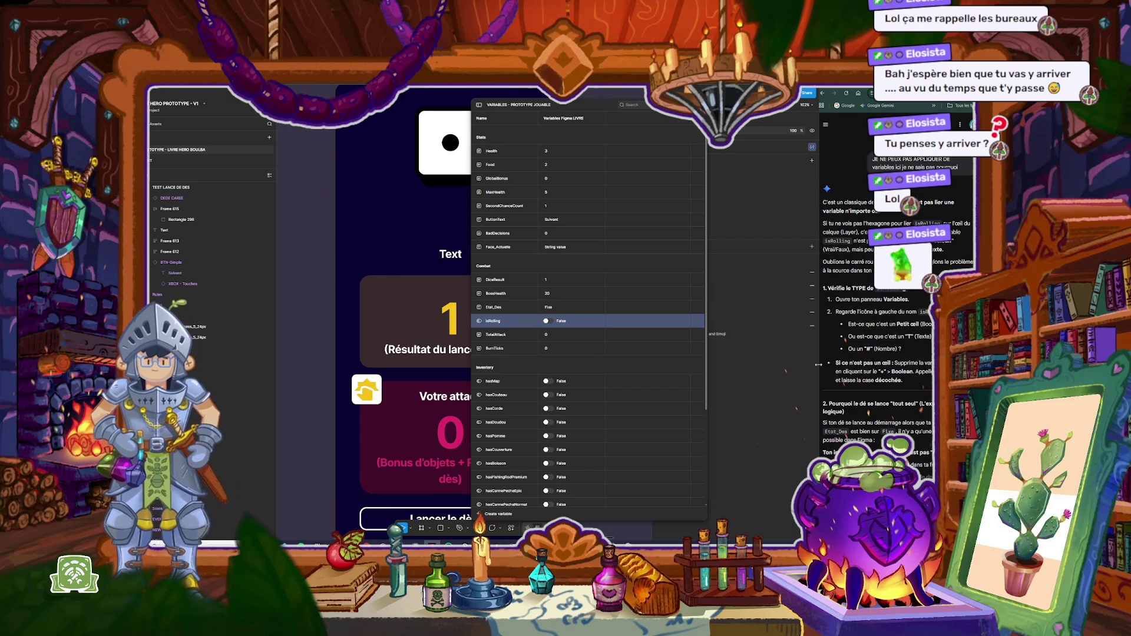
double_click(584, 308)
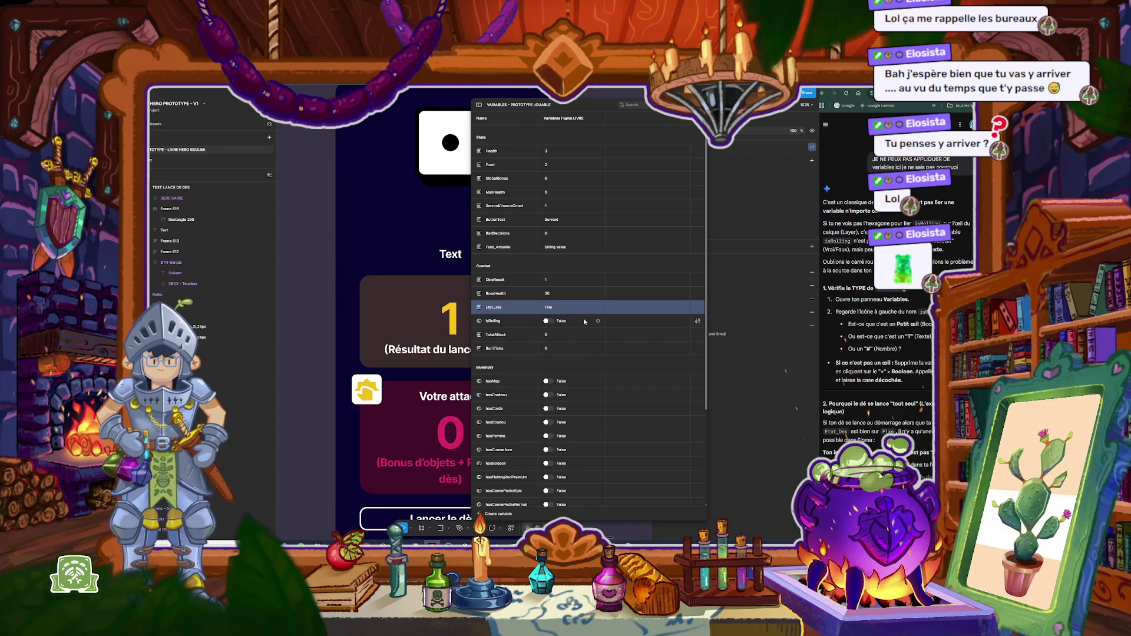
Step: Delete isRolling and recreate it as Boolean Combat/isRolling with value False
click(618, 326)
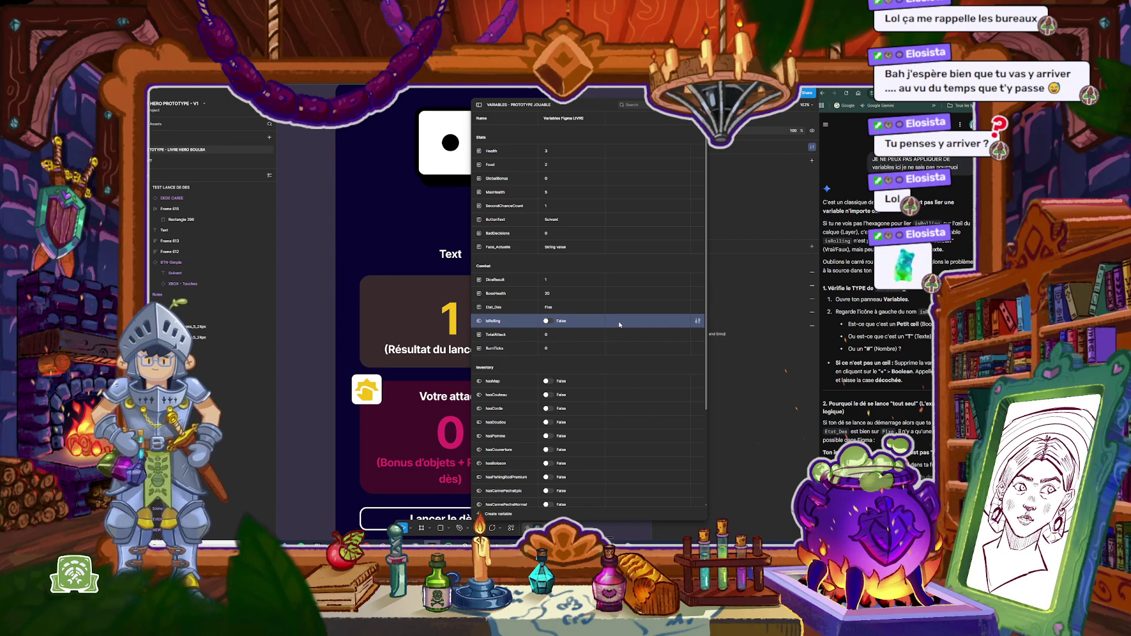
right_click(619, 324)
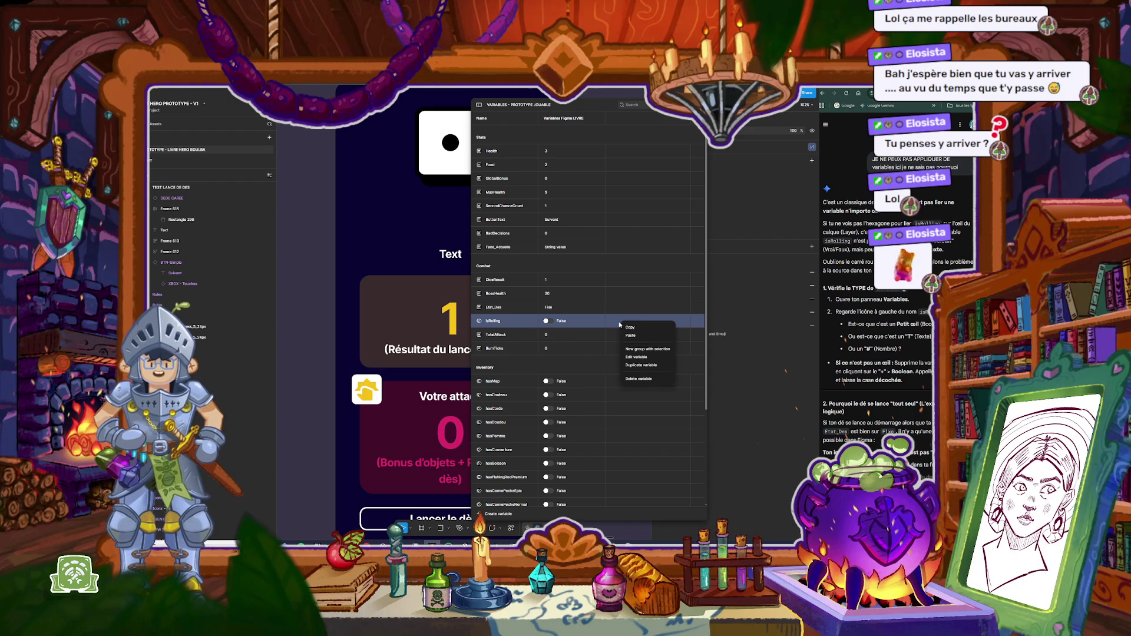
click(640, 380)
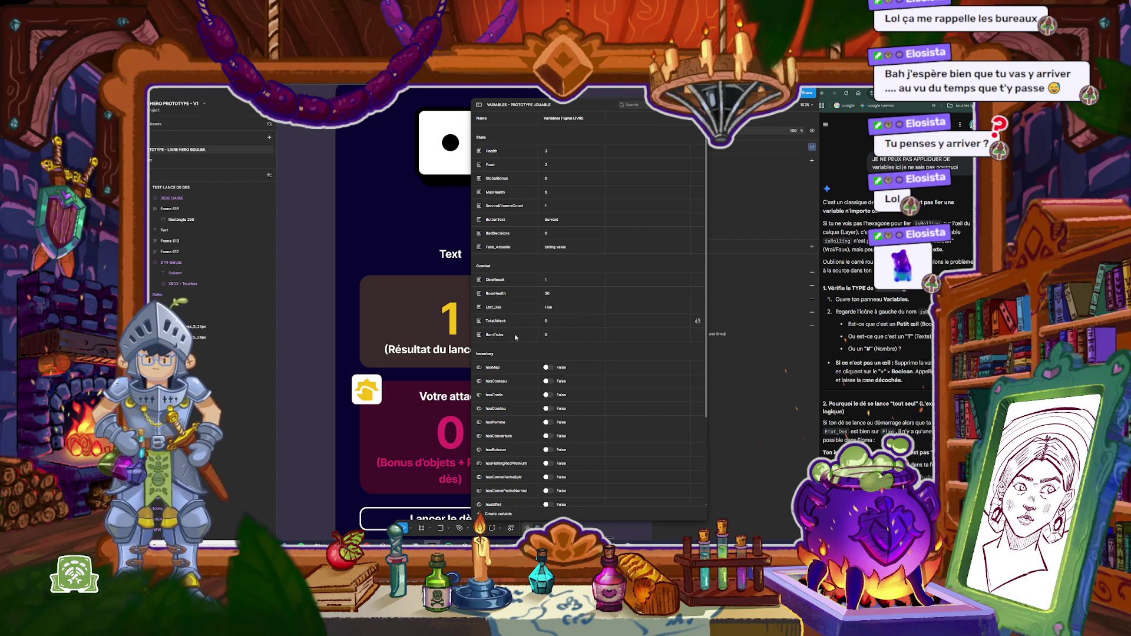
click(496, 514)
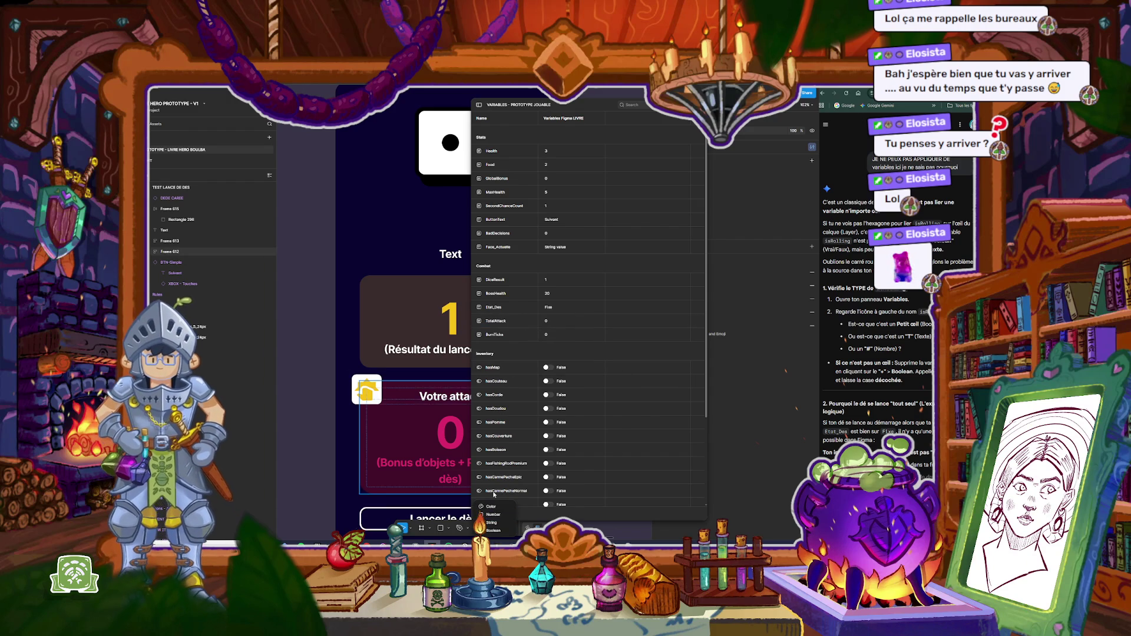
click(498, 531)
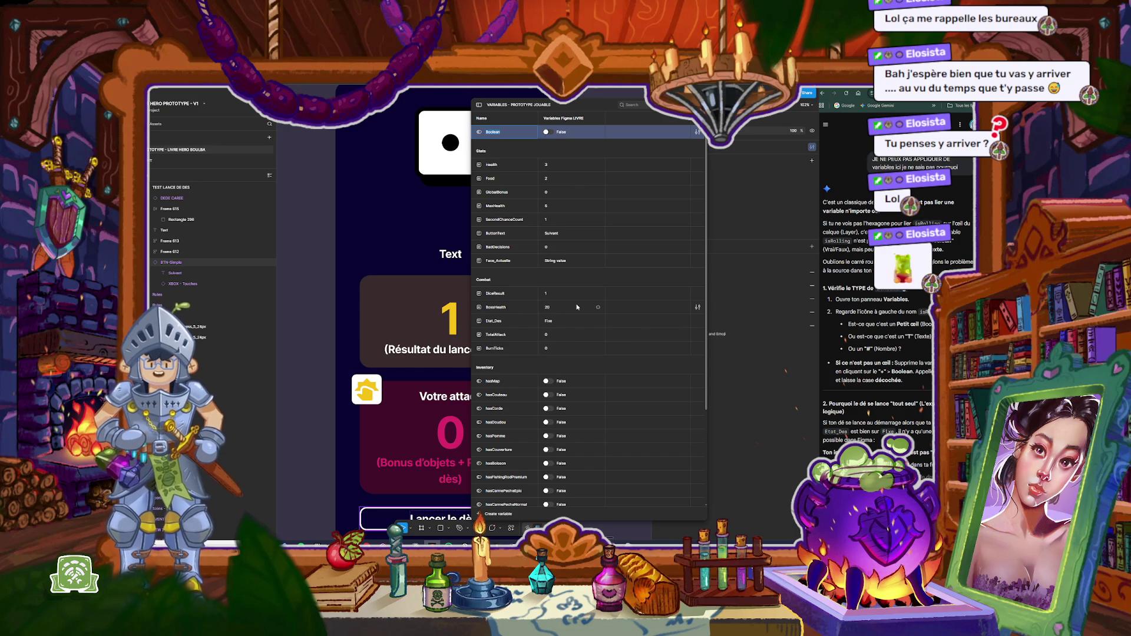
text(Combat/isRolling)
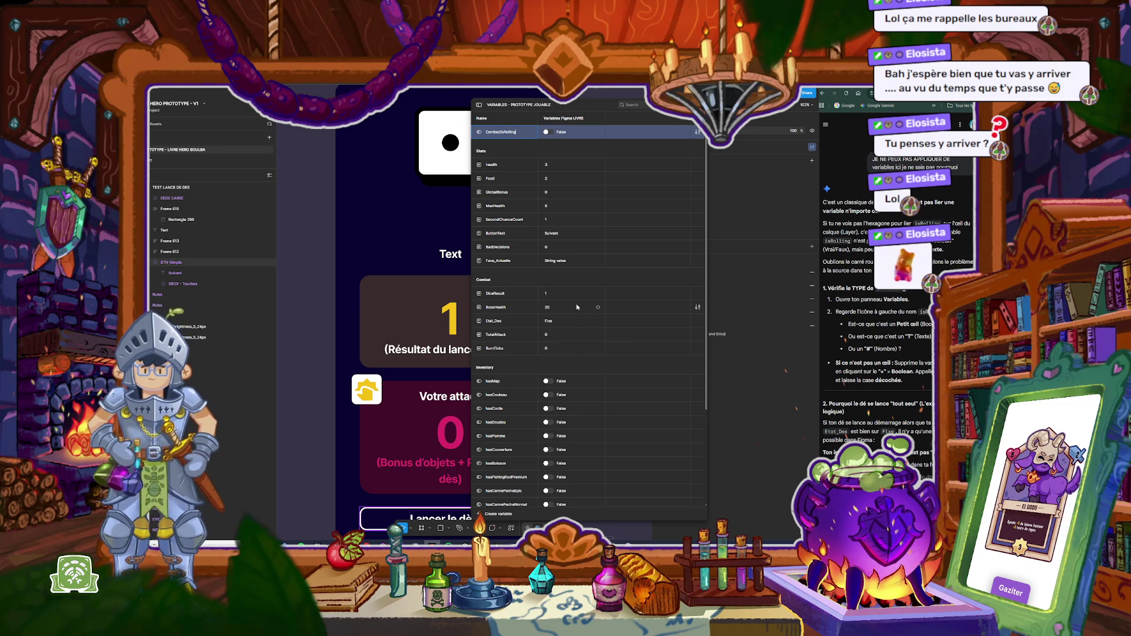
key(Return)
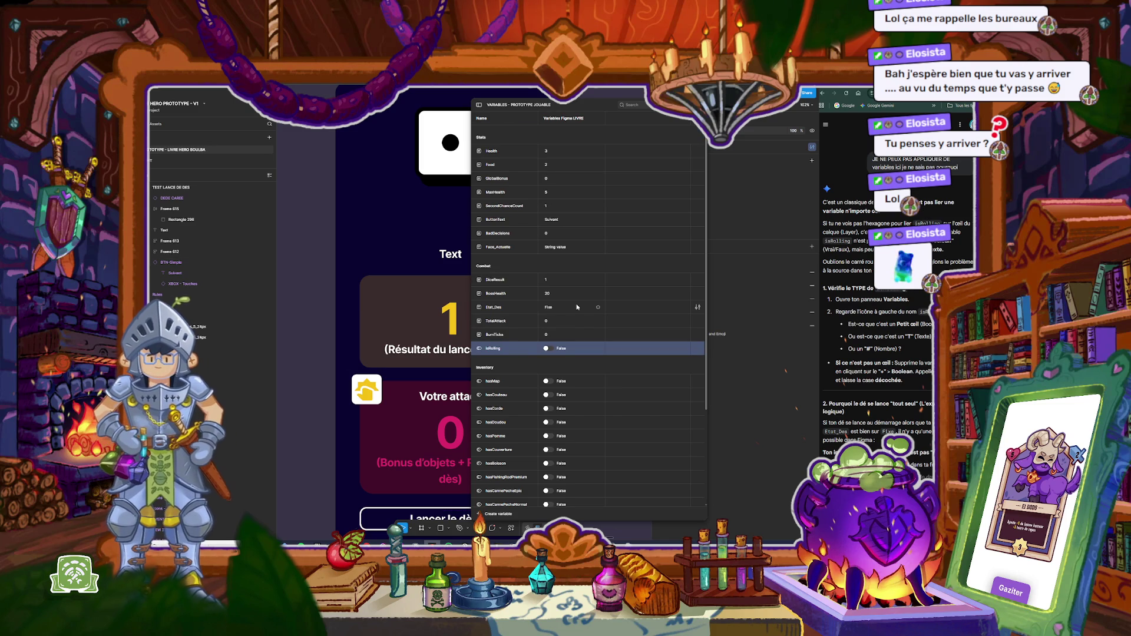
click(552, 350)
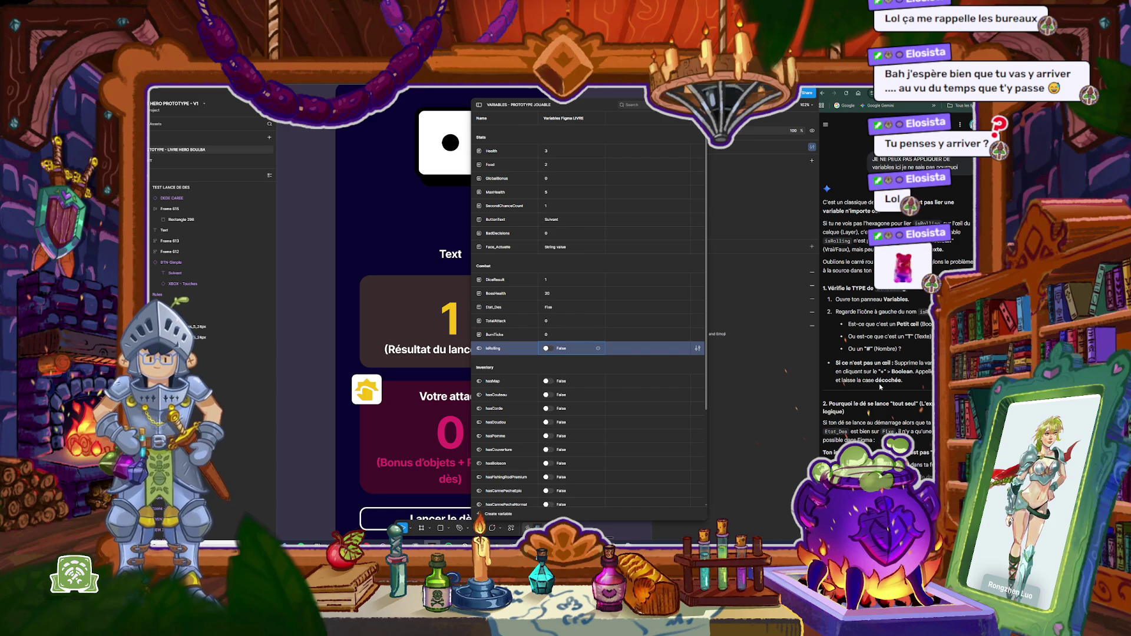
scroll(894, 406, down, 3)
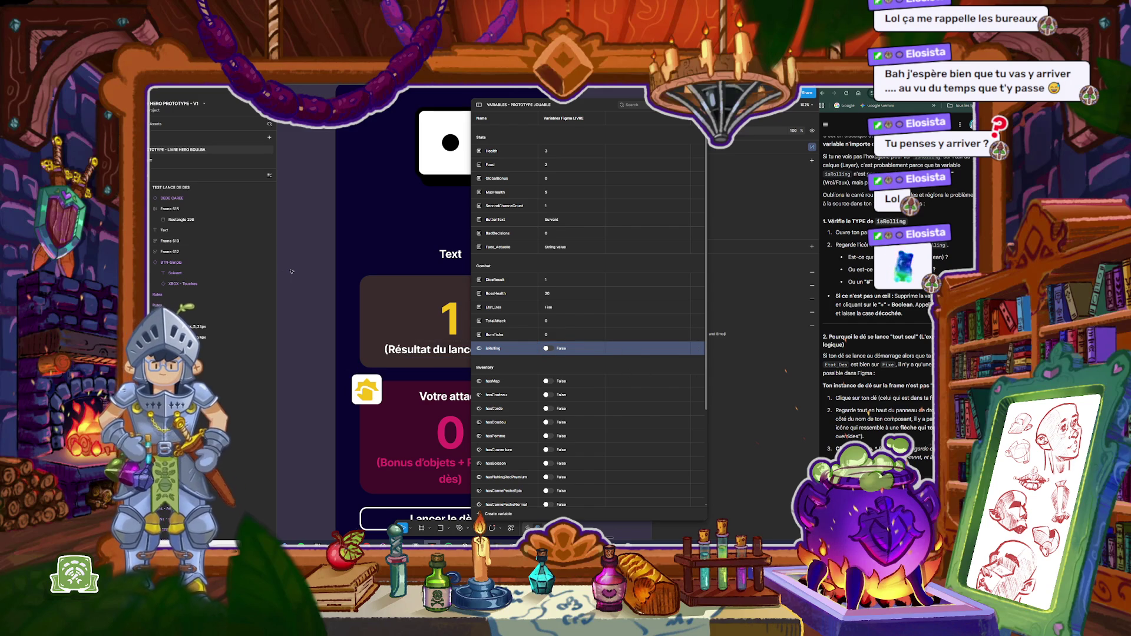
click(172, 198)
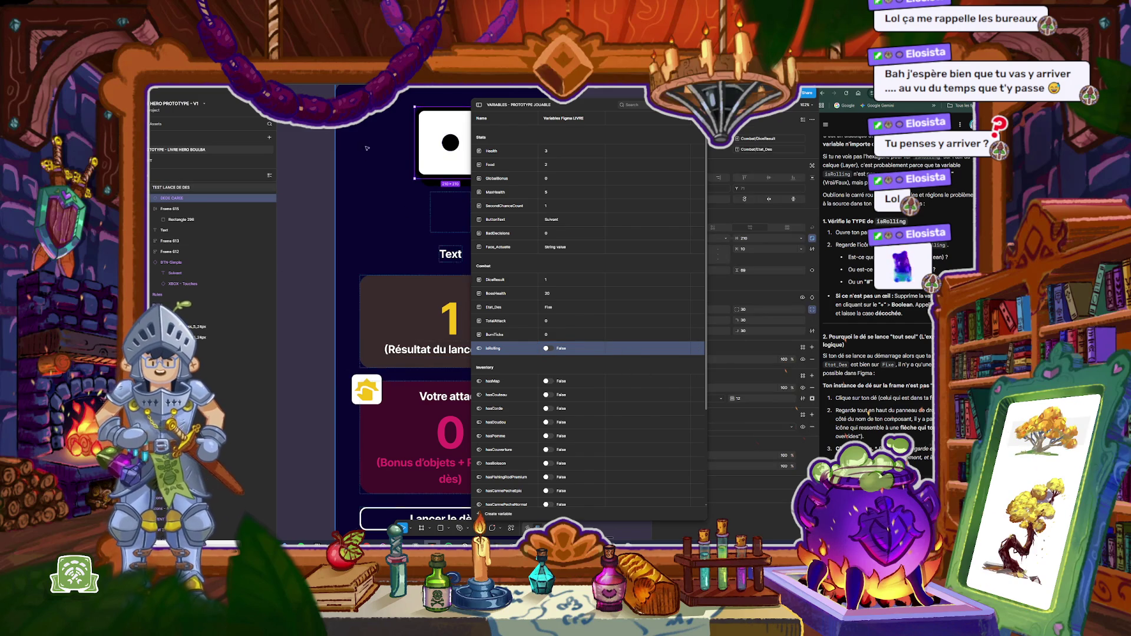
Step: Test-play the dice frame preview, then close it and the Variables window
scroll(326, 141, up, 2)
click(171, 187)
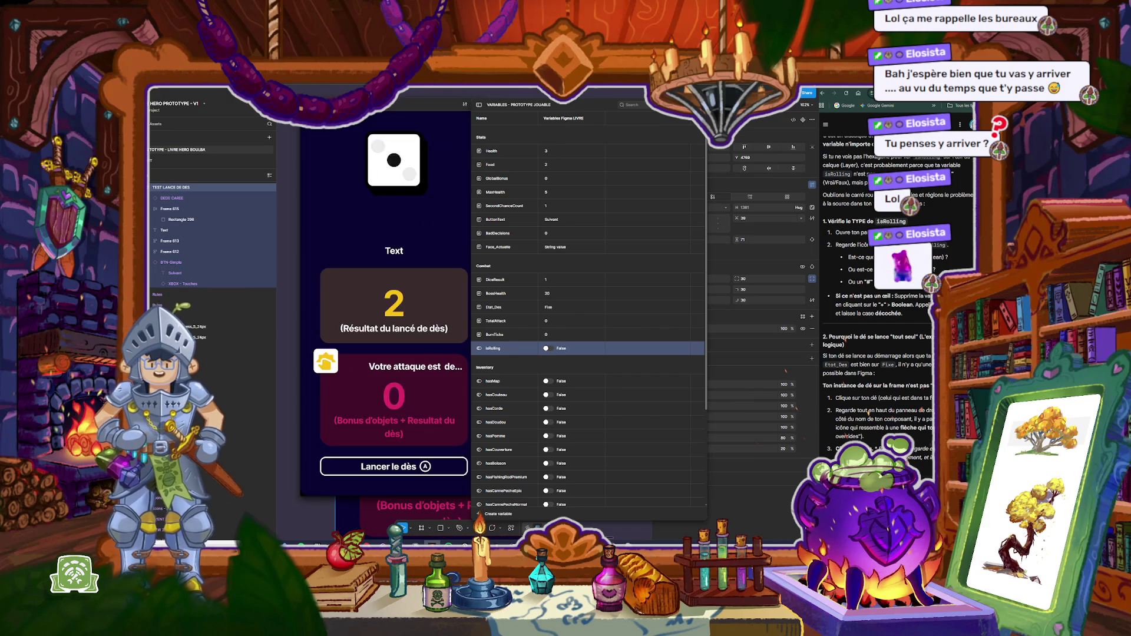
key(shift+space)
click(452, 103)
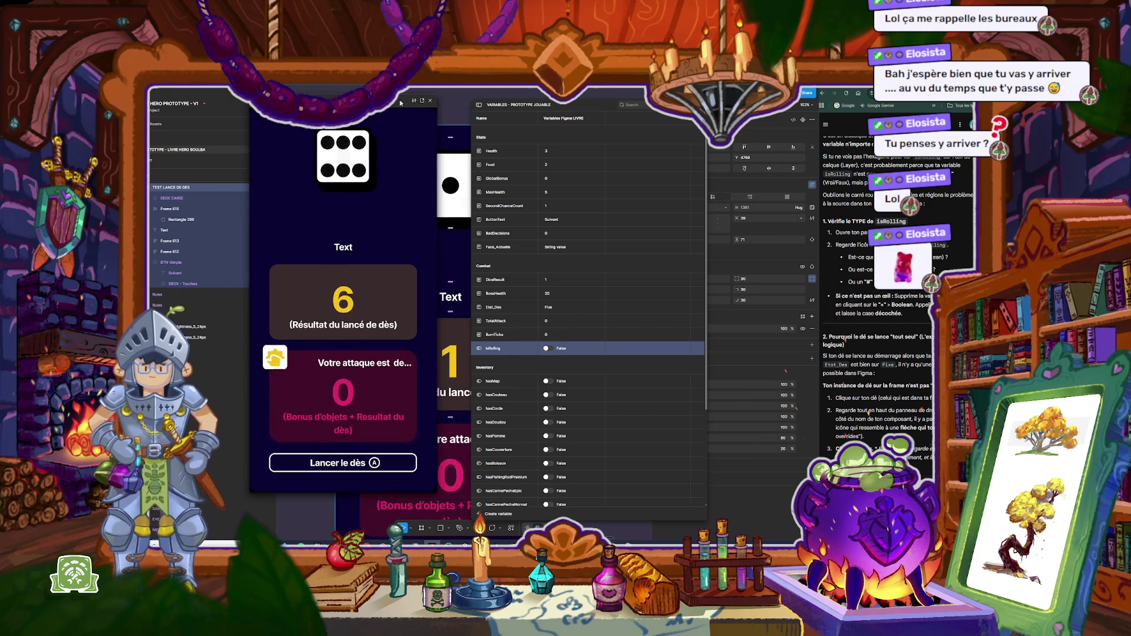
click(431, 102)
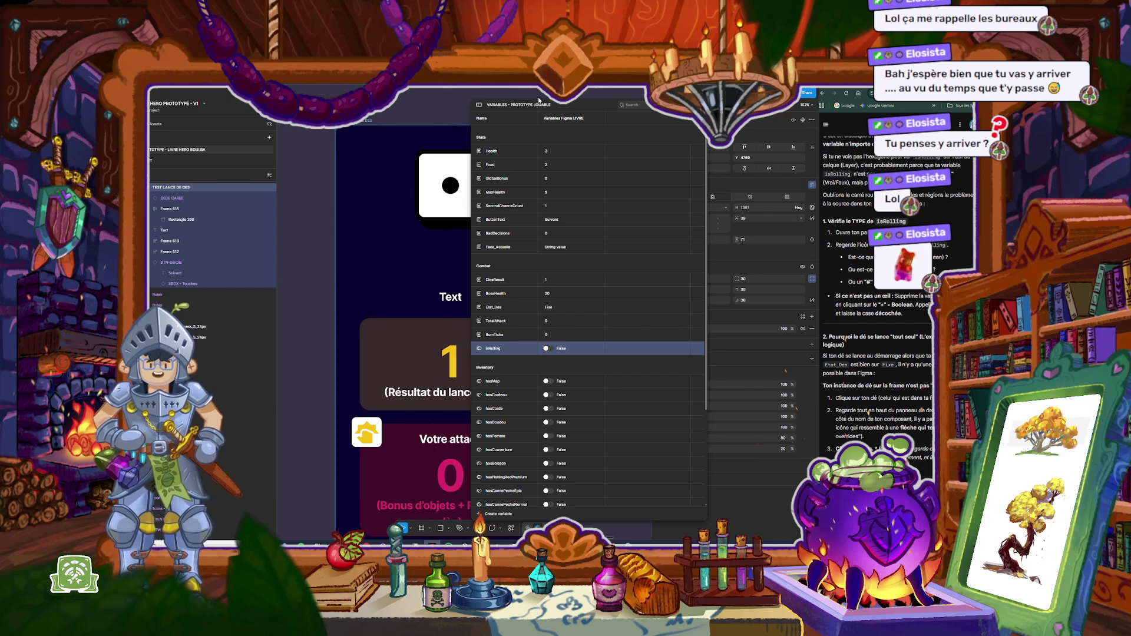
key(Escape)
Step: Review the die's Mouse enter interaction that sets DiceResult to 1
click(451, 186)
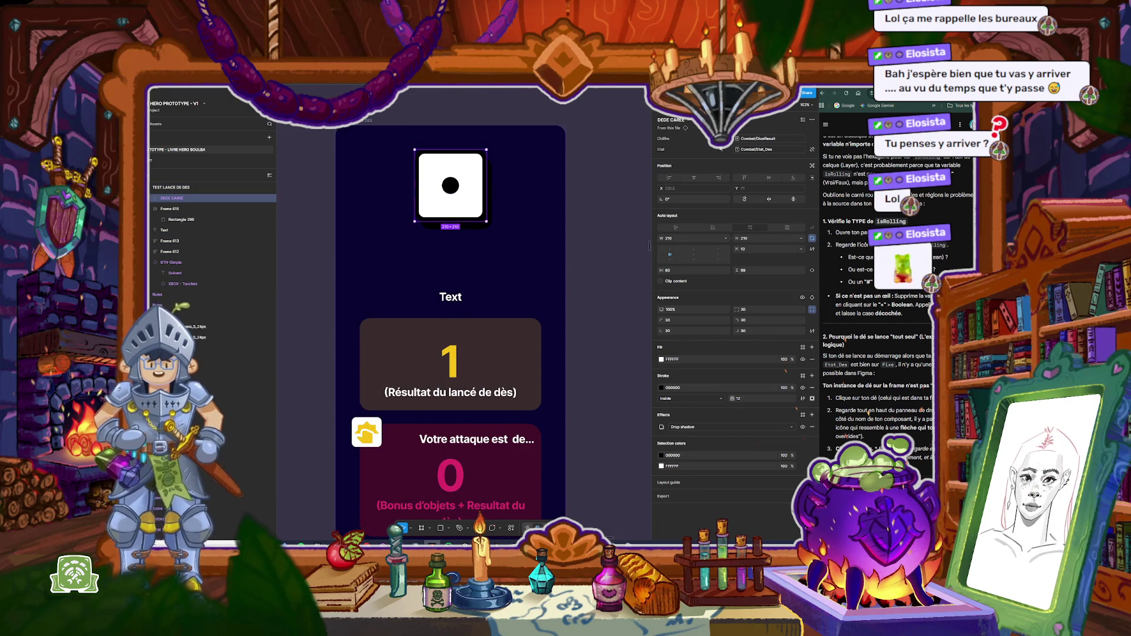
key(shift+e)
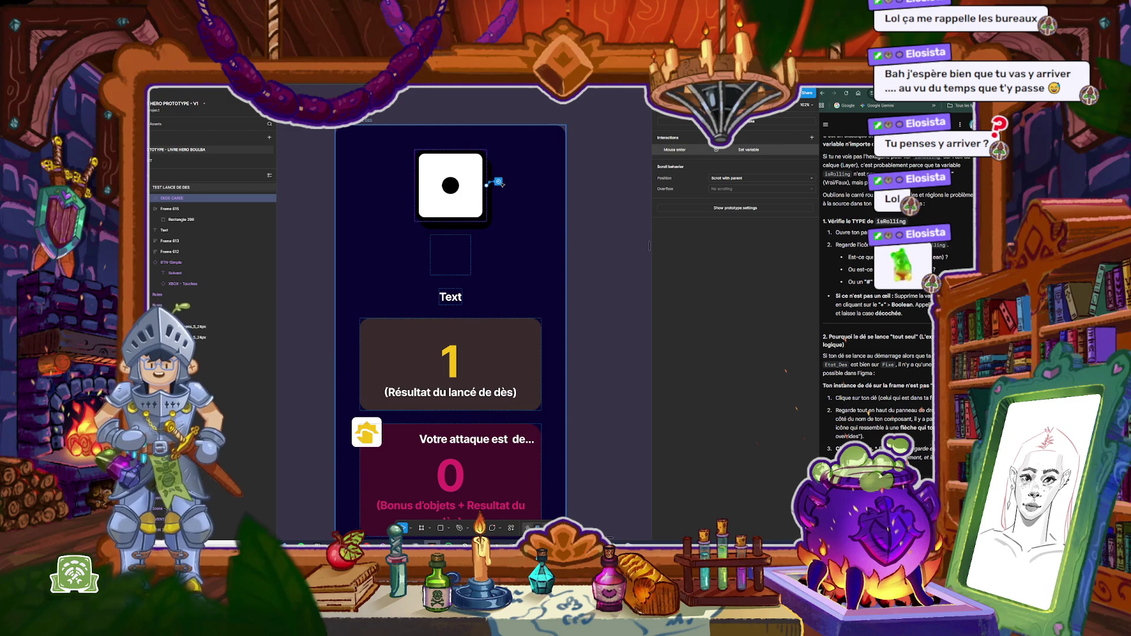
click(675, 150)
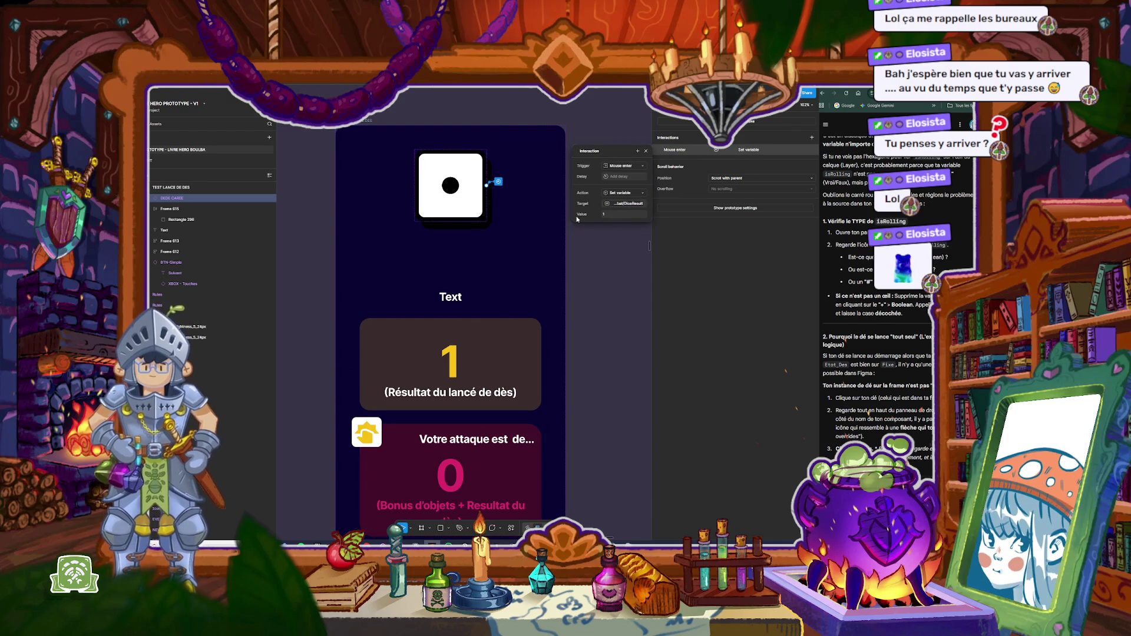
drag(576, 163, 534, 191)
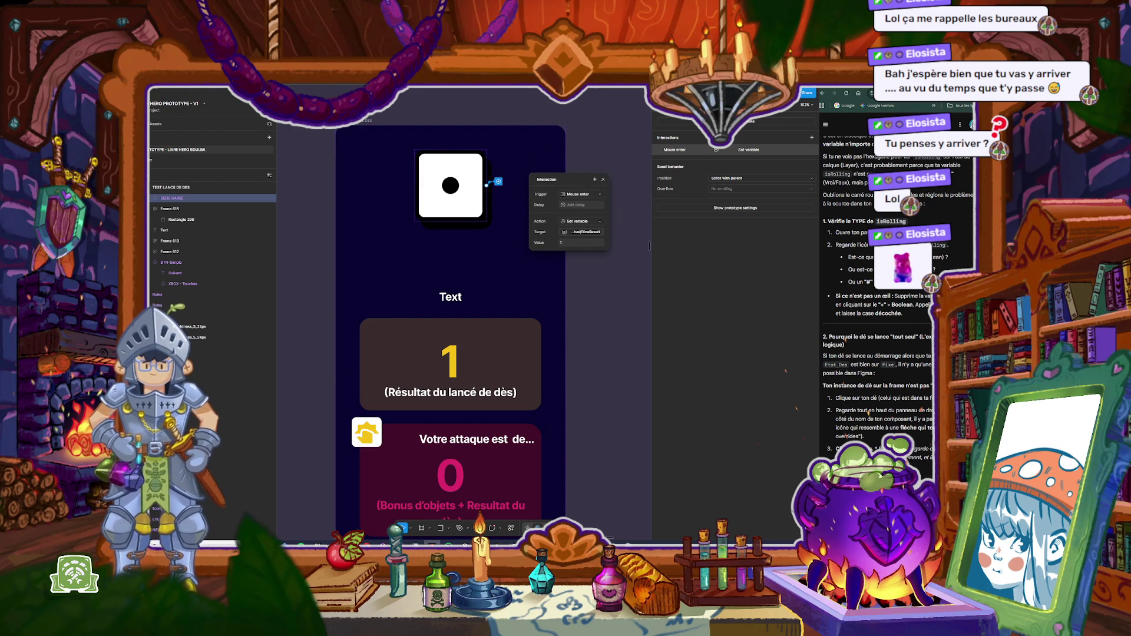
click(665, 107)
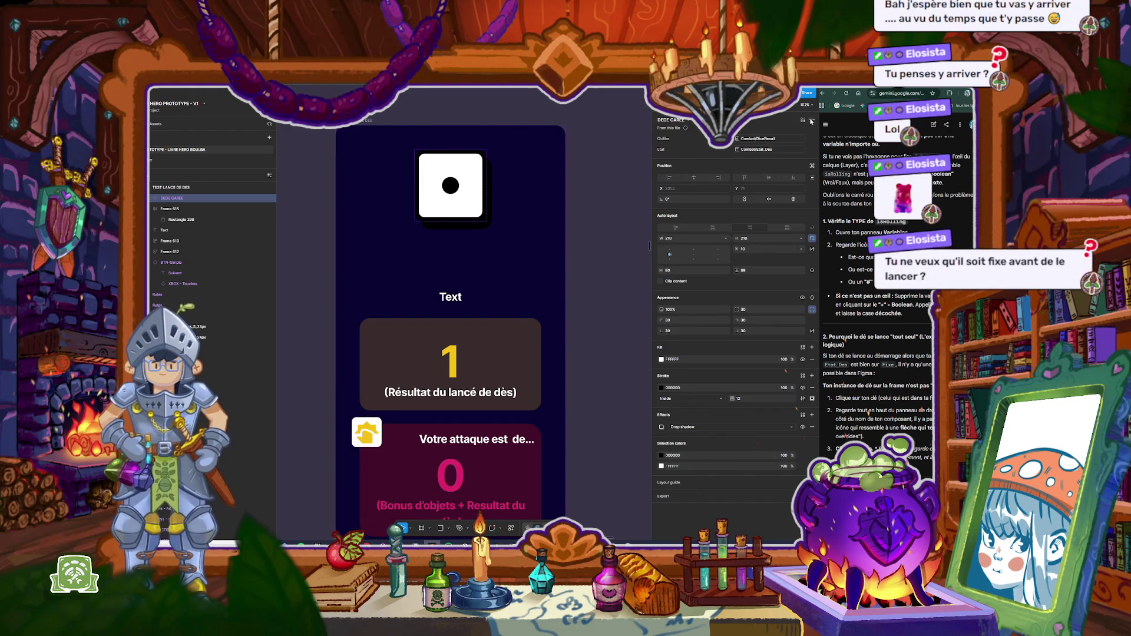
Step: Reset the DEDE CARREE die instance so it shows Chiffre 1 and Etat Fixe
click(812, 120)
click(768, 156)
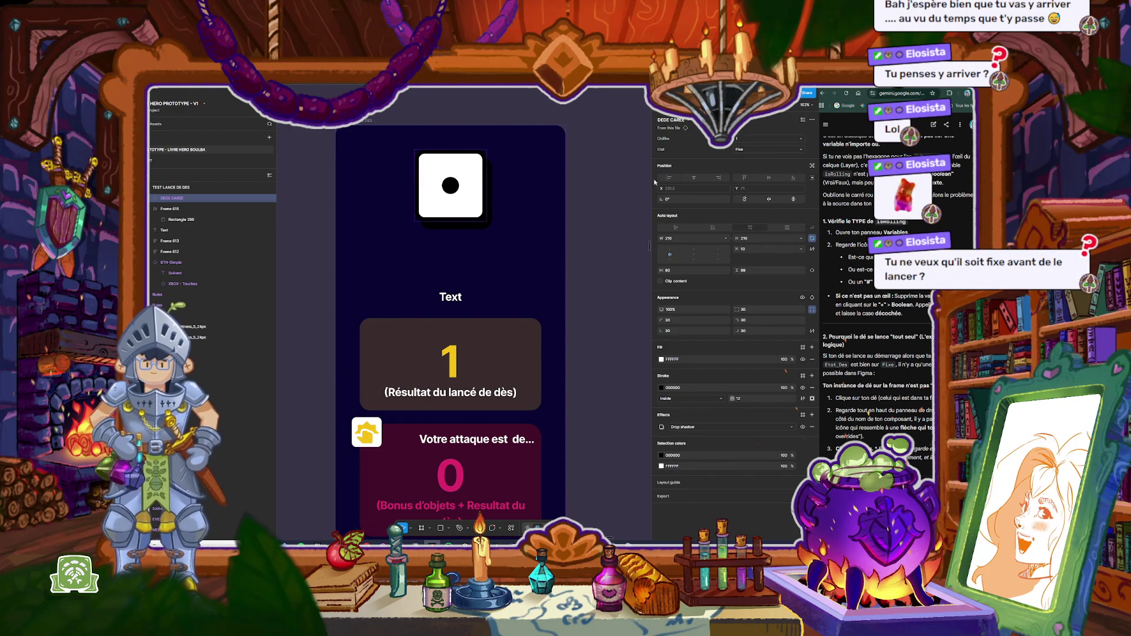
click(607, 171)
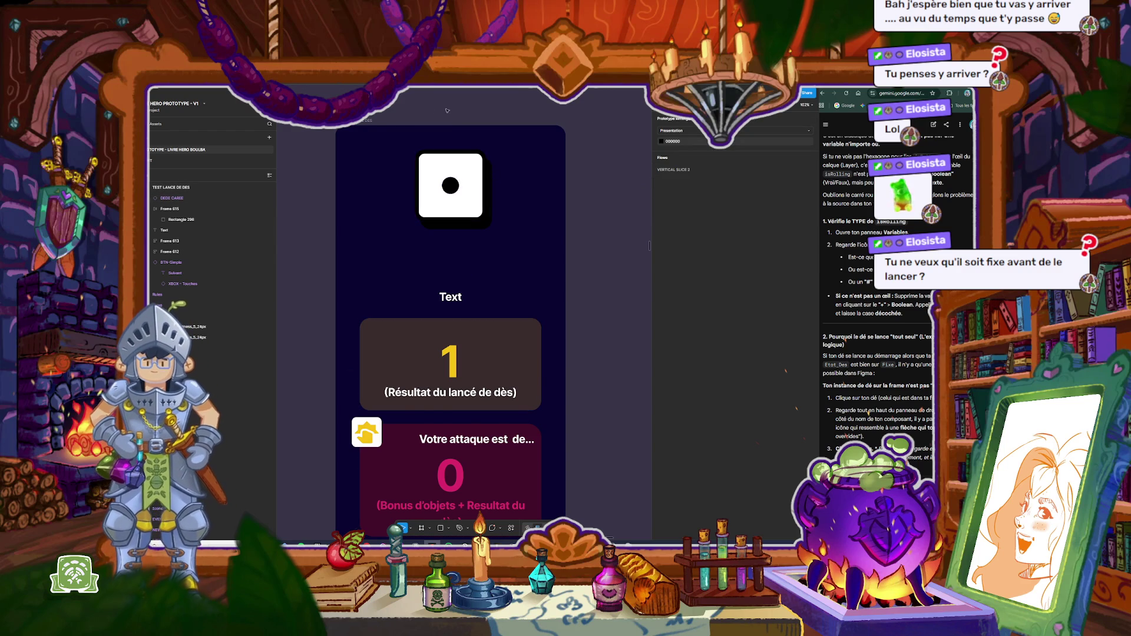
Step: Run a quick preview of the dice frame, then reselect the die
click(370, 122)
key(shift+space)
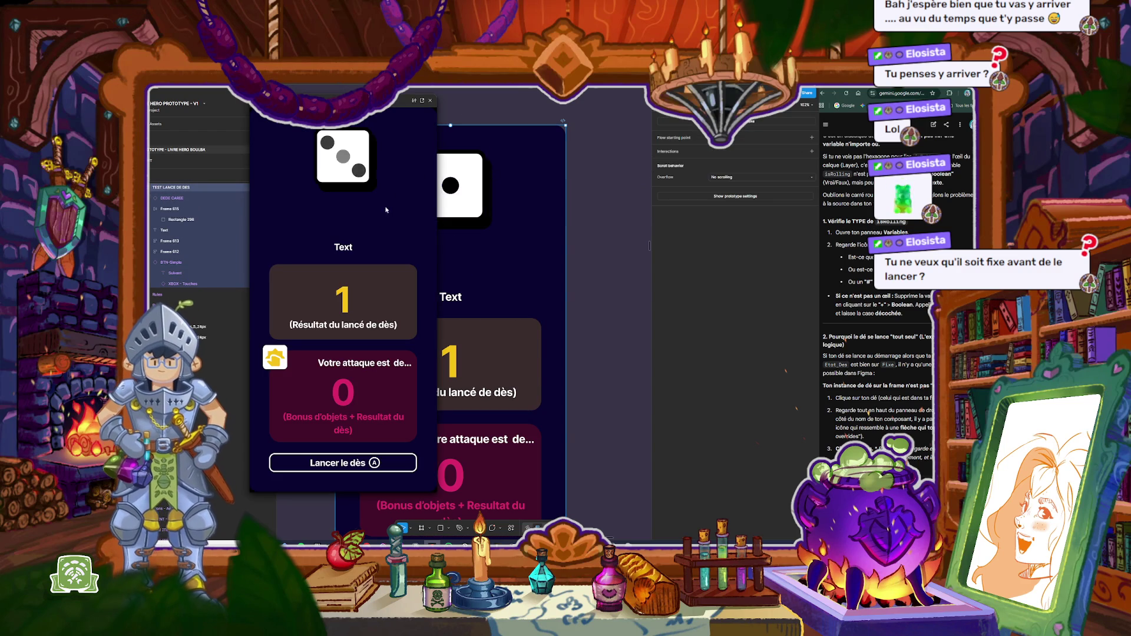
key(Escape)
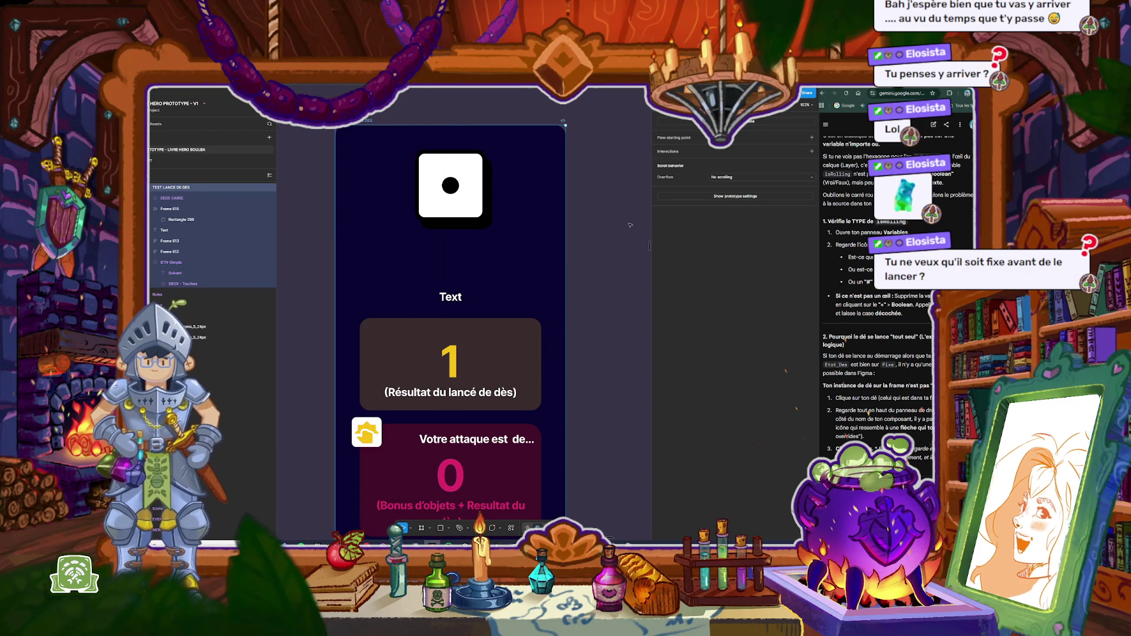
click(436, 103)
scroll(878, 384, down, 2)
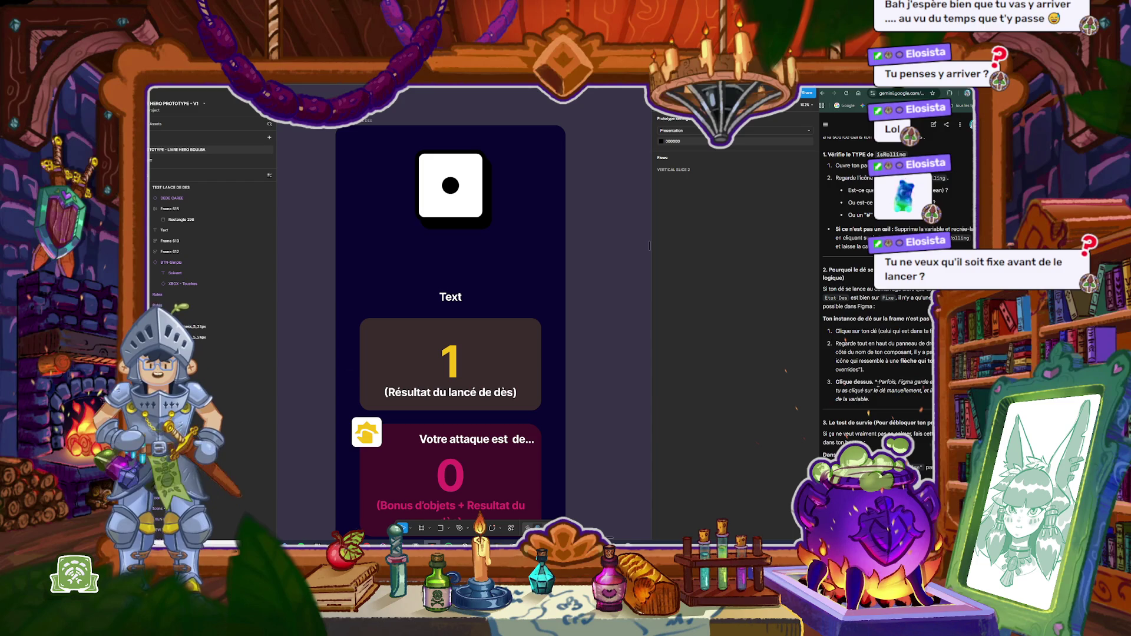
scroll(878, 383, down, 1)
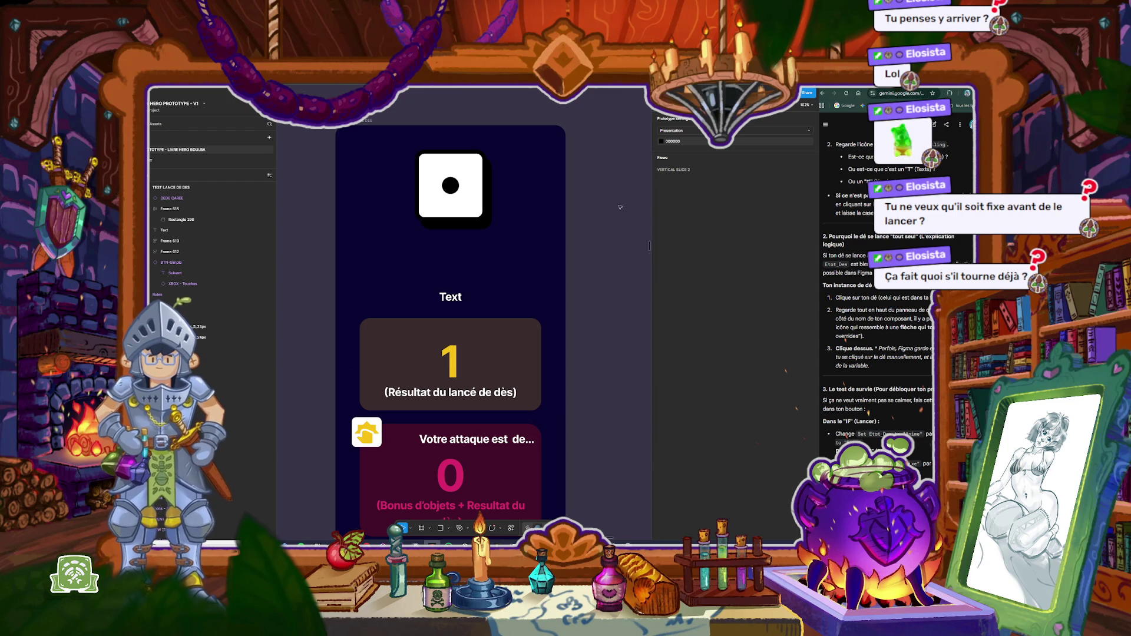
key(Tab)
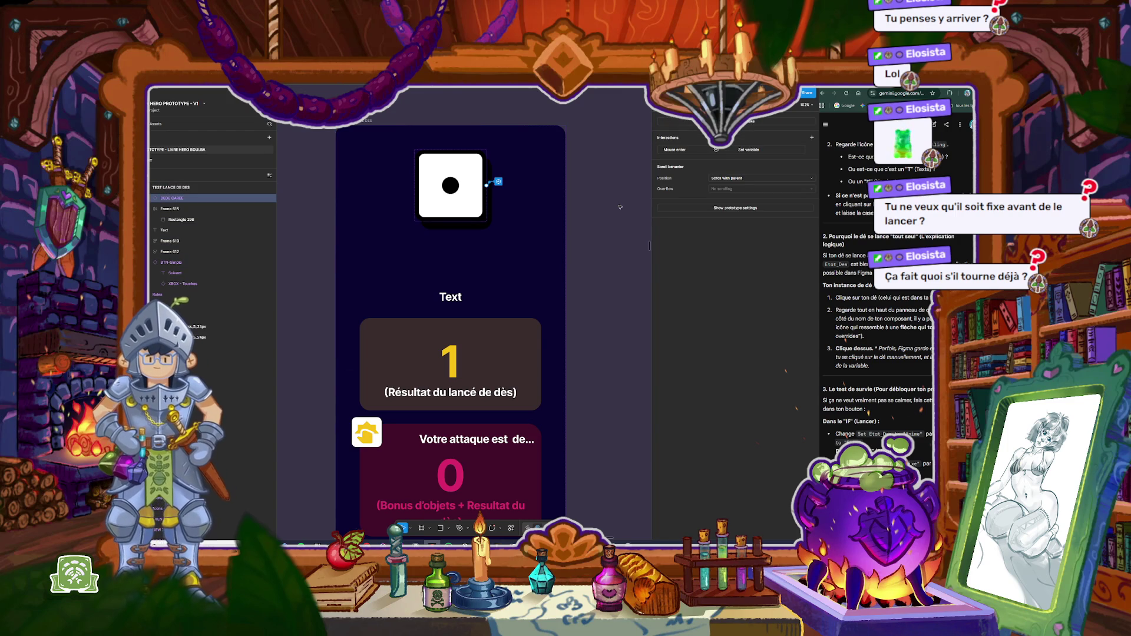
scroll(620, 207, down, 5)
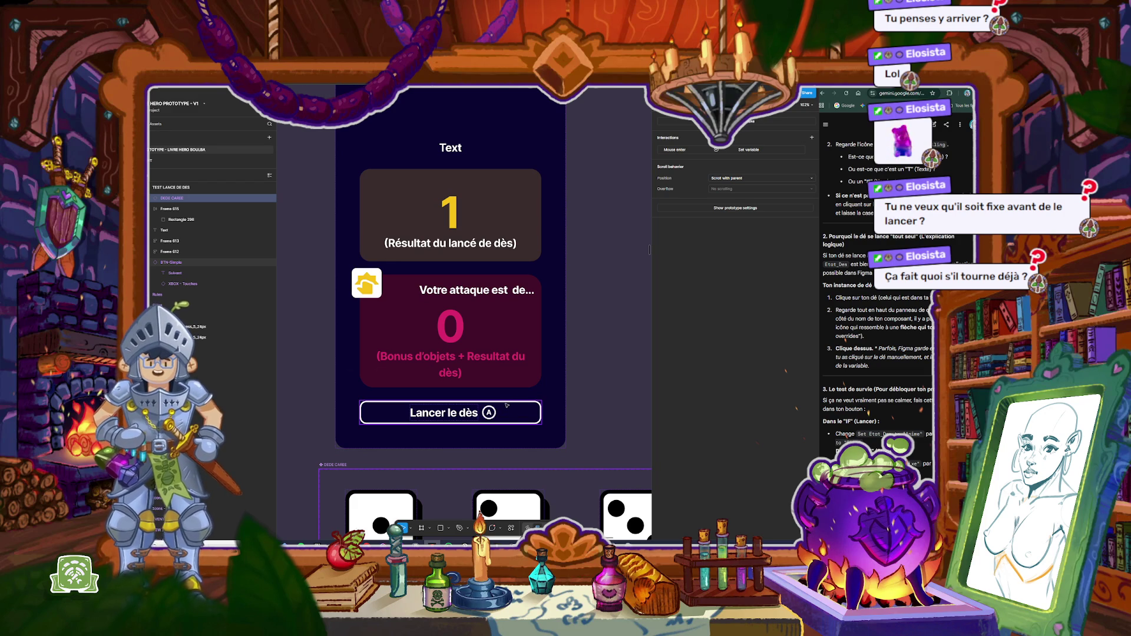
scroll(507, 406, up, 3)
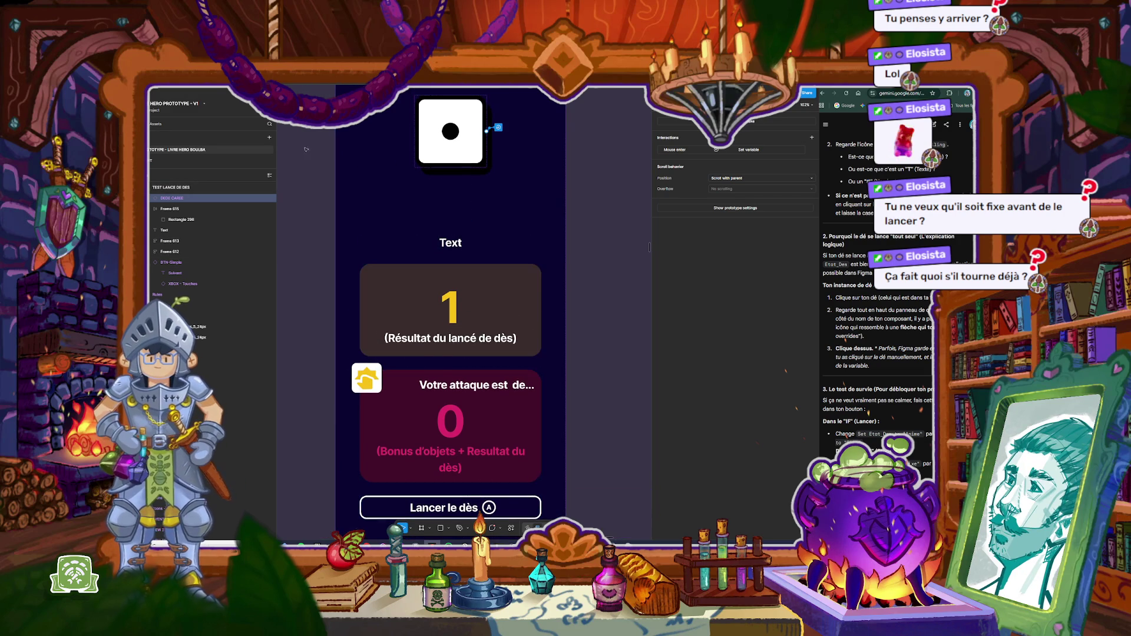
click(444, 216)
shift+click(461, 242)
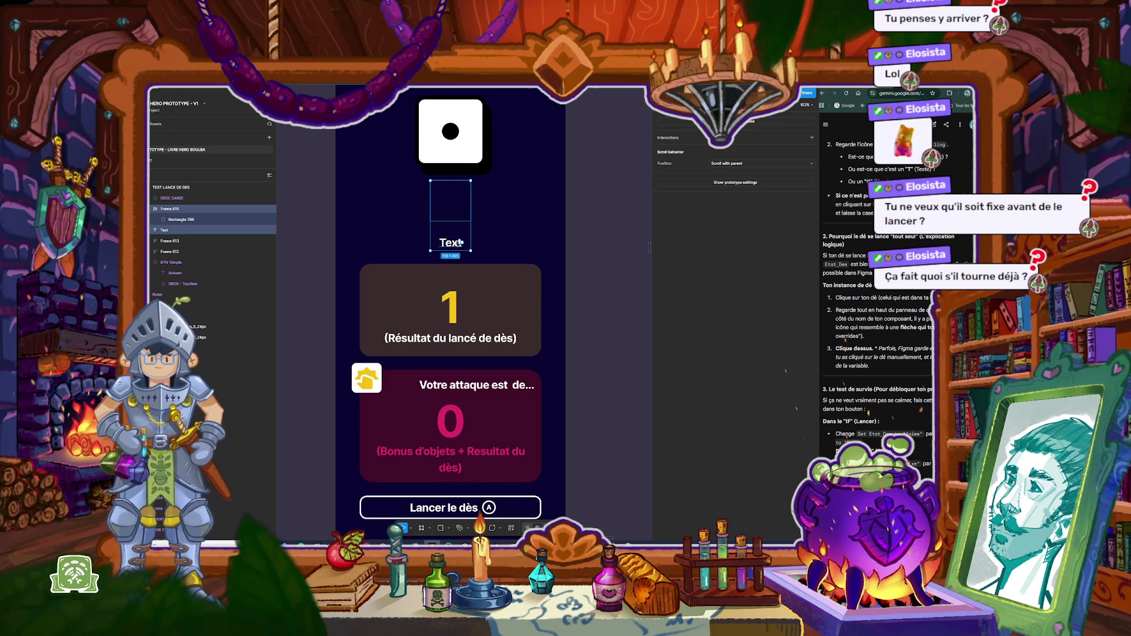
key(Delete)
scroll(451, 307, up, 2)
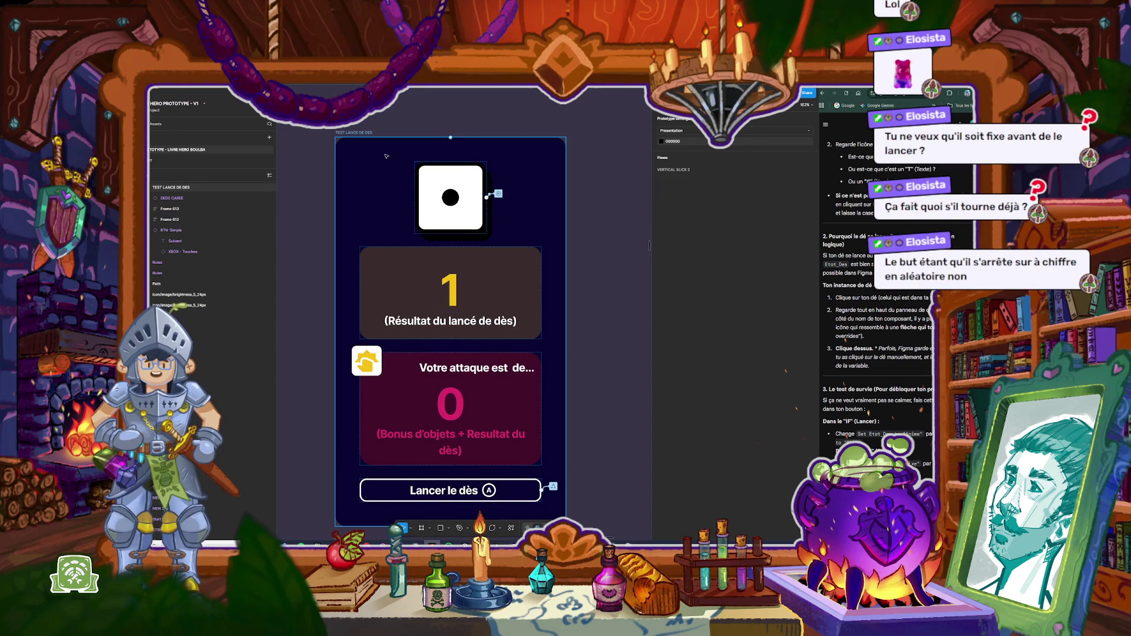
click(362, 133)
key(shift+space)
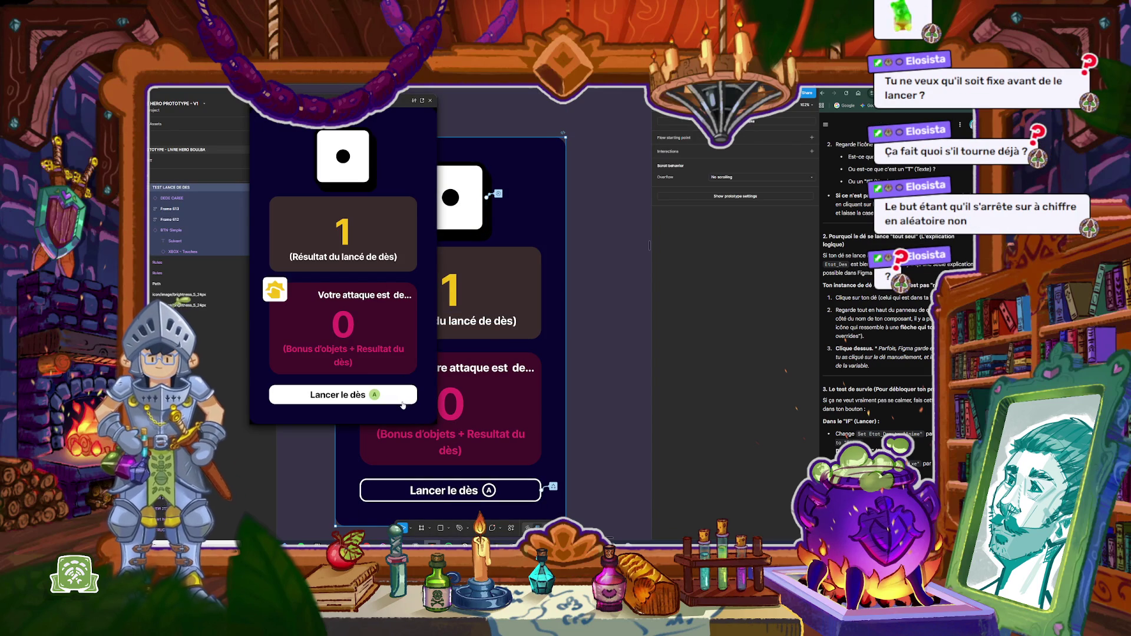
click(397, 399)
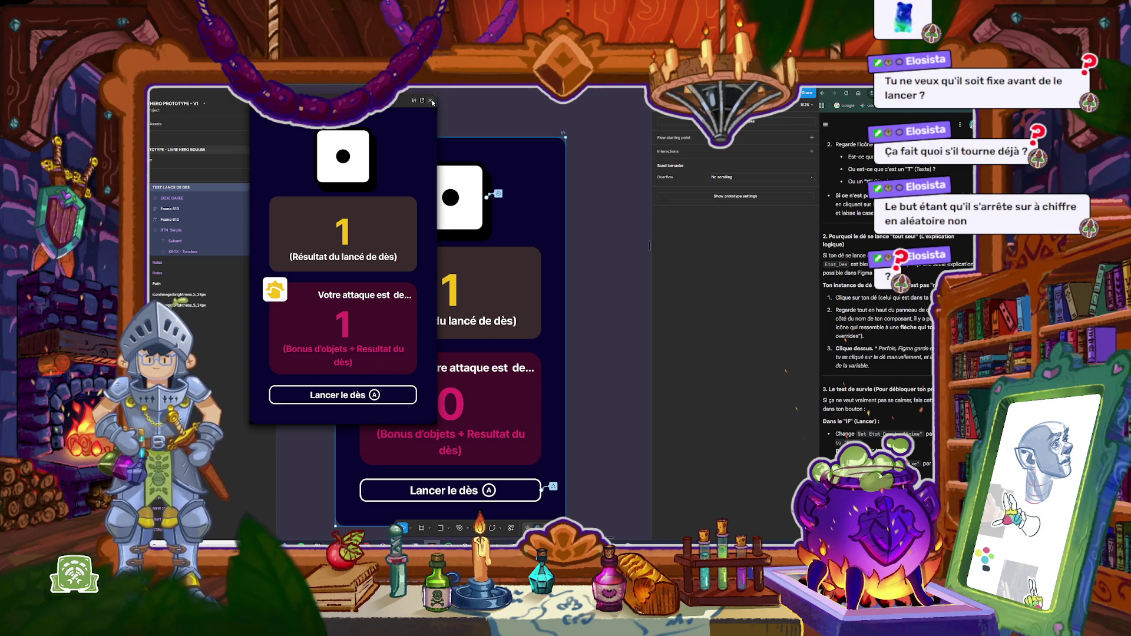
click(432, 101)
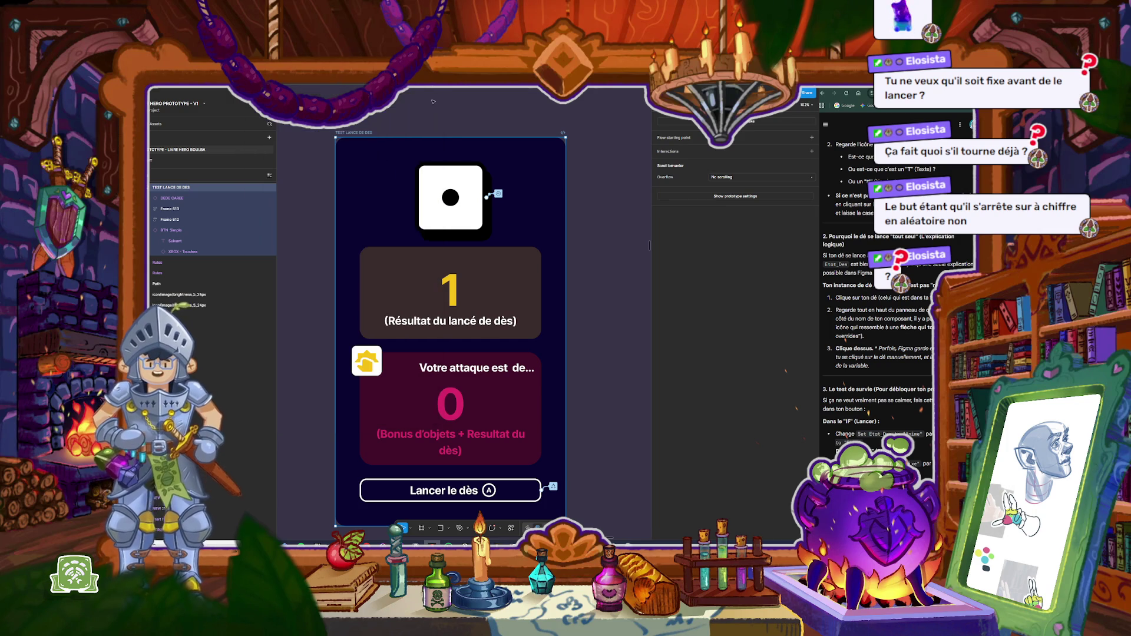
click(603, 479)
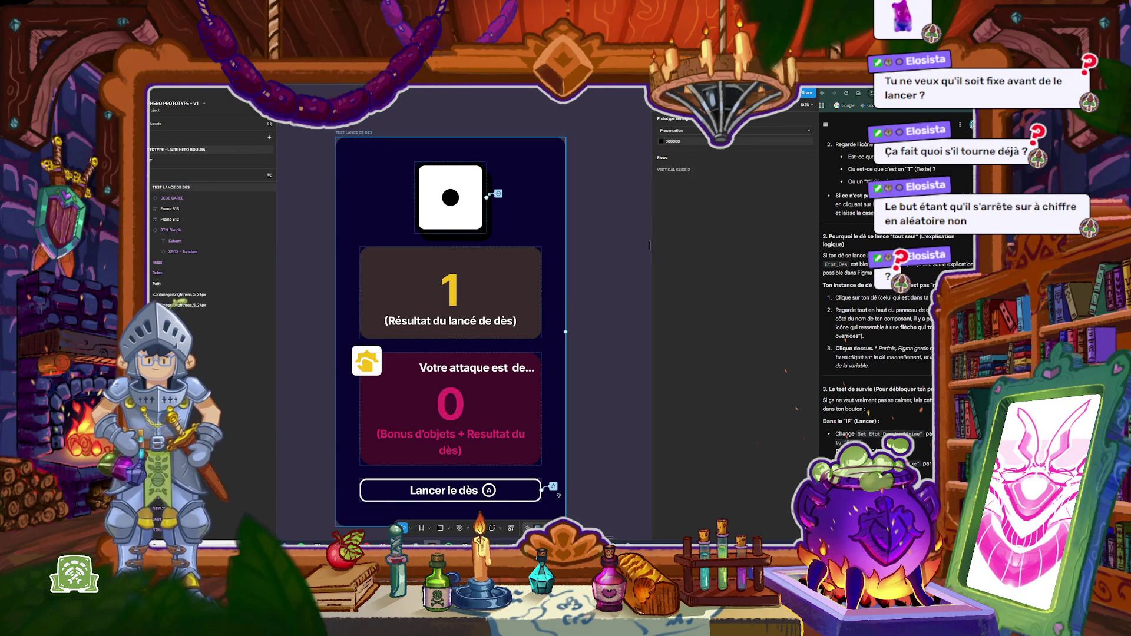
key(ctrl+z)
click(599, 326)
click(366, 133)
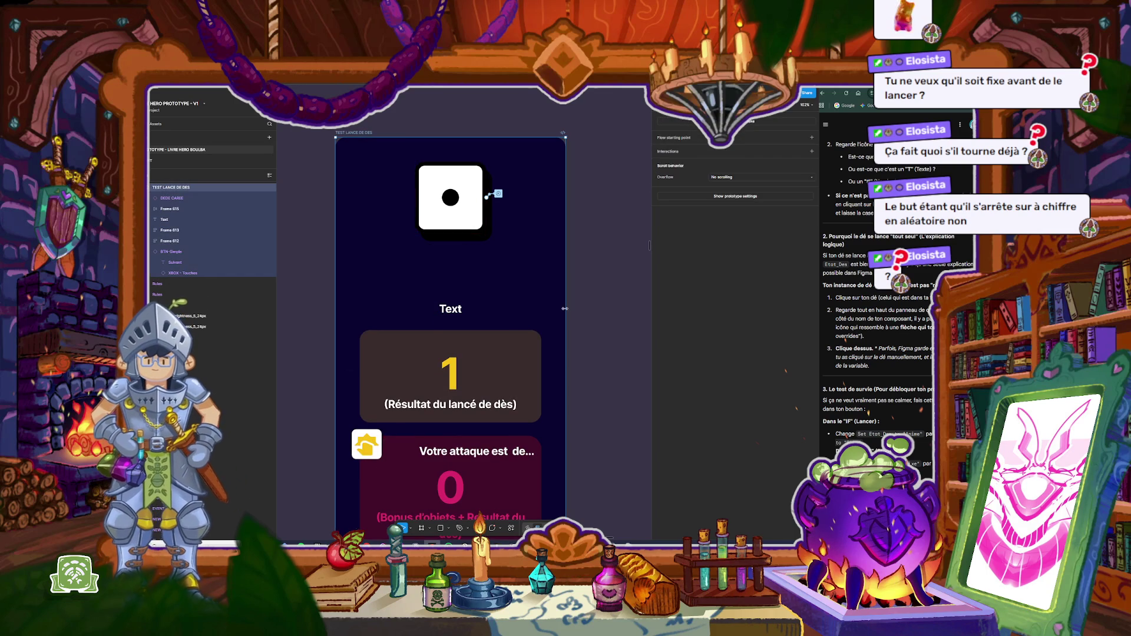
Step: Remove Frame 615, Rectangle 298 and the empty Text layer with three undos
key(shift+space)
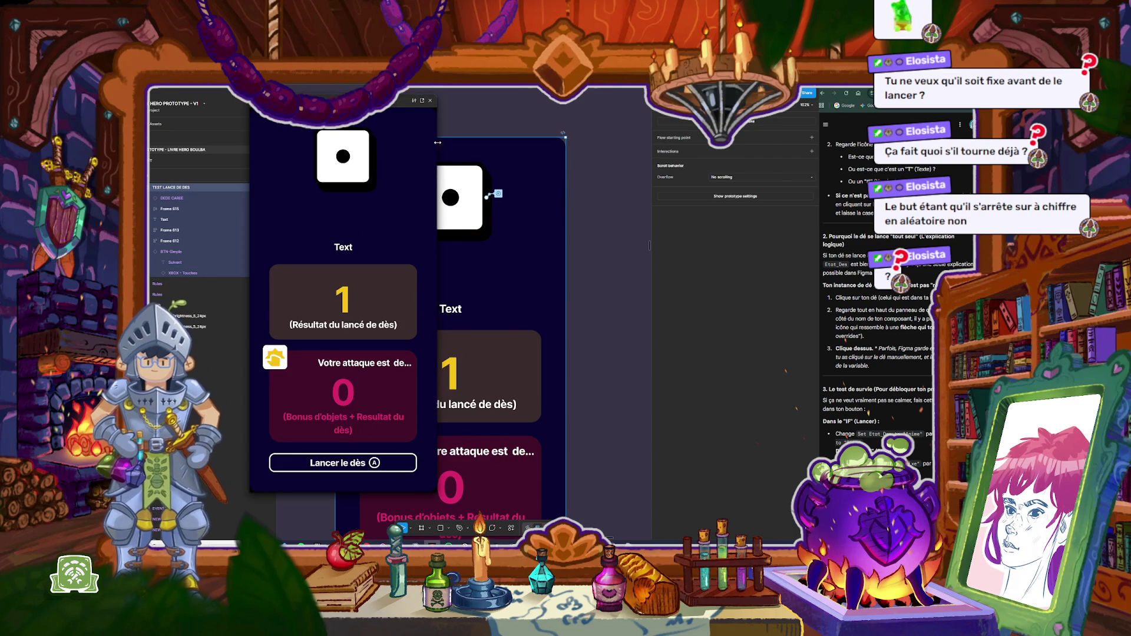
click(429, 101)
click(463, 115)
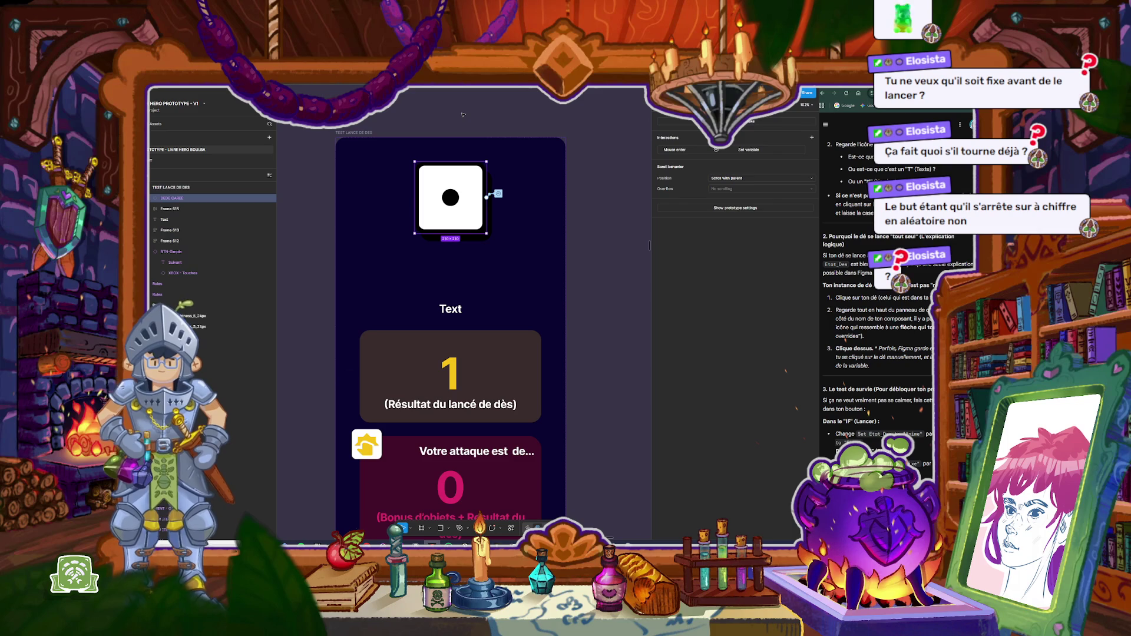
key(ctrl+z)
key(ctrl+z)
key(ctrl+z)
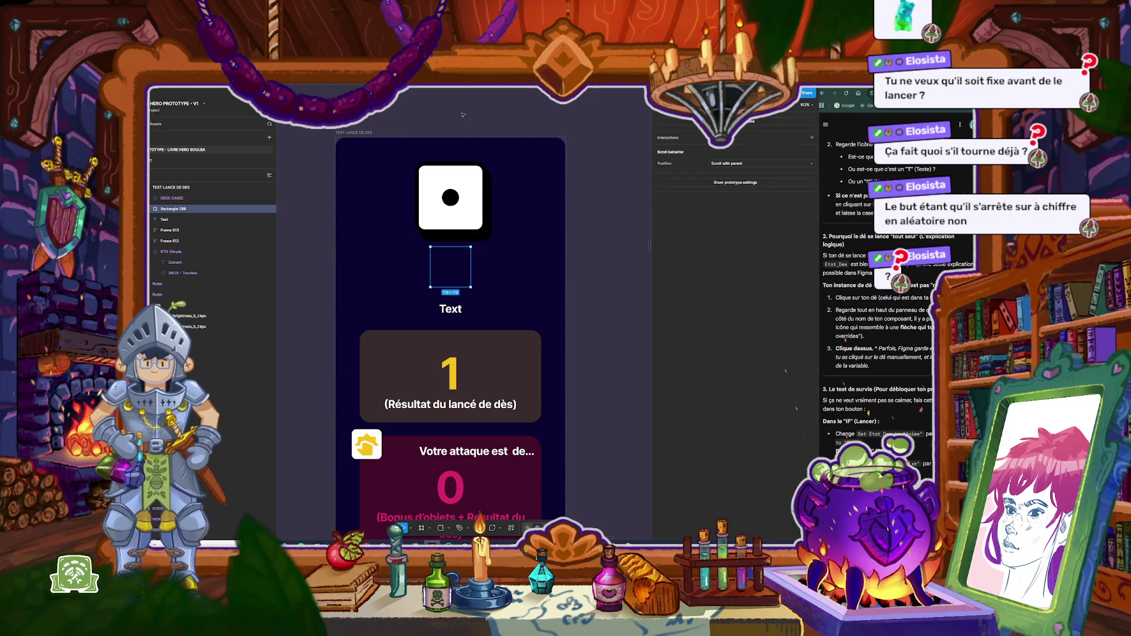
key(ctrl+z)
key(ctrl+z)
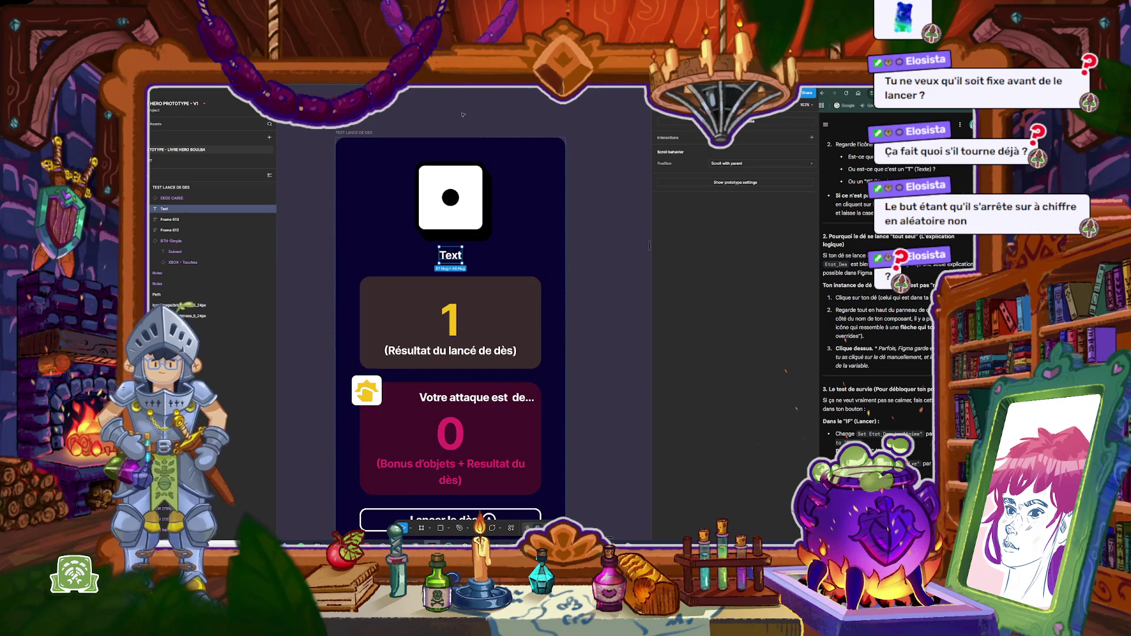
key(ctrl+z)
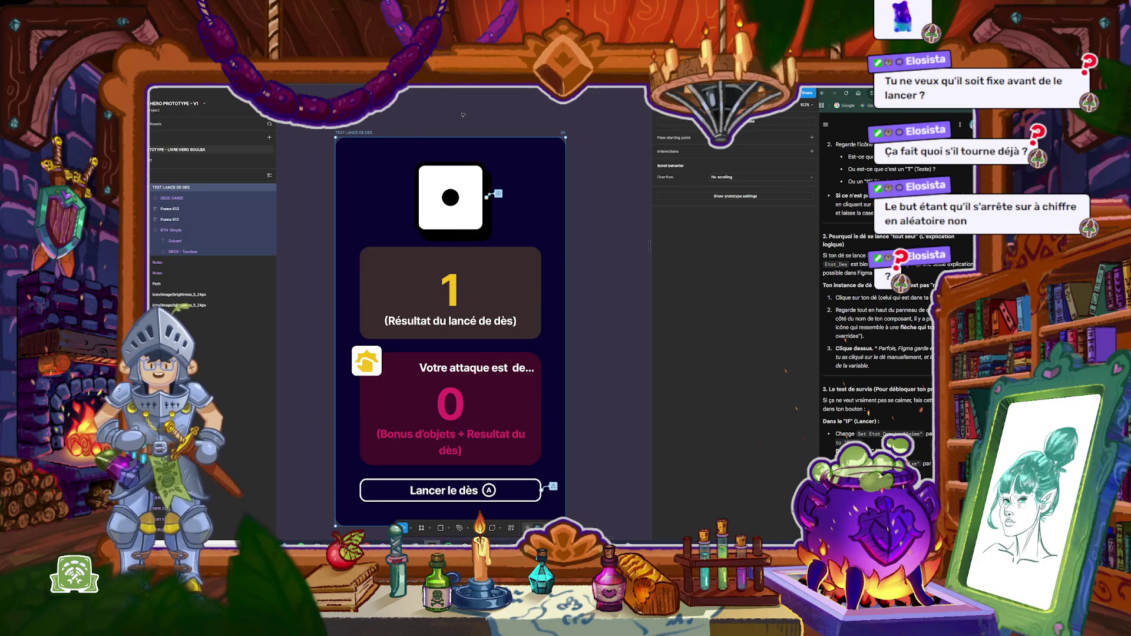
Step: Preview the dice frame and roll the die once
click(663, 115)
key(shift+space)
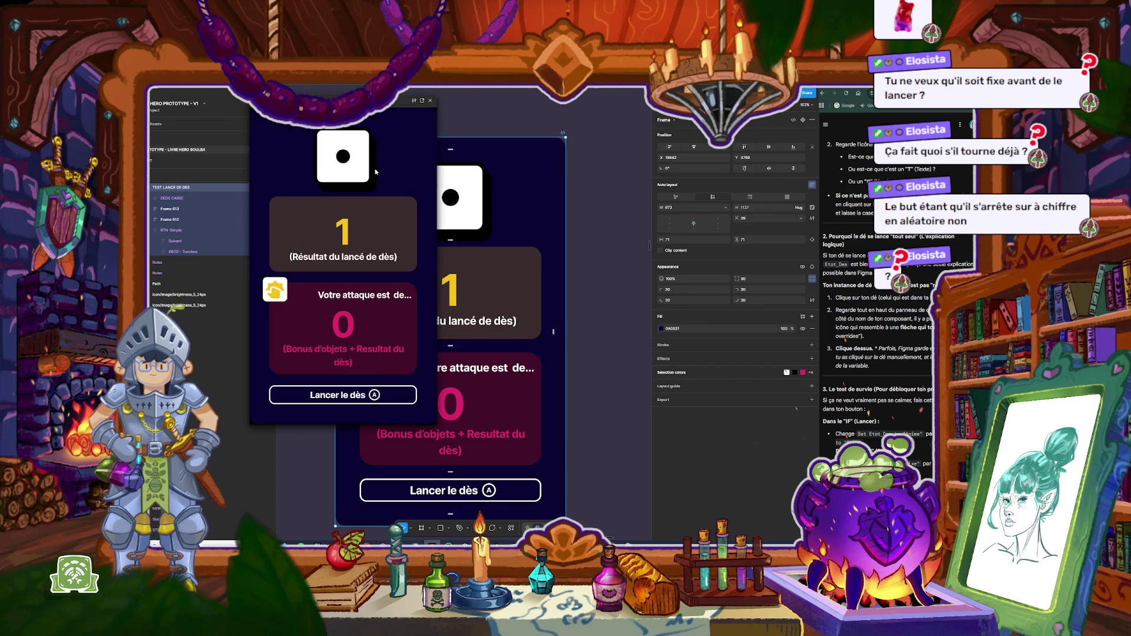
click(389, 400)
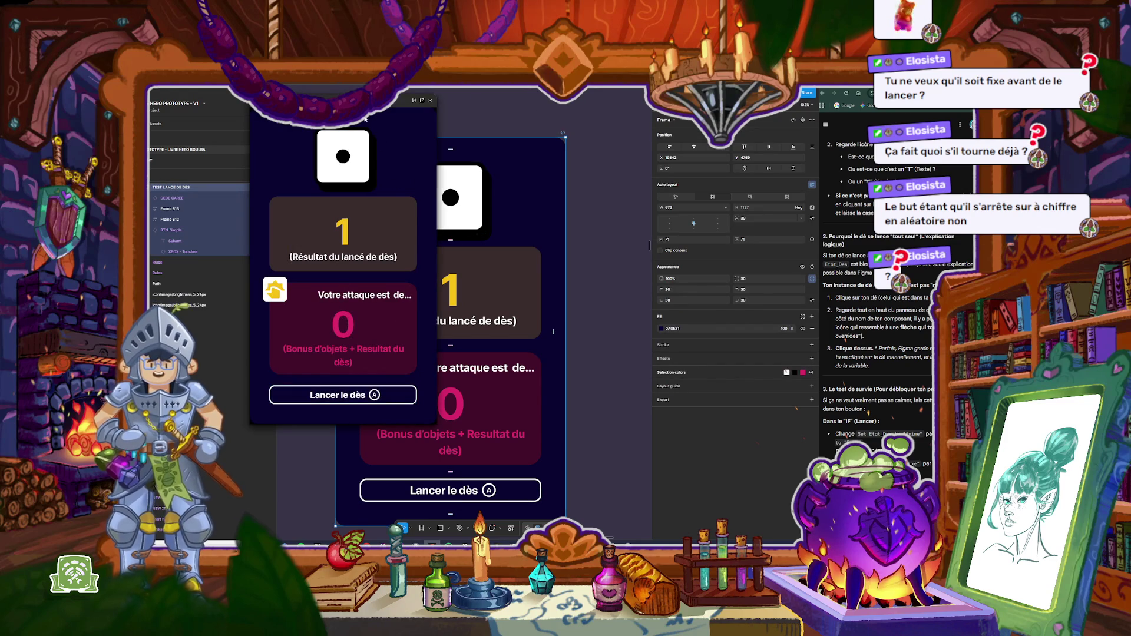
click(430, 99)
key(Escape)
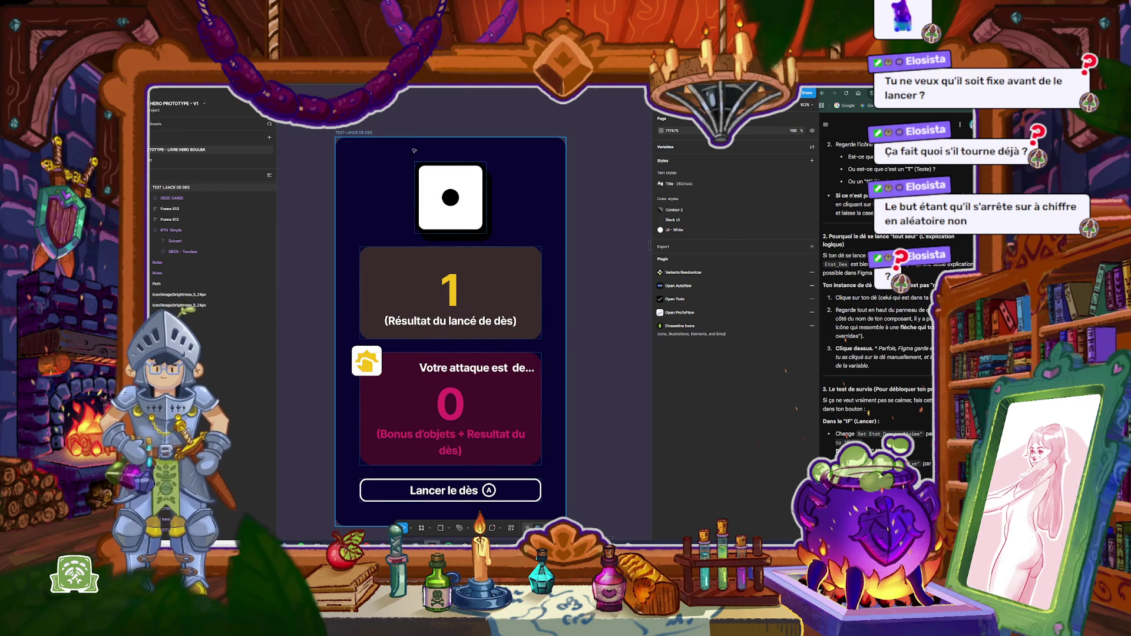
Step: Check the BTN-Simple roll button, then preview again and roll to test the attack value
click(361, 133)
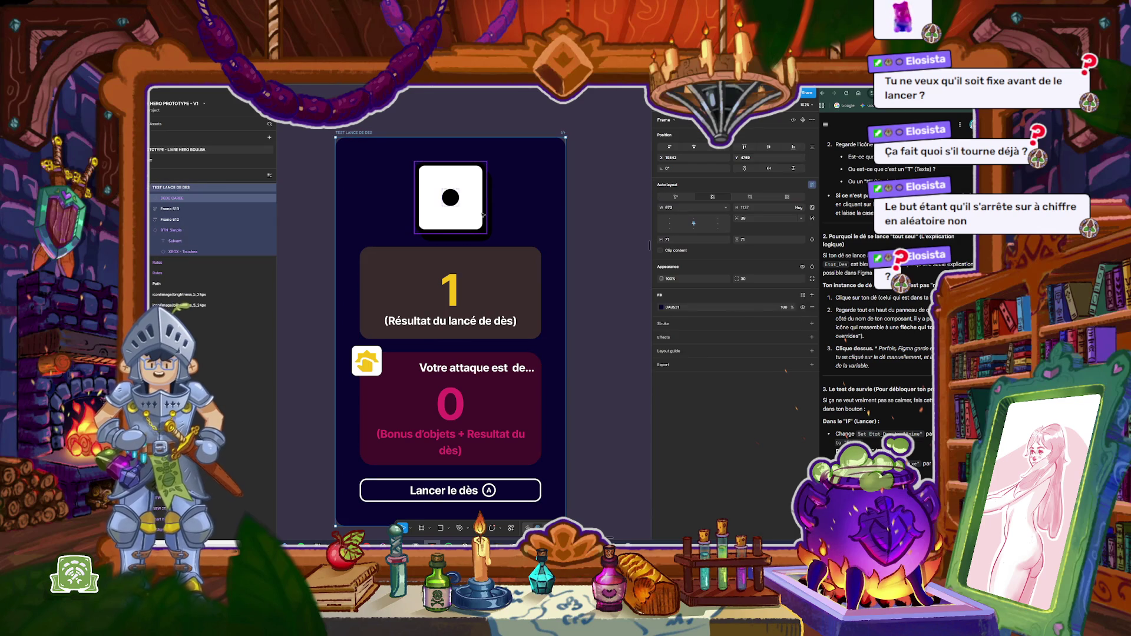
click(536, 221)
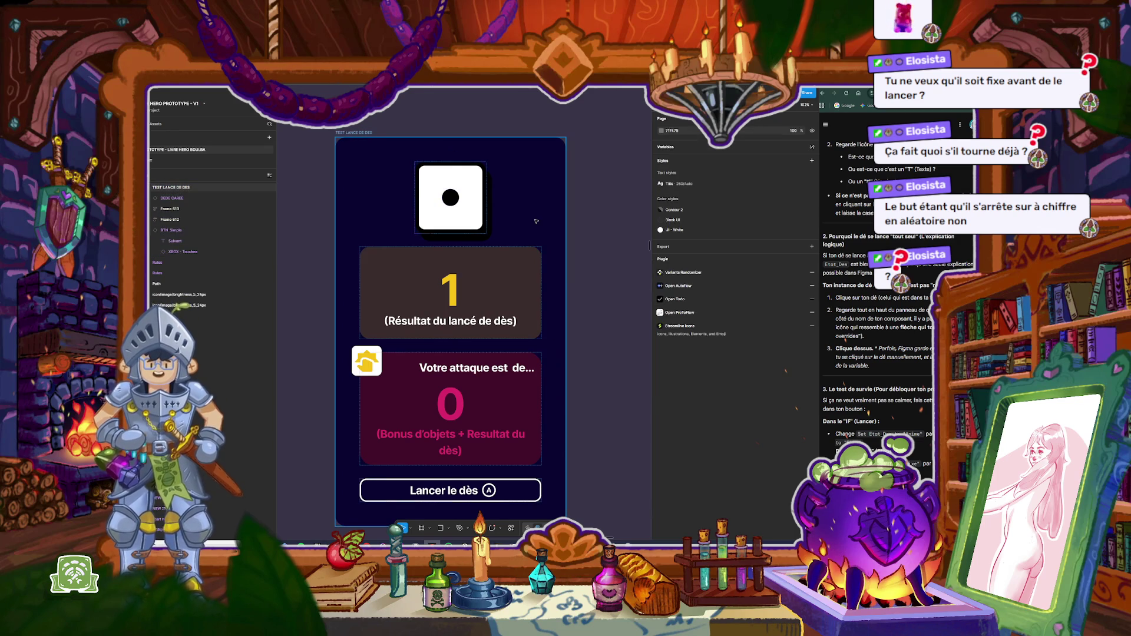
key(Tab)
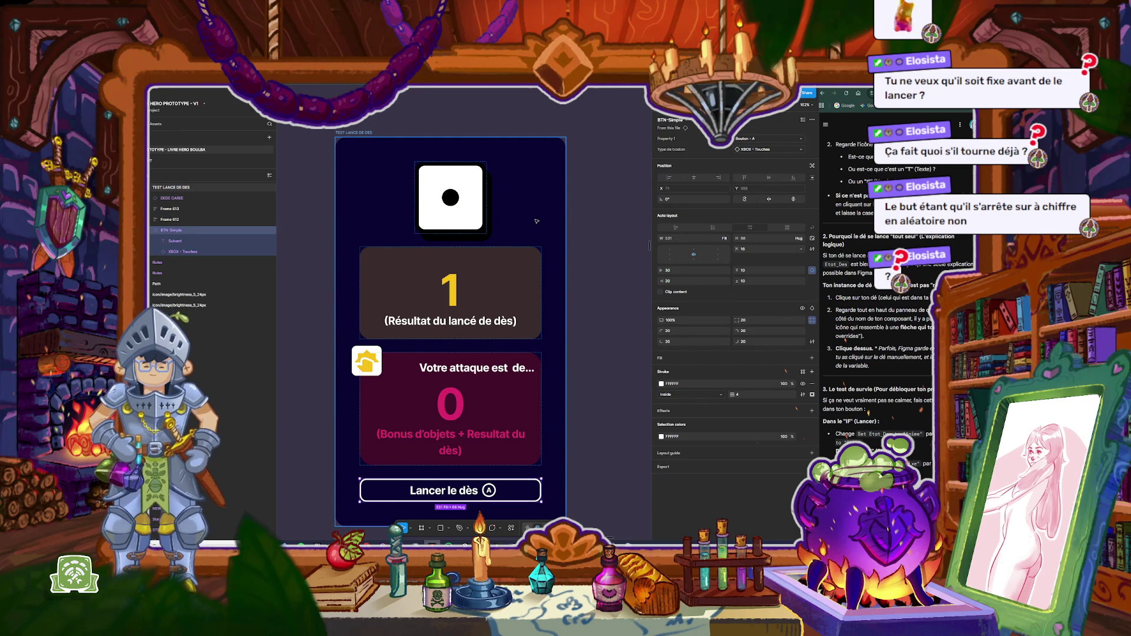
click(536, 221)
click(536, 221)
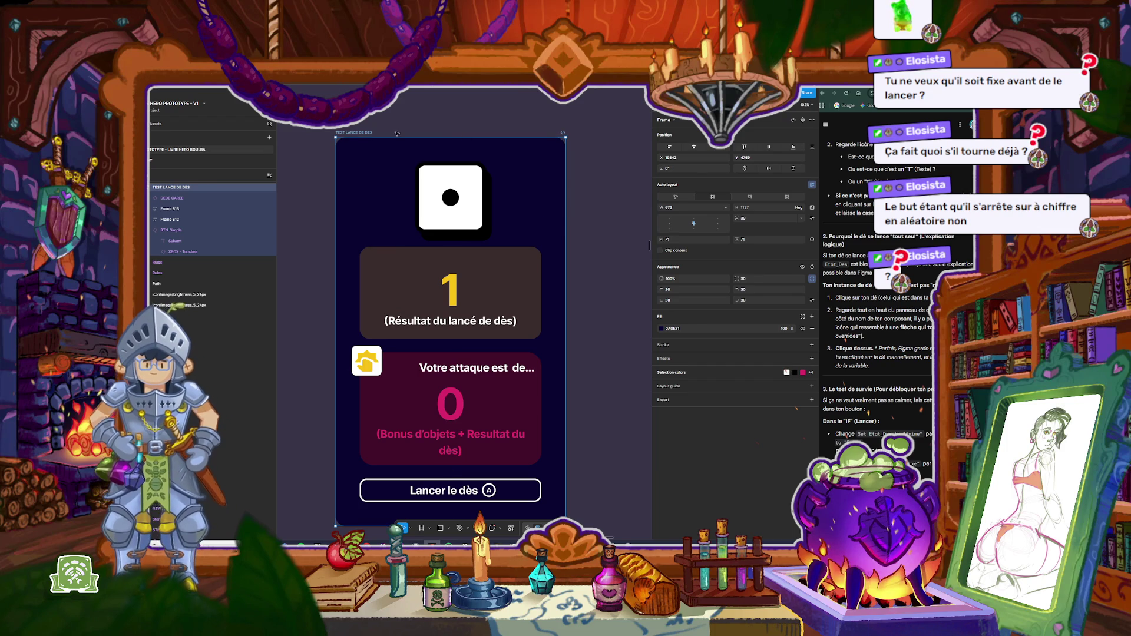
key(shift+space)
click(356, 399)
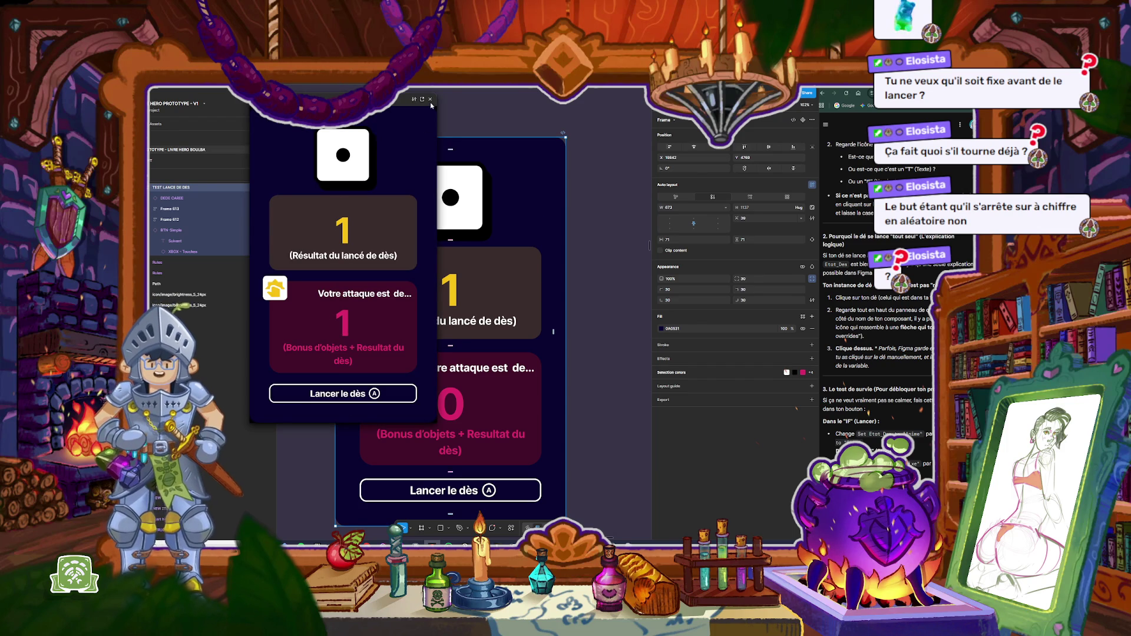
click(430, 99)
click(501, 129)
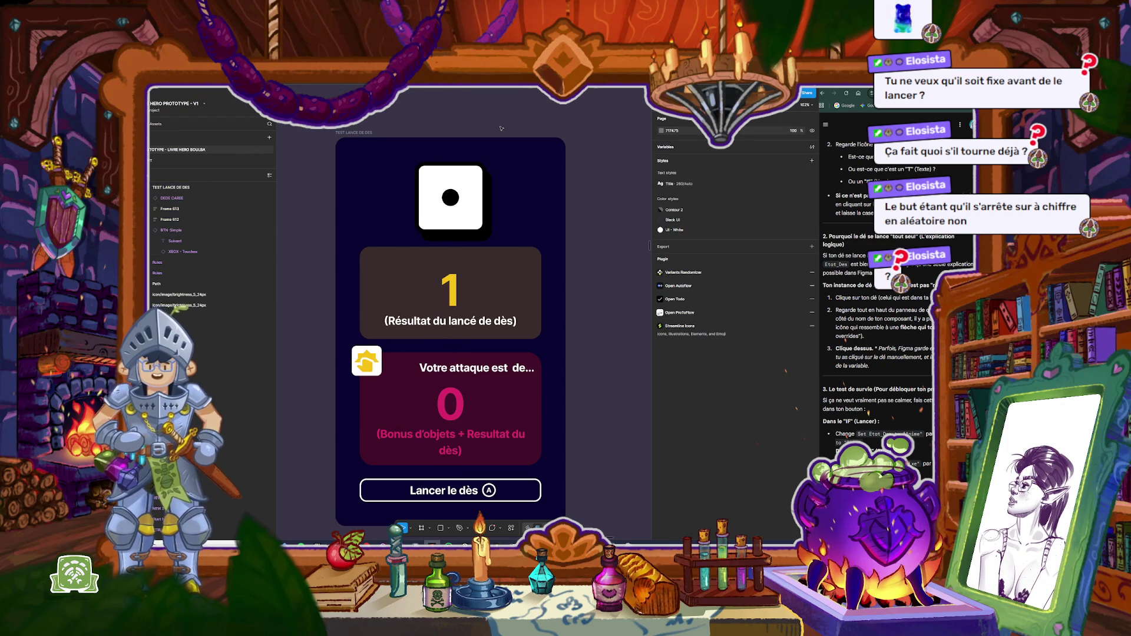
Step: Inspect the die's prototype interactions, then open the file's local variables
key(Tab)
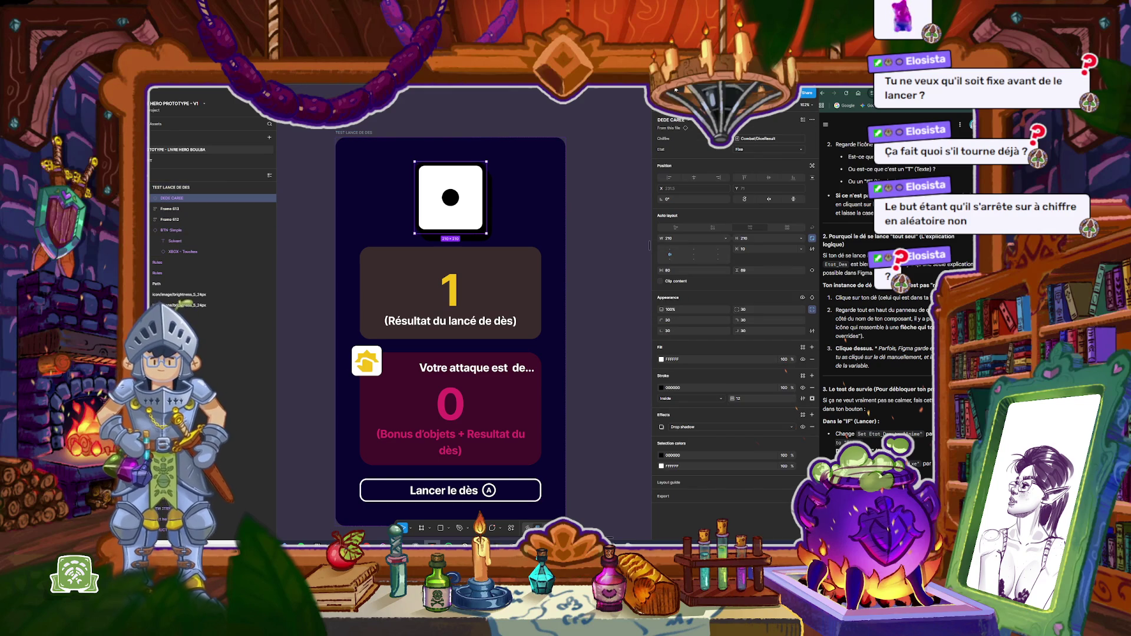
key(shift+e)
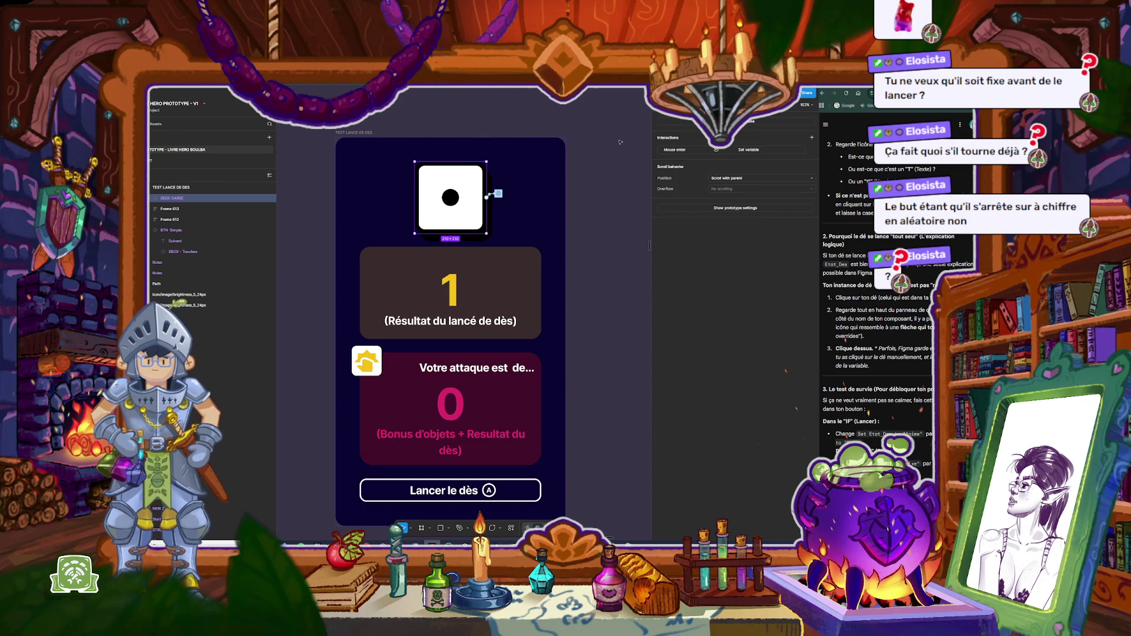
click(620, 142)
key(r)
key(v)
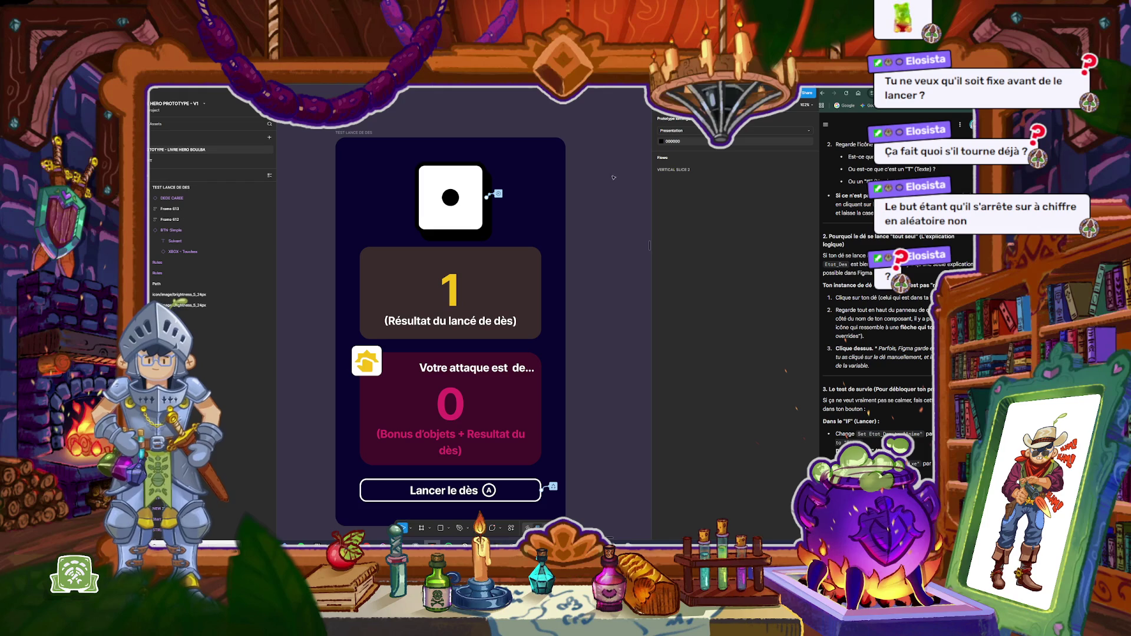
click(681, 148)
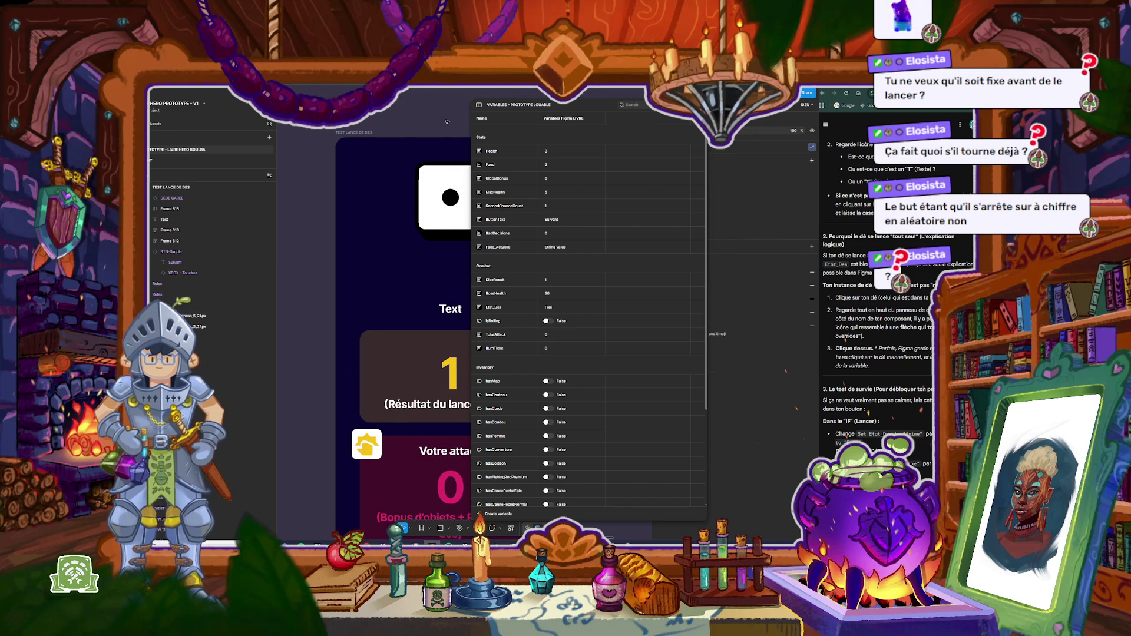
Step: Move isRolling below BurnTicks in Combat, close the Variables window, and preview the dice frame
drag(493, 321, 493, 348)
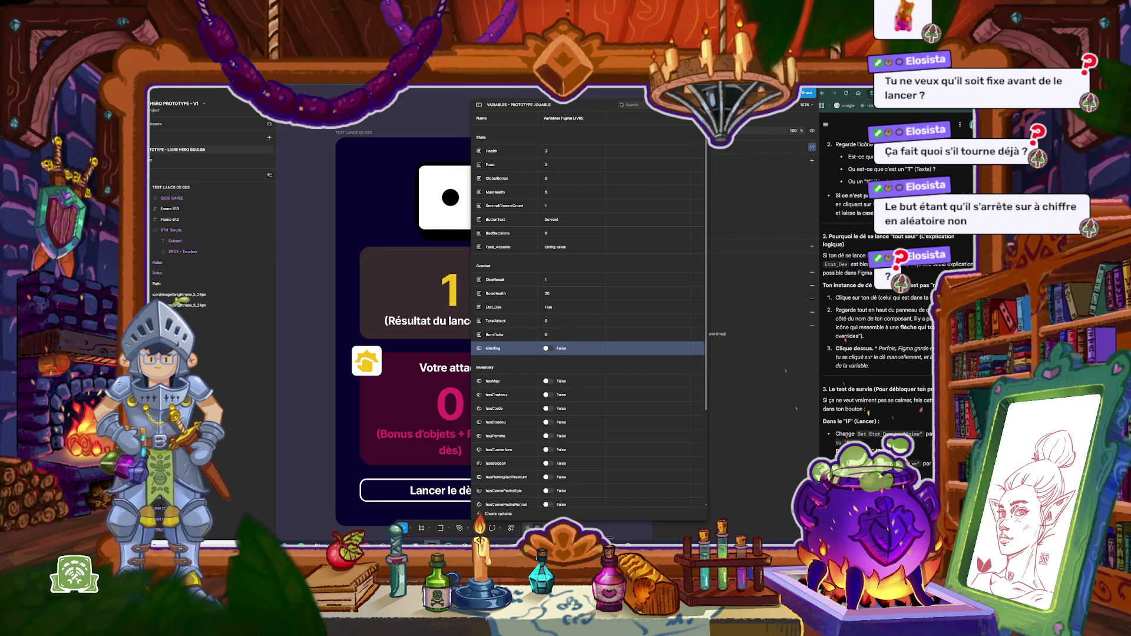
key(Escape)
click(363, 133)
key(shift+space)
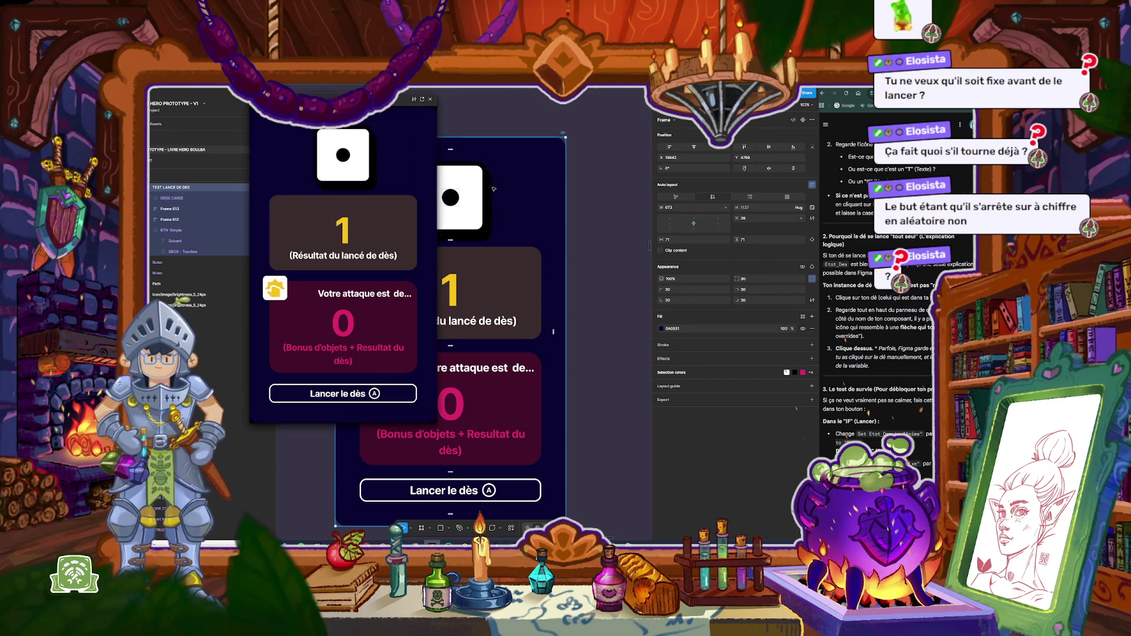
Step: Roll the die once in the preview, then close it and deselect the frame
click(351, 400)
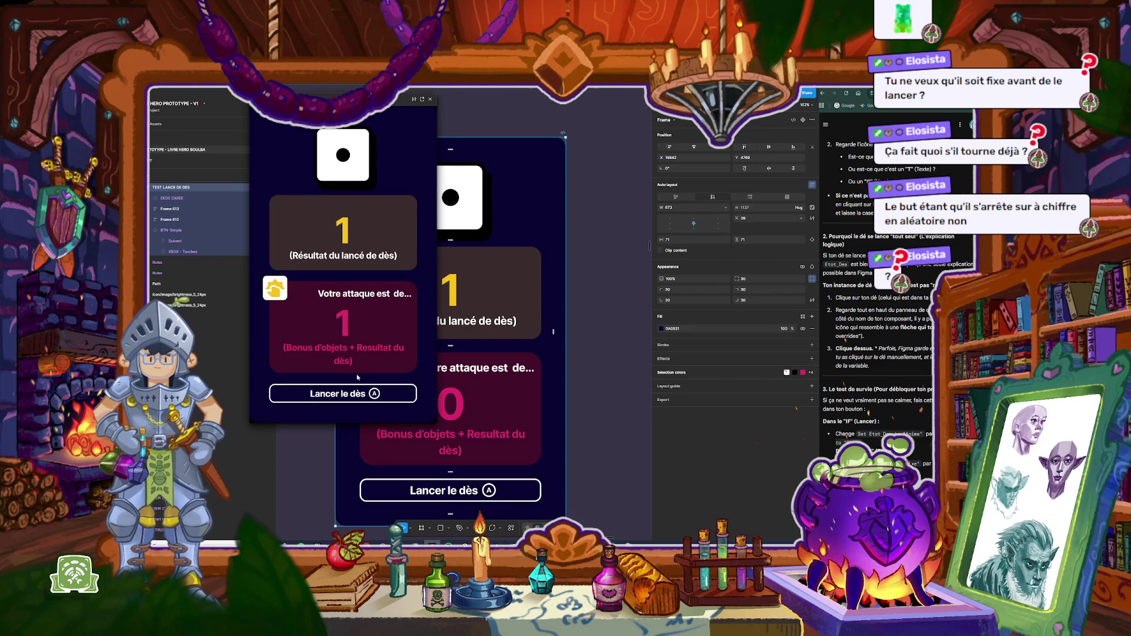
click(429, 100)
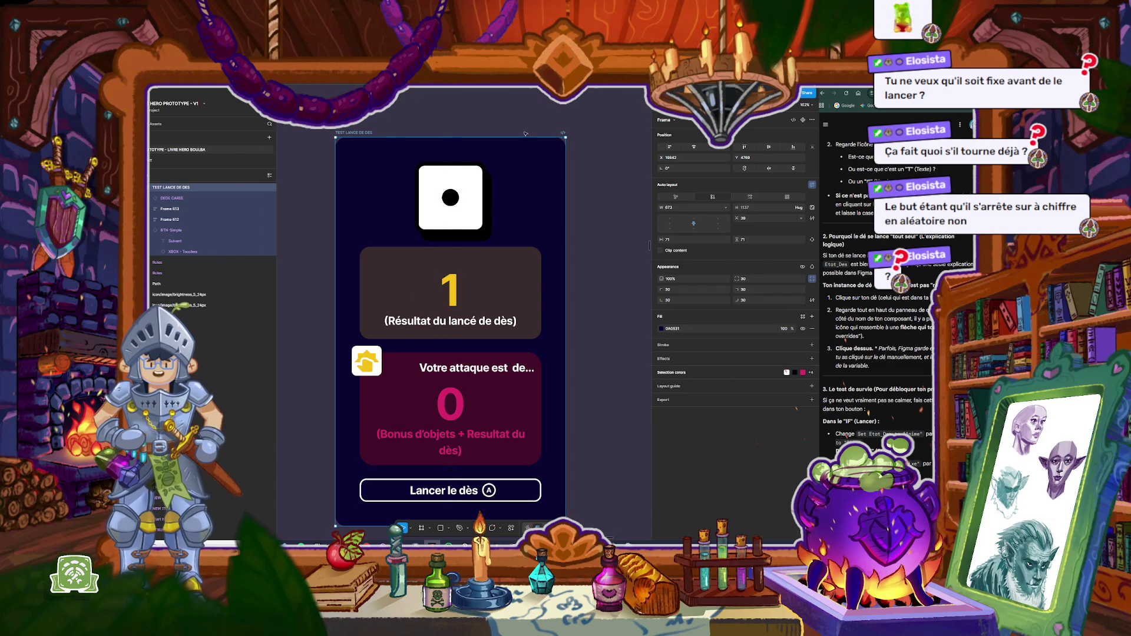
click(599, 228)
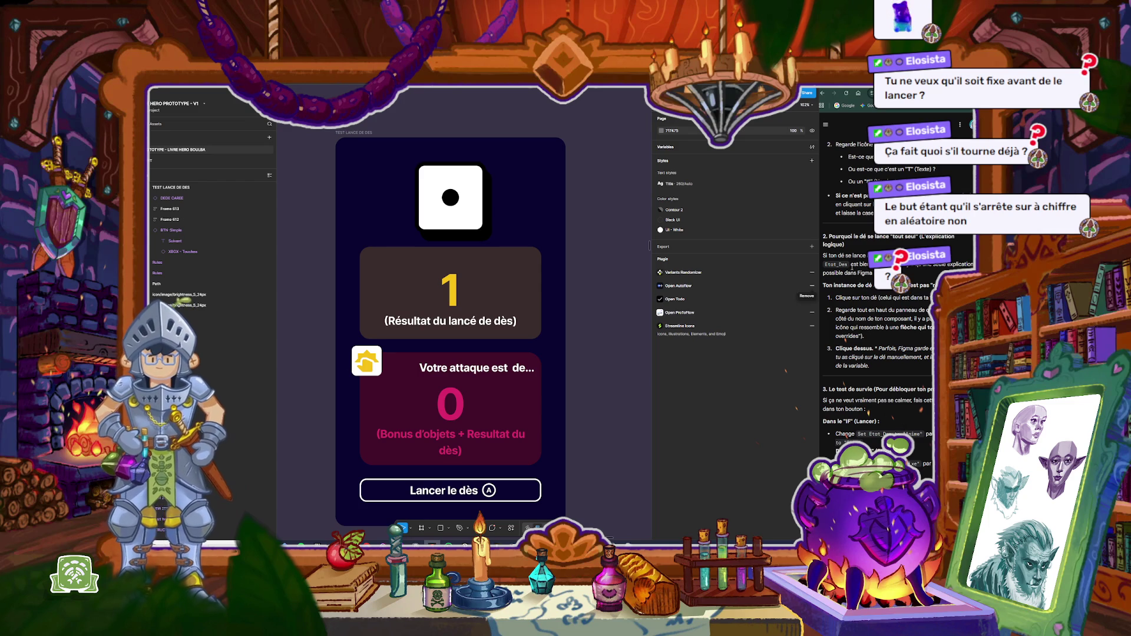
Step: Reread the browser notes on why the die rolls by itself, highlighting steps 2 and 3
mouse_move(844, 257)
mouse_down()
mouse_move(935, 285)
mouse_move(864, 336)
mouse_up()
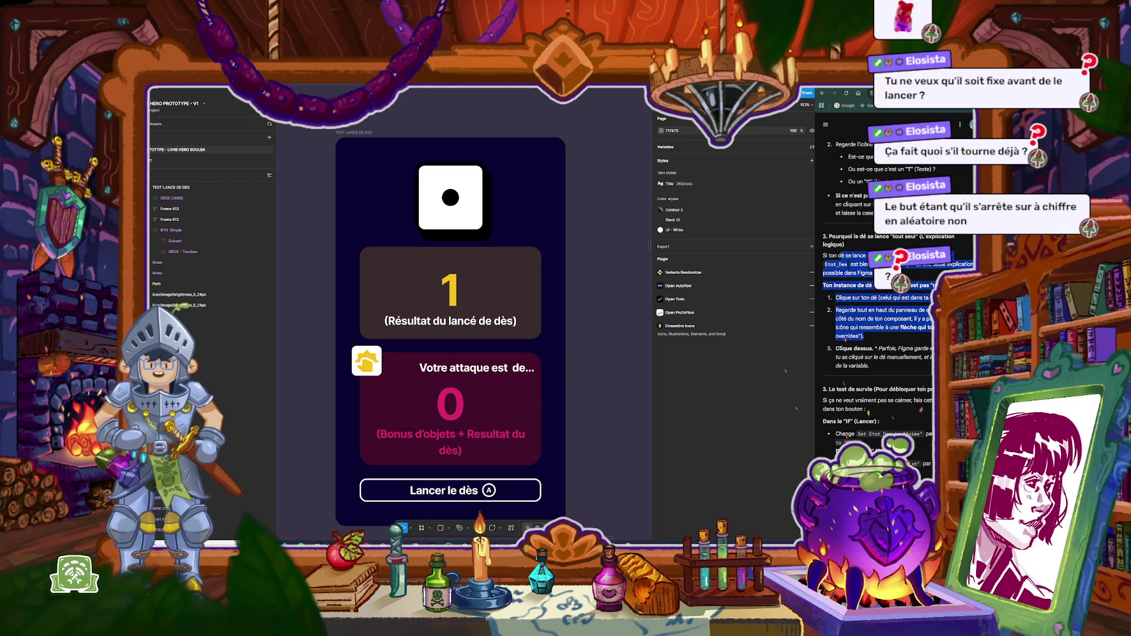
click(896, 295)
mouse_move(847, 310)
mouse_down()
mouse_move(887, 312)
mouse_move(931, 336)
mouse_move(919, 350)
mouse_move(864, 338)
mouse_move(870, 366)
mouse_up()
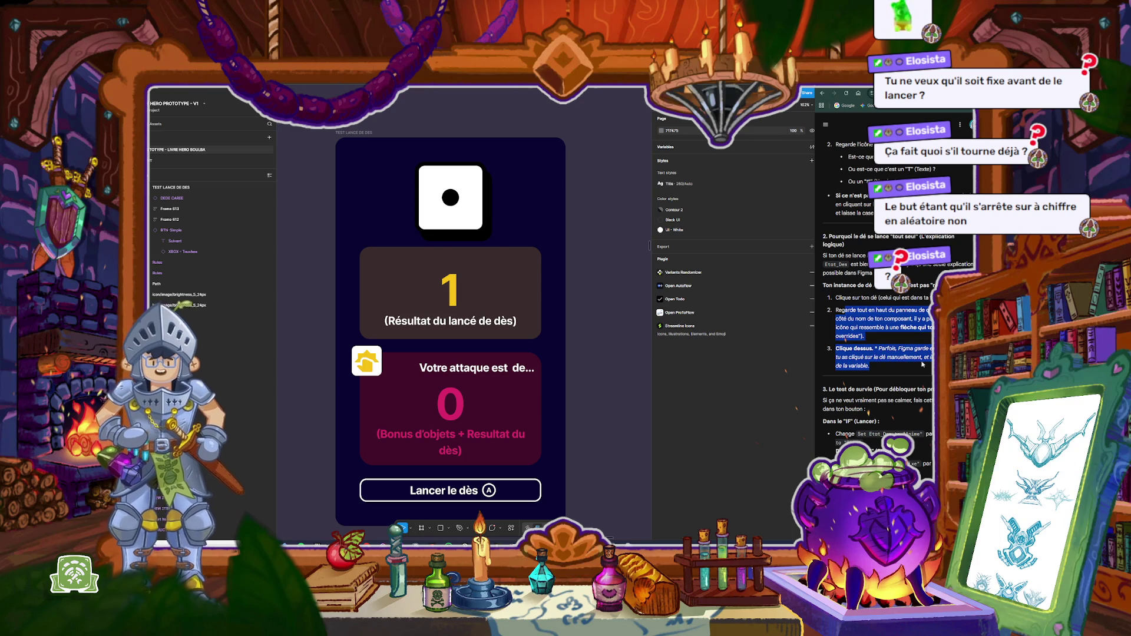
scroll(852, 322, down, 1)
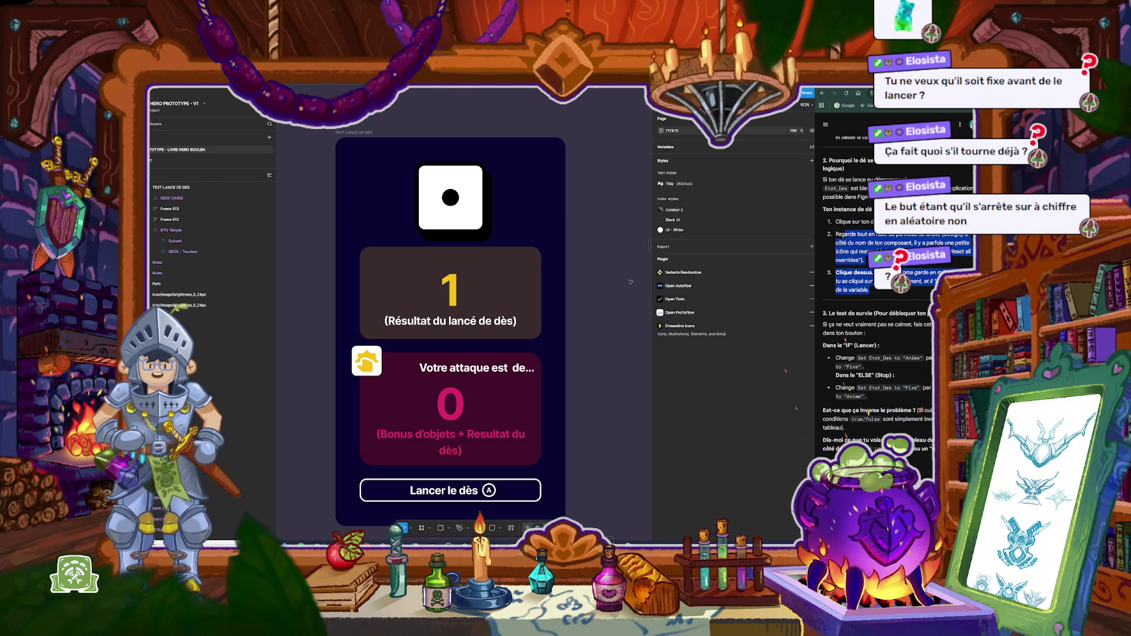
click(427, 102)
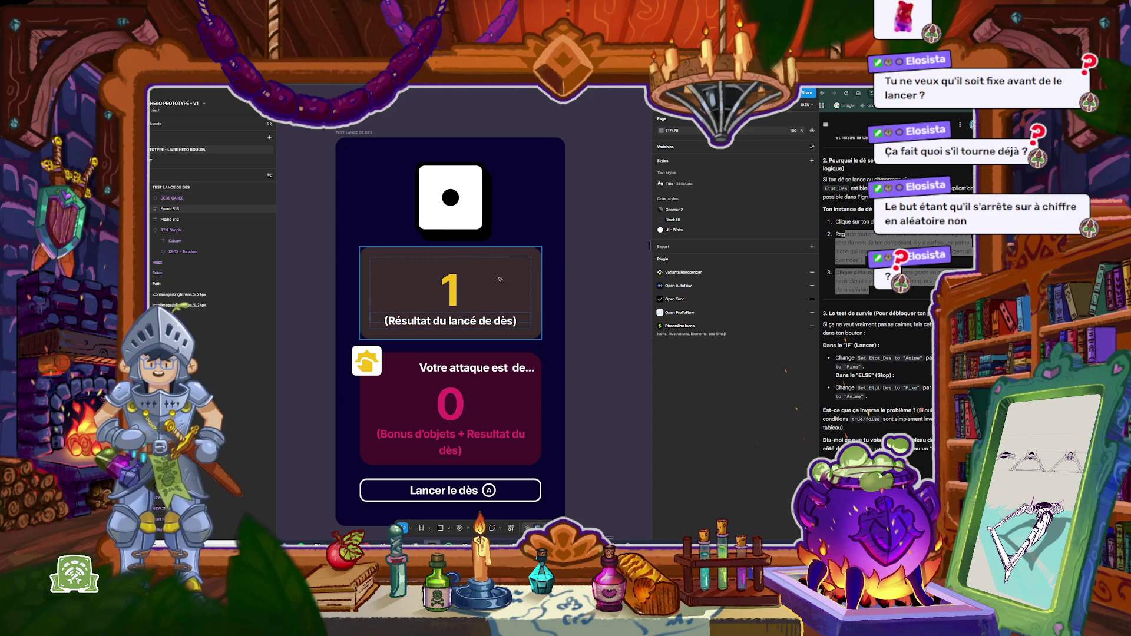
Step: Preview the TEST LANCE DE DES frame again, roll the die, and close the preview
click(356, 133)
key(shift+space)
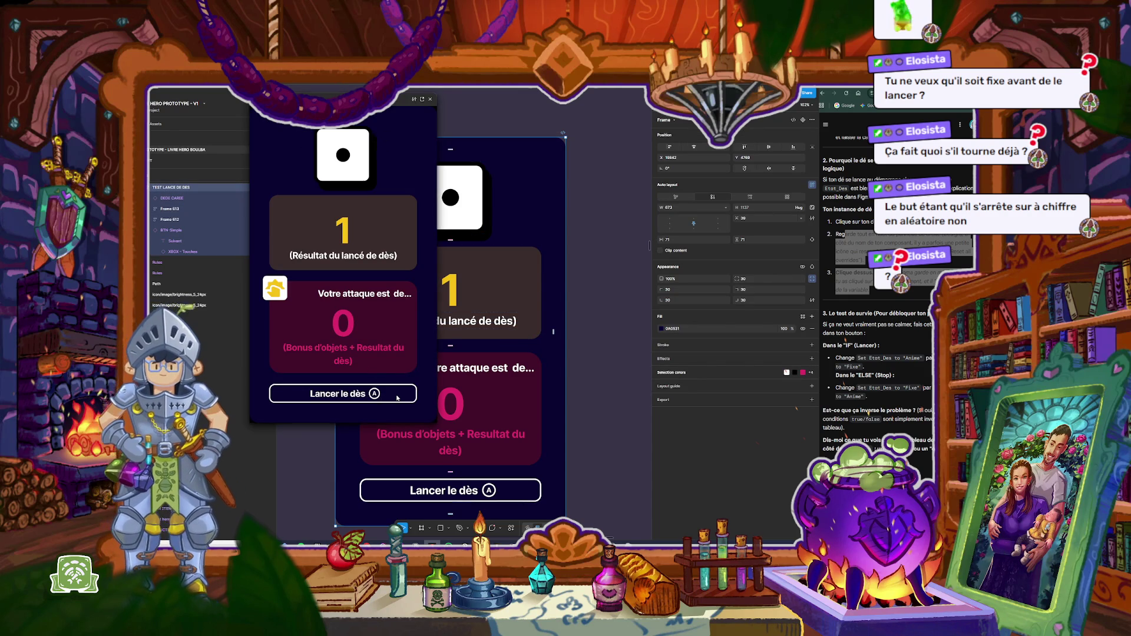
click(352, 394)
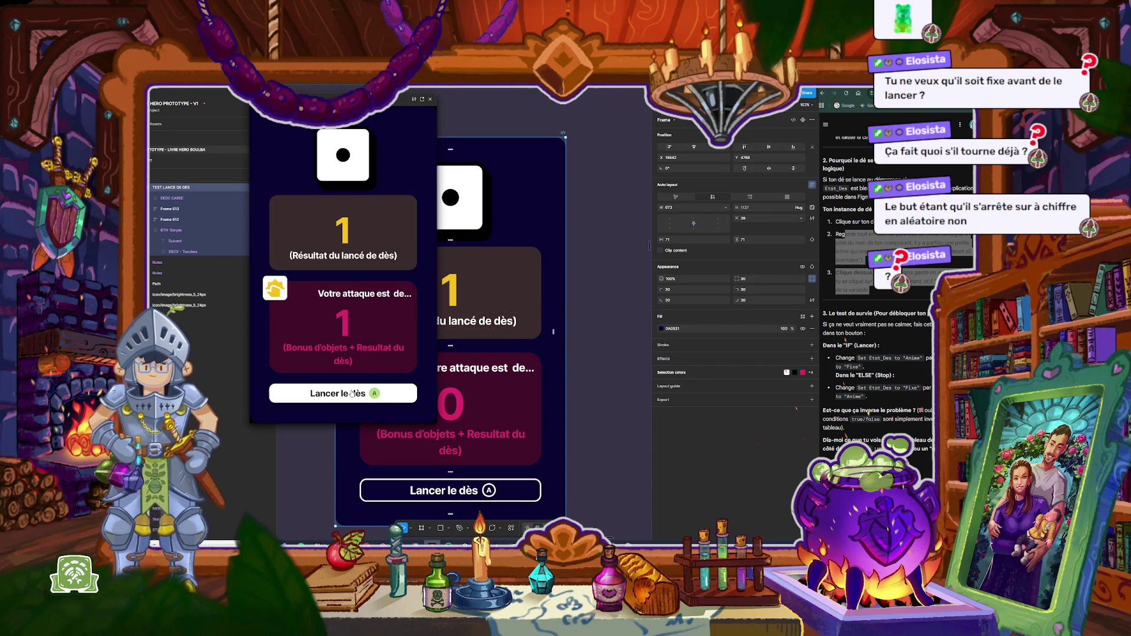
click(432, 100)
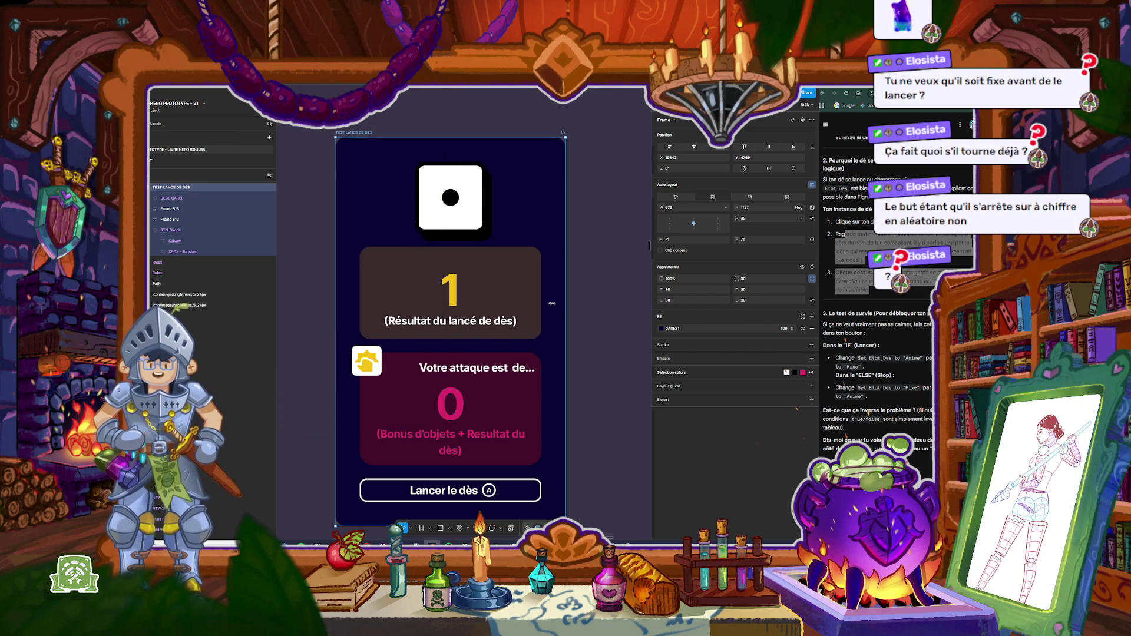
click(690, 120)
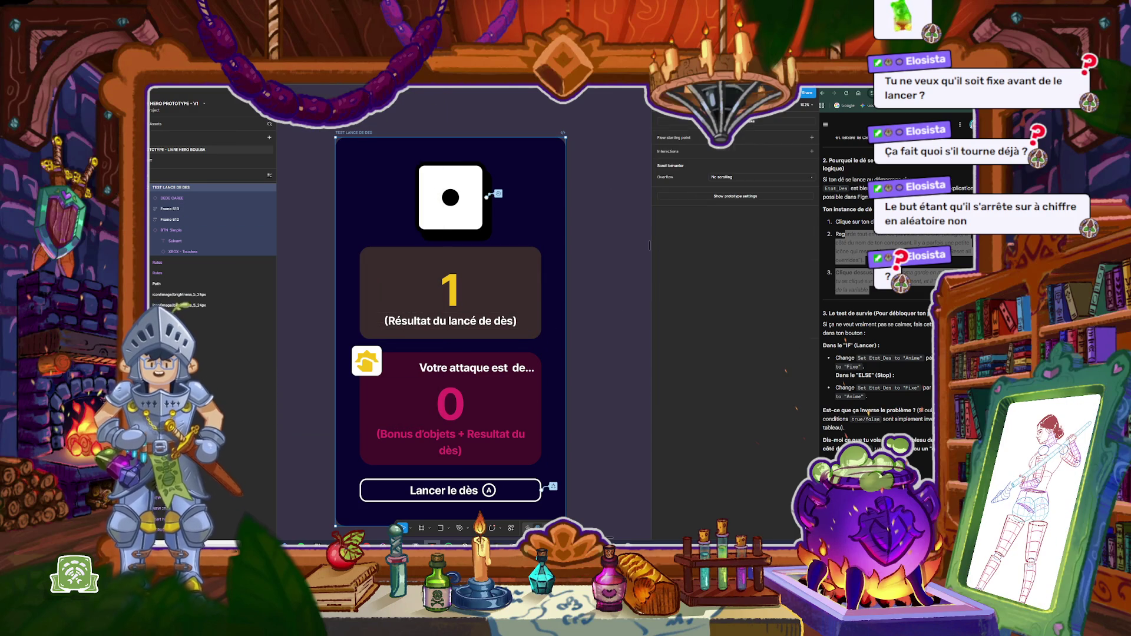
Step: In the roll button's click interaction, change the Set Combat/Etat_Des value to 'Fixe'
click(553, 487)
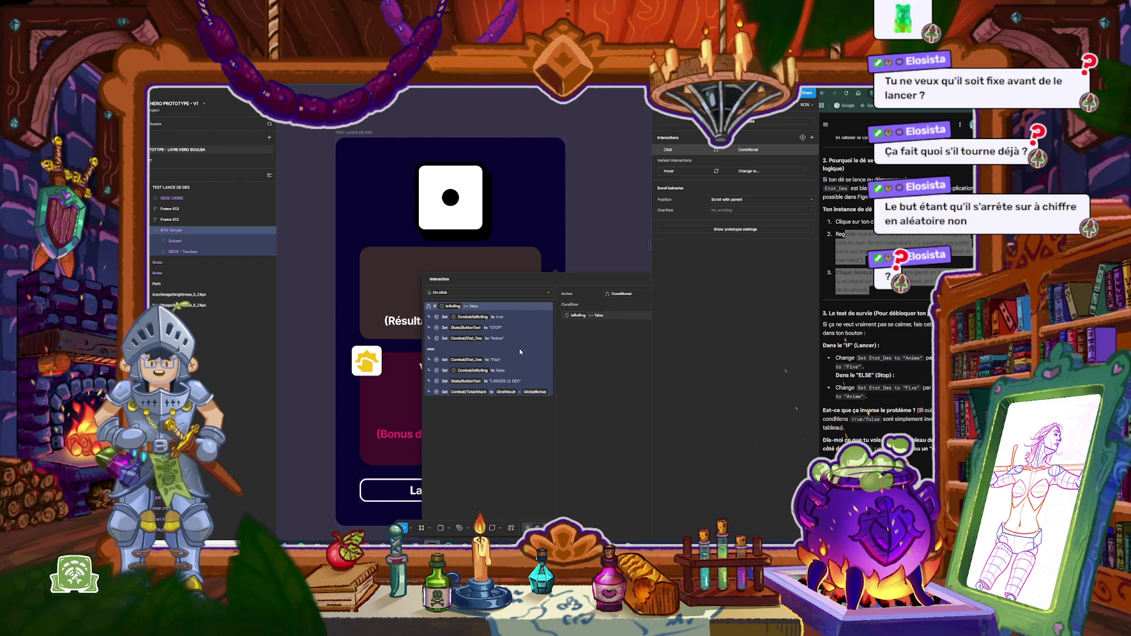
click(494, 339)
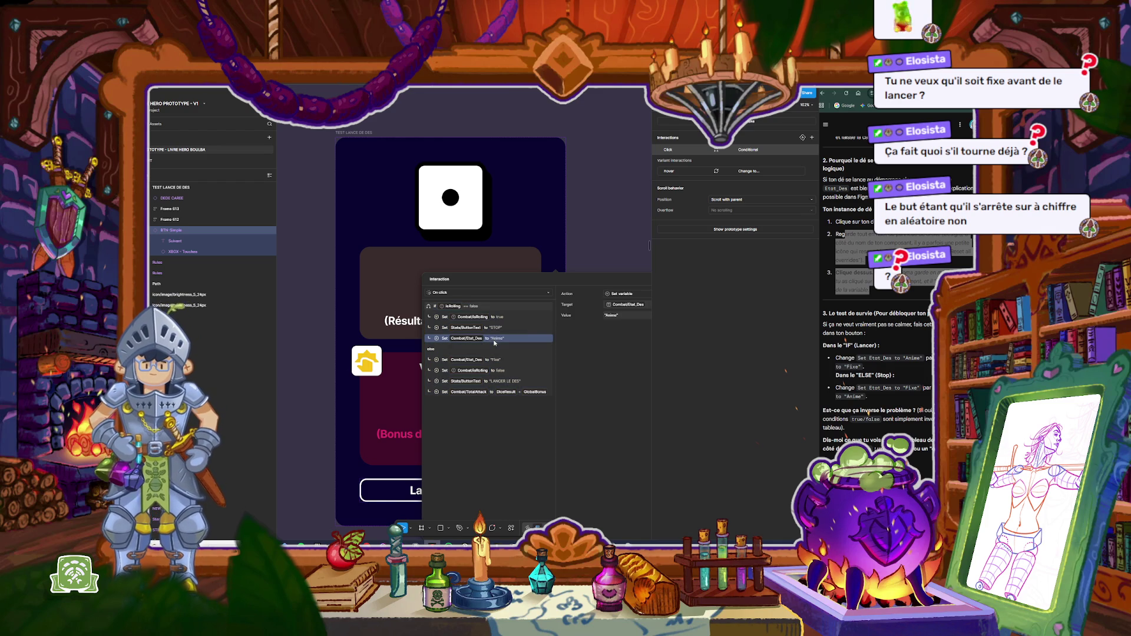
click(615, 316)
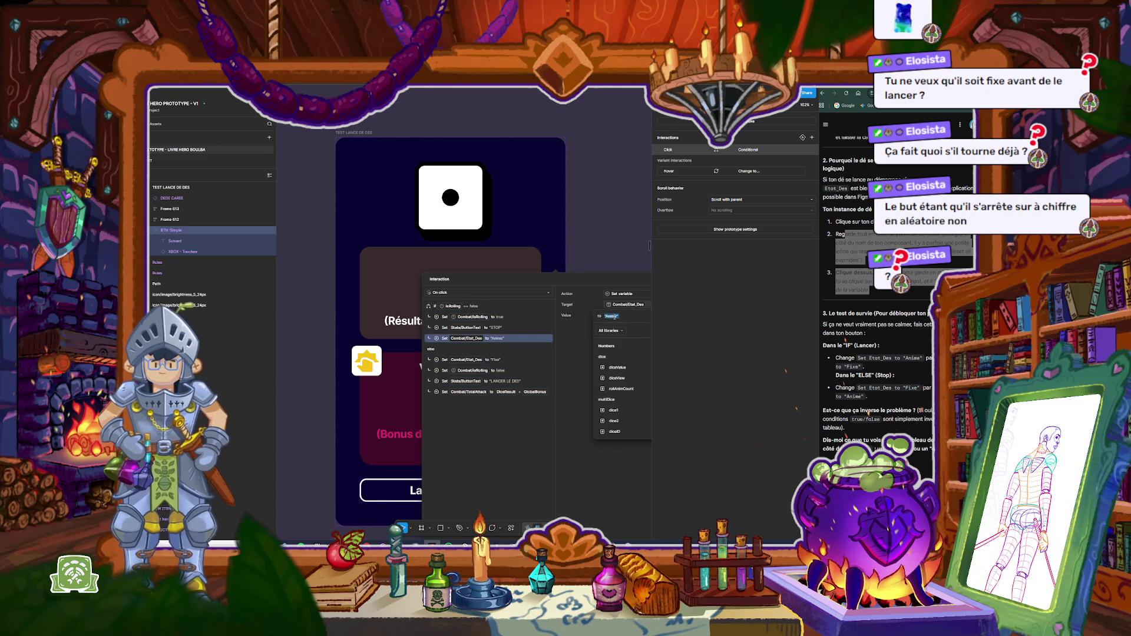
text(Fixe)
key(Return)
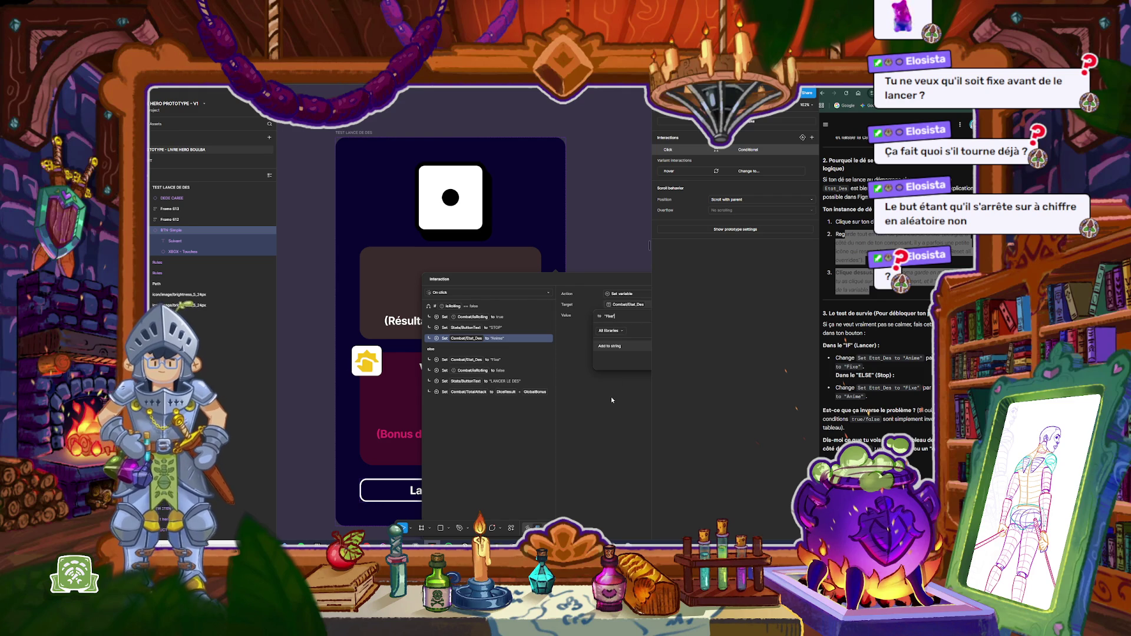
click(569, 369)
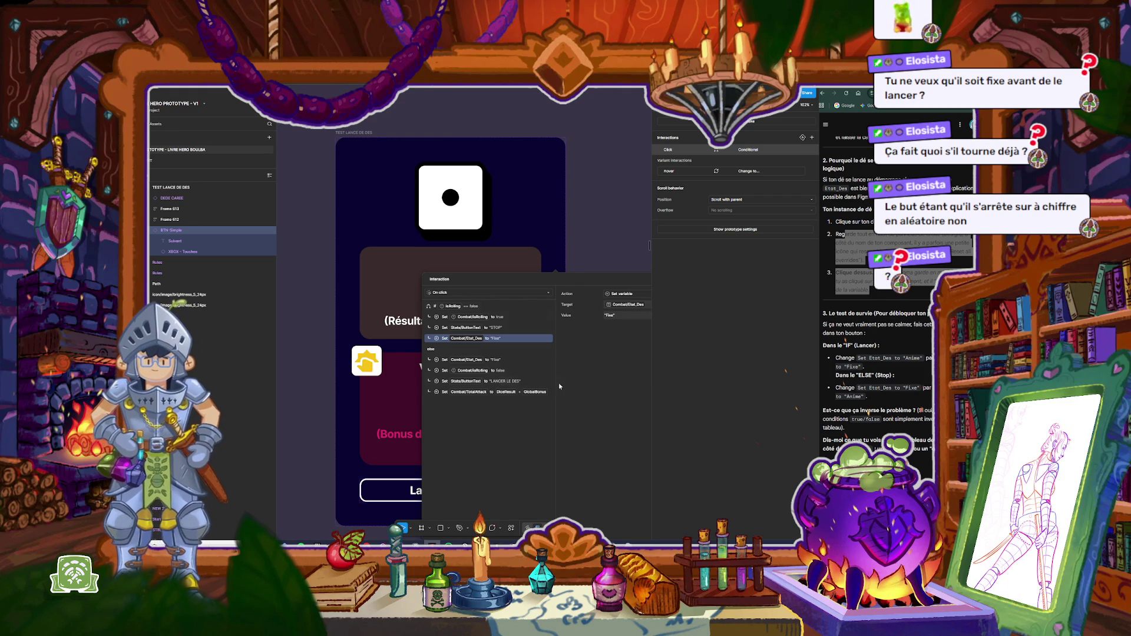
Step: Set the else-branch Etat_Des value to the text 'Anime' and close the interaction editor
click(496, 361)
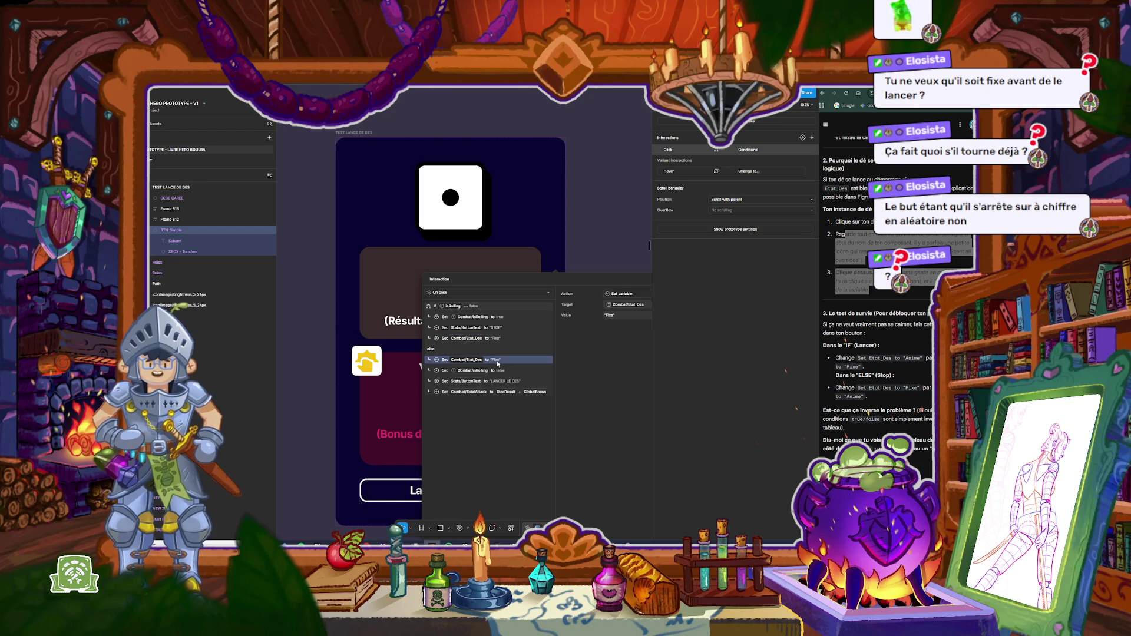
click(616, 315)
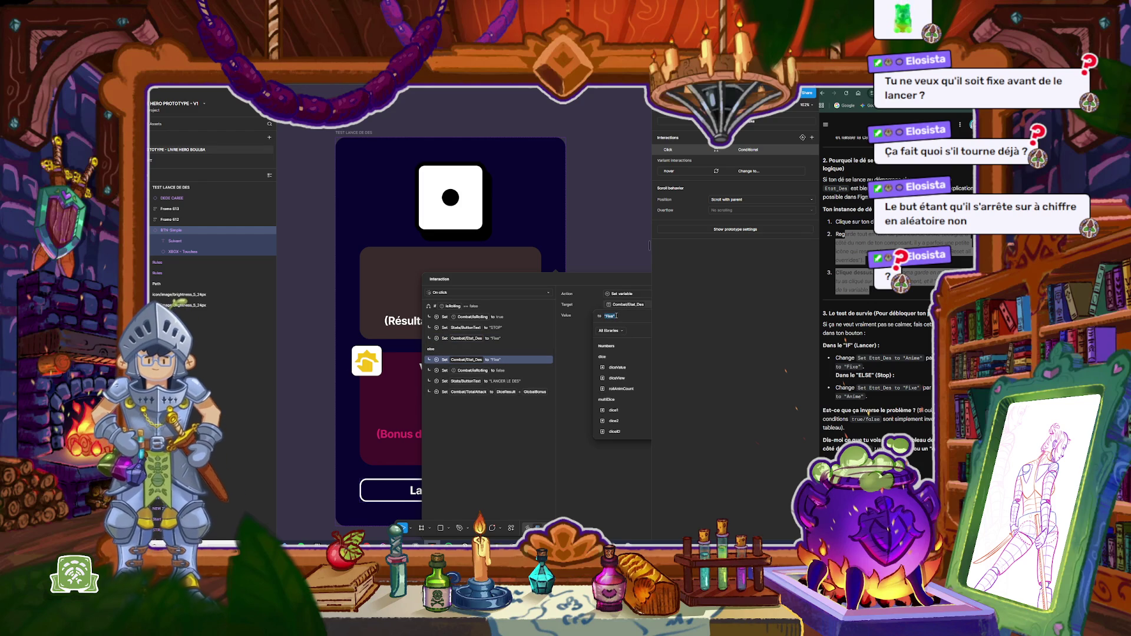
text(Anime)
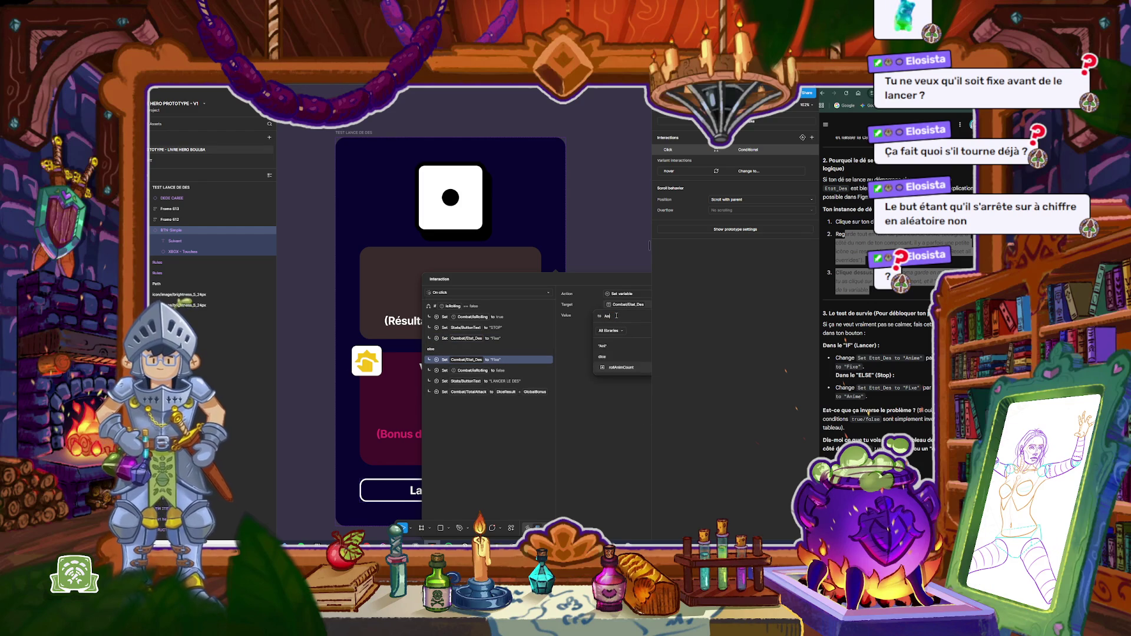
key(Return)
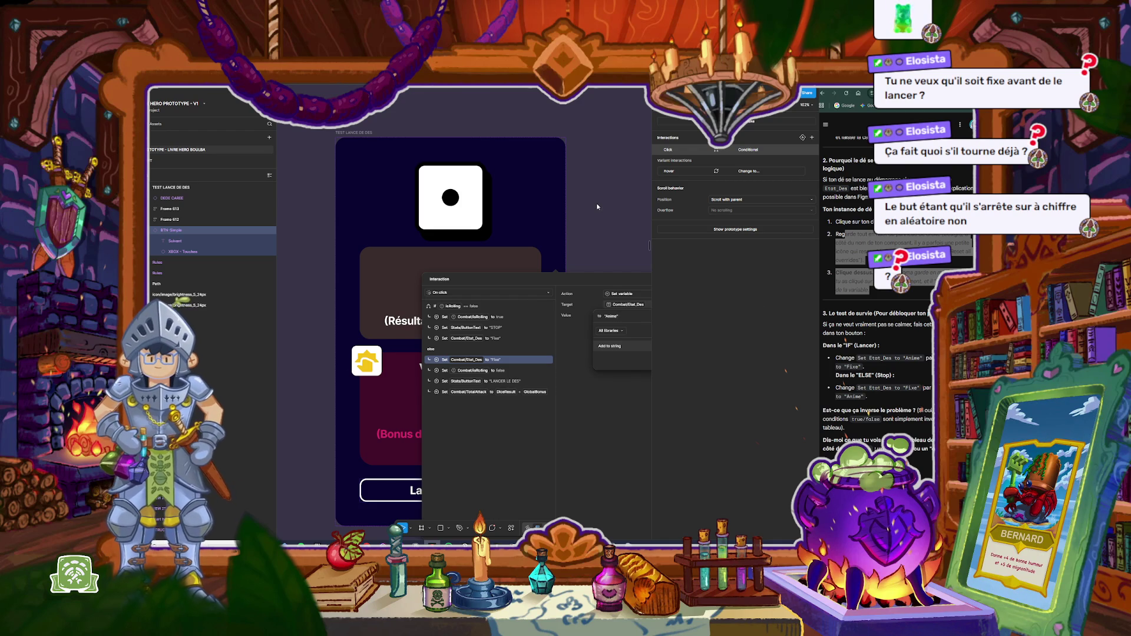
click(613, 228)
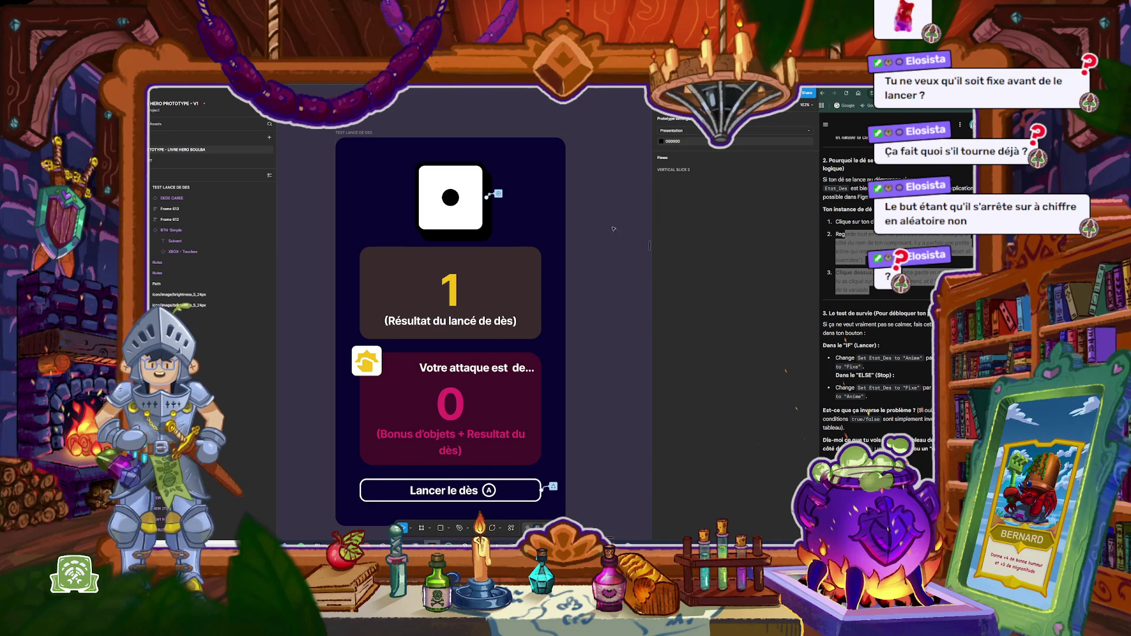
click(663, 112)
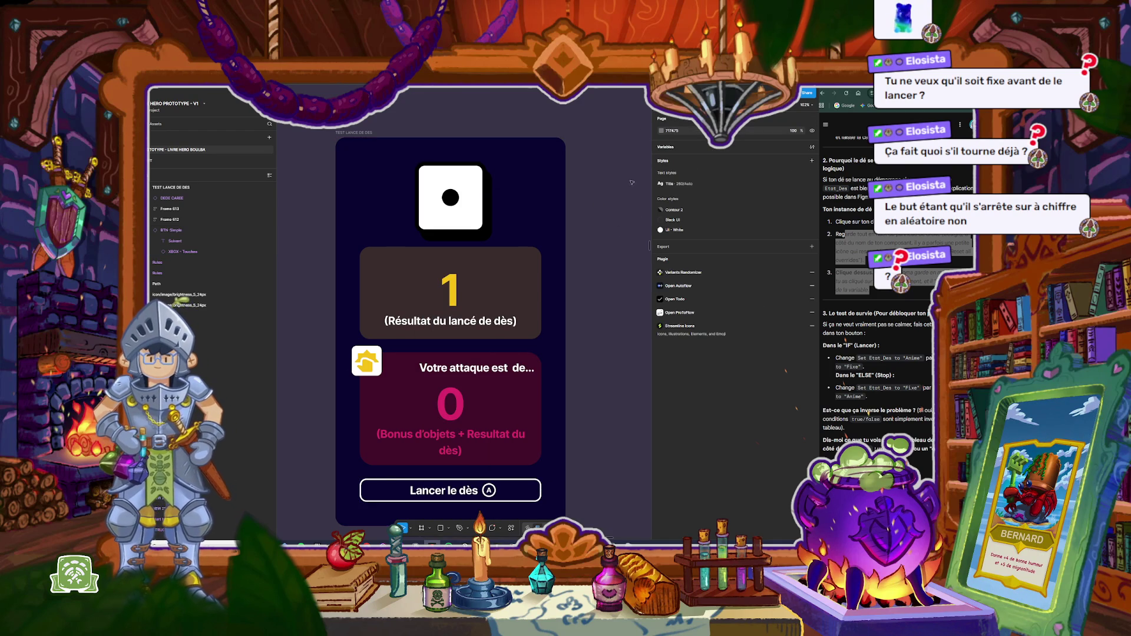
click(666, 148)
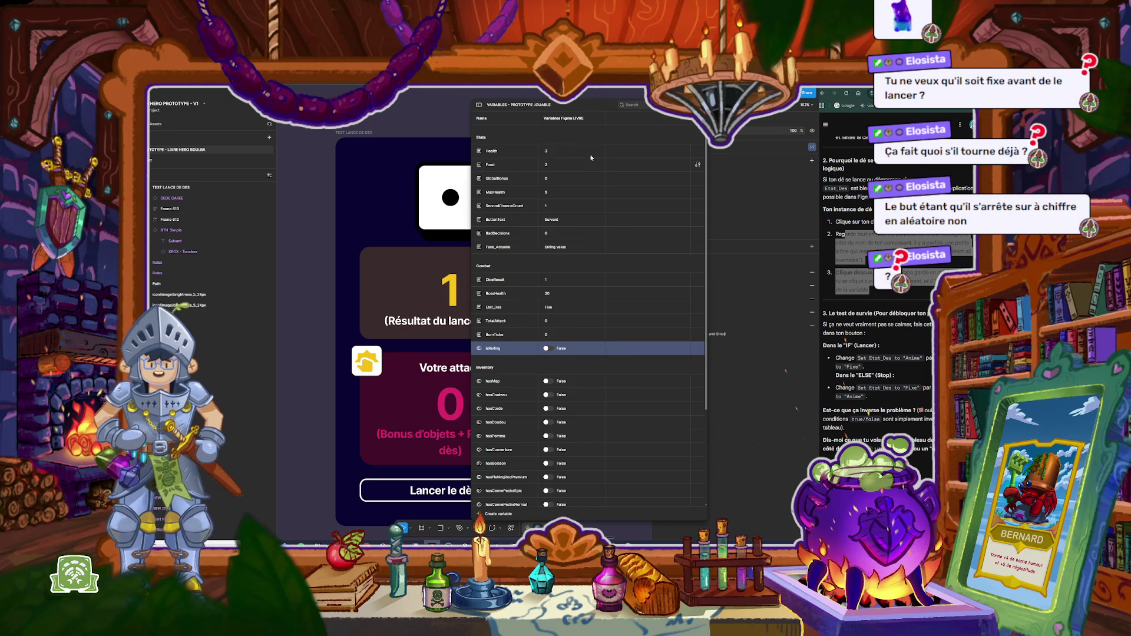
drag(584, 109, 434, 105)
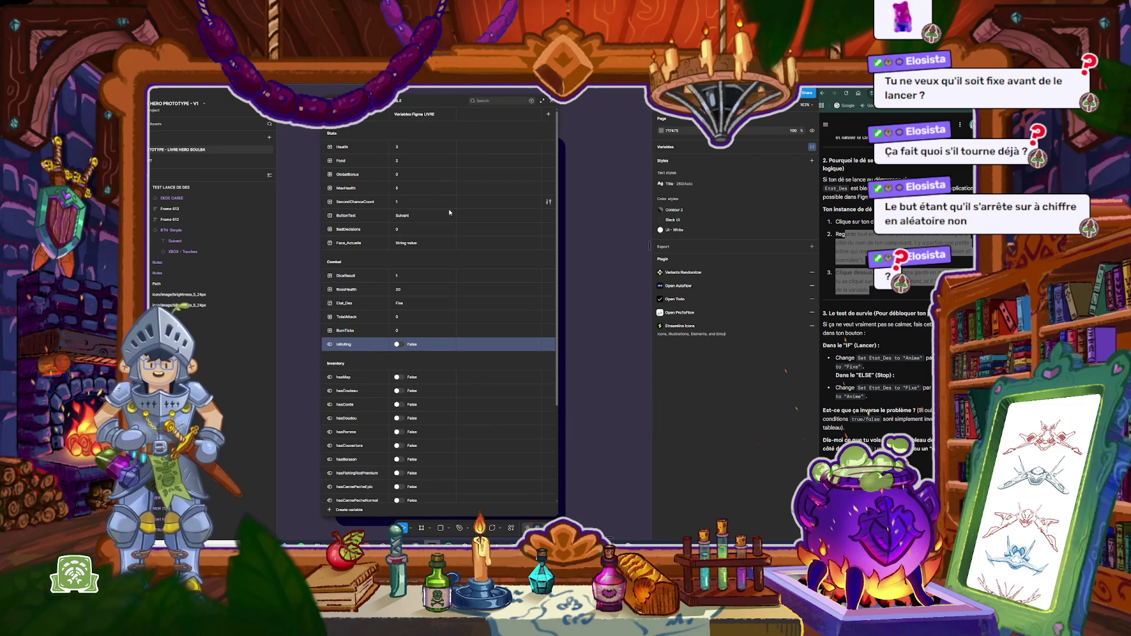
mouse_move(557, 390)
mouse_down()
mouse_move(550, 491)
mouse_move(554, 352)
mouse_up()
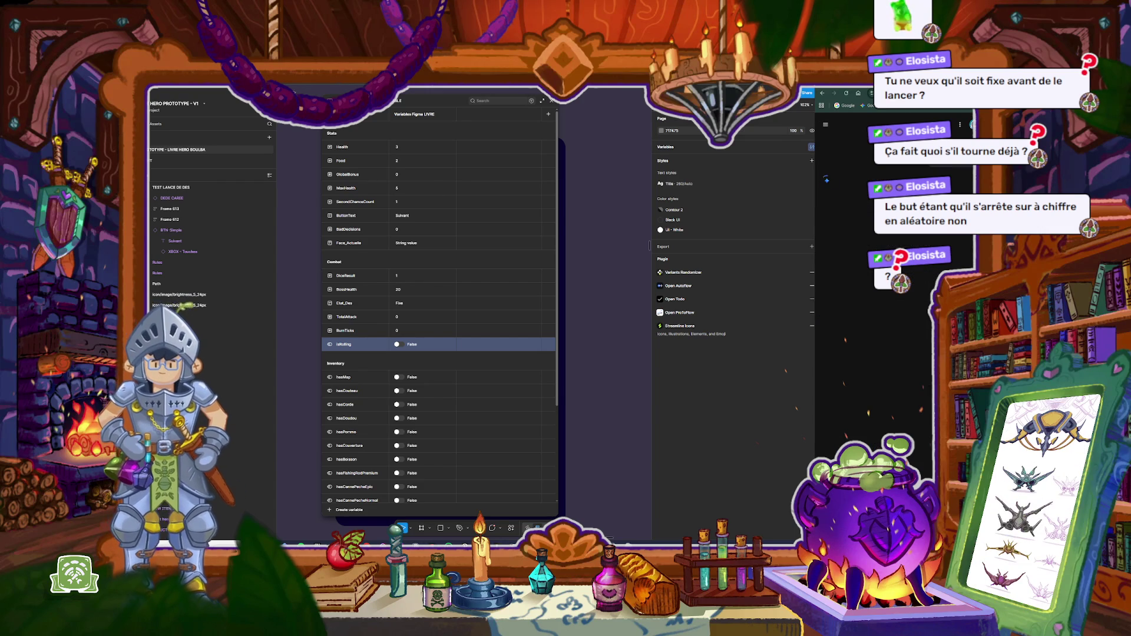
click(550, 101)
click(362, 133)
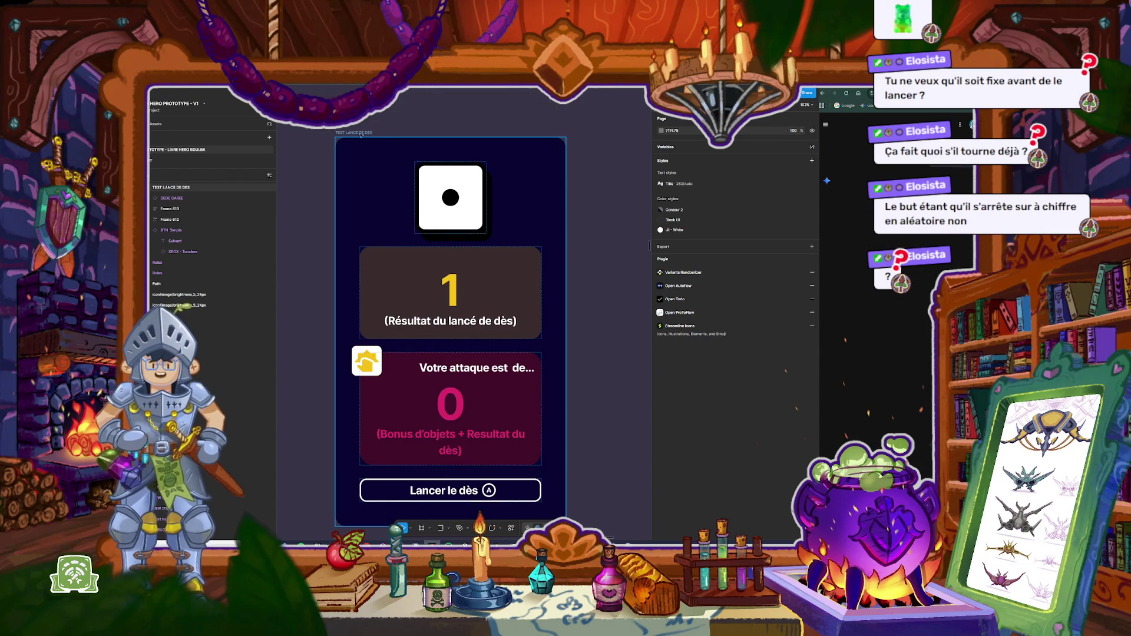
Step: Test-roll the die in a preview, then reset the die instance to its defaults
key(shift+space)
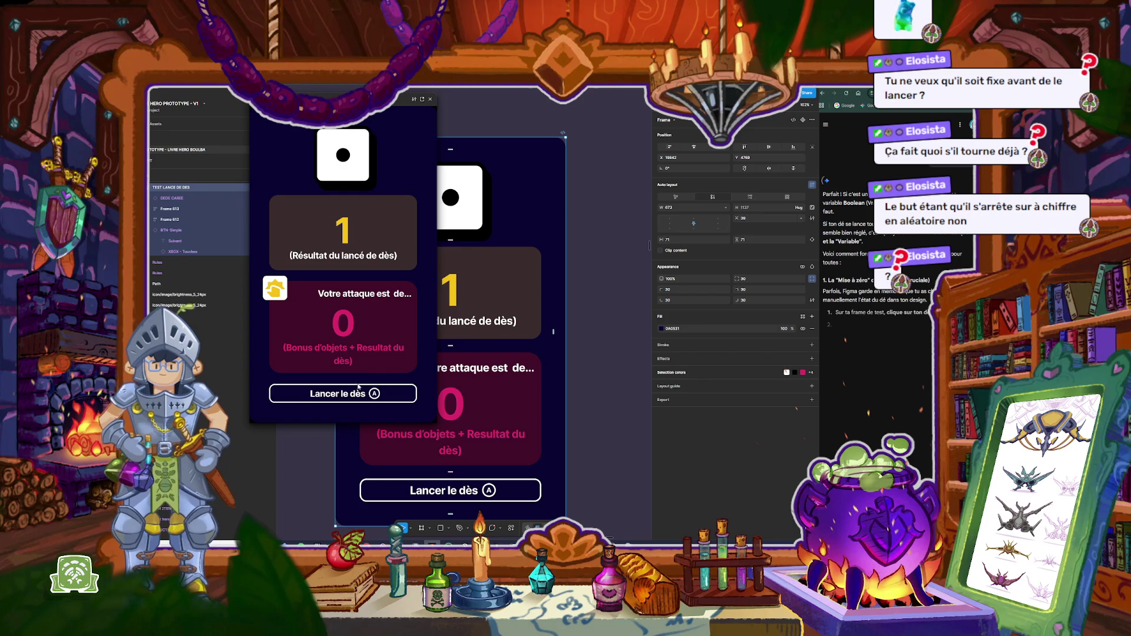
click(357, 395)
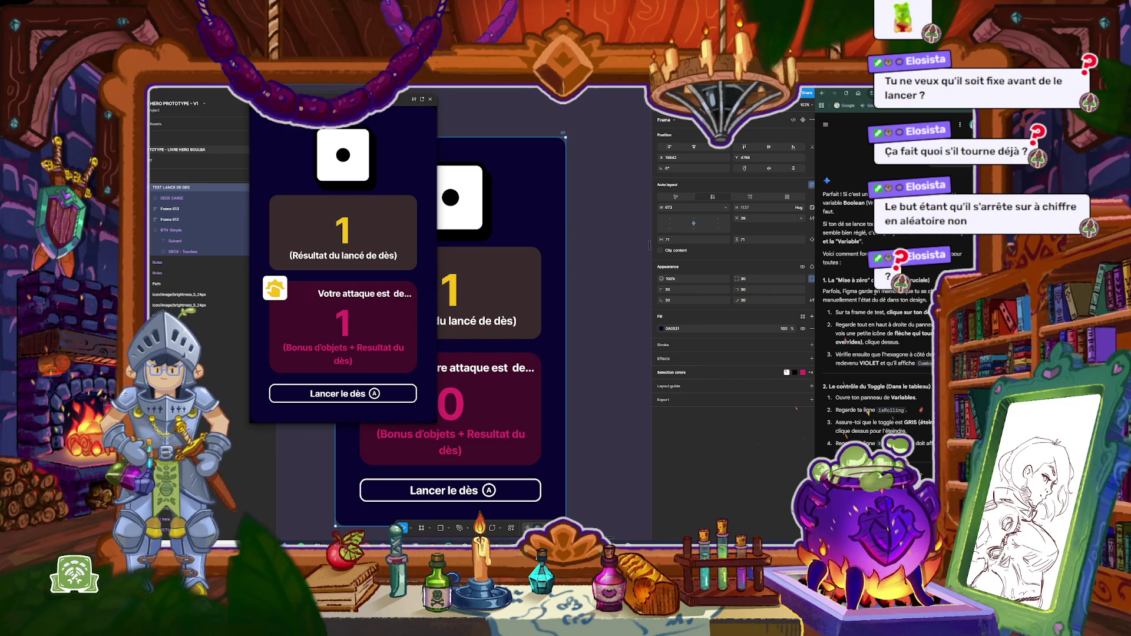
click(430, 99)
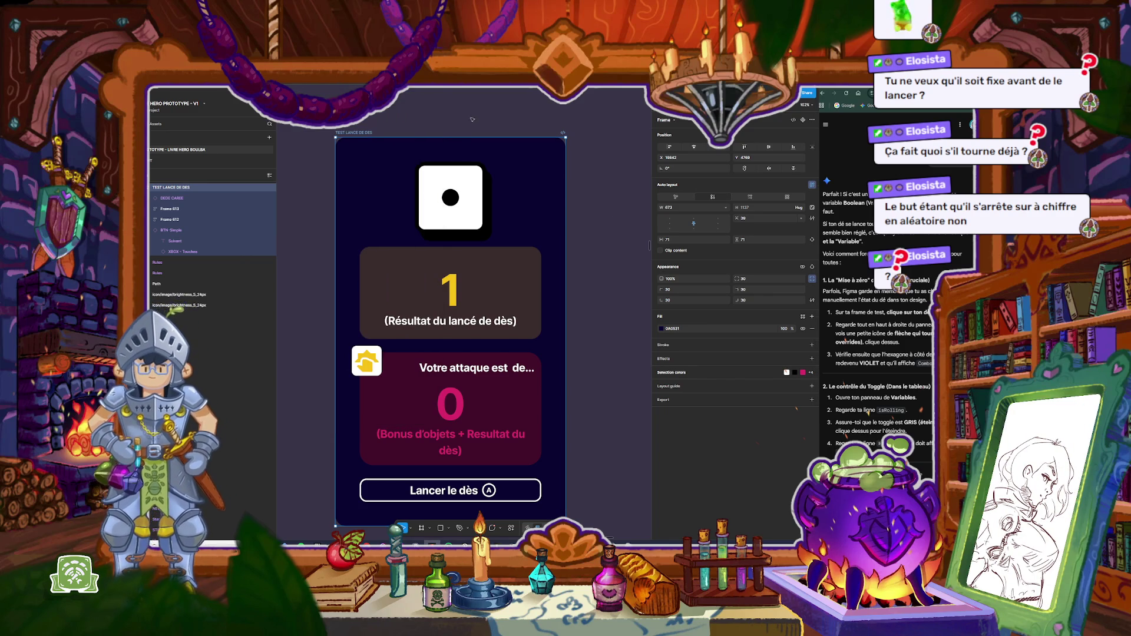
click(450, 197)
click(812, 119)
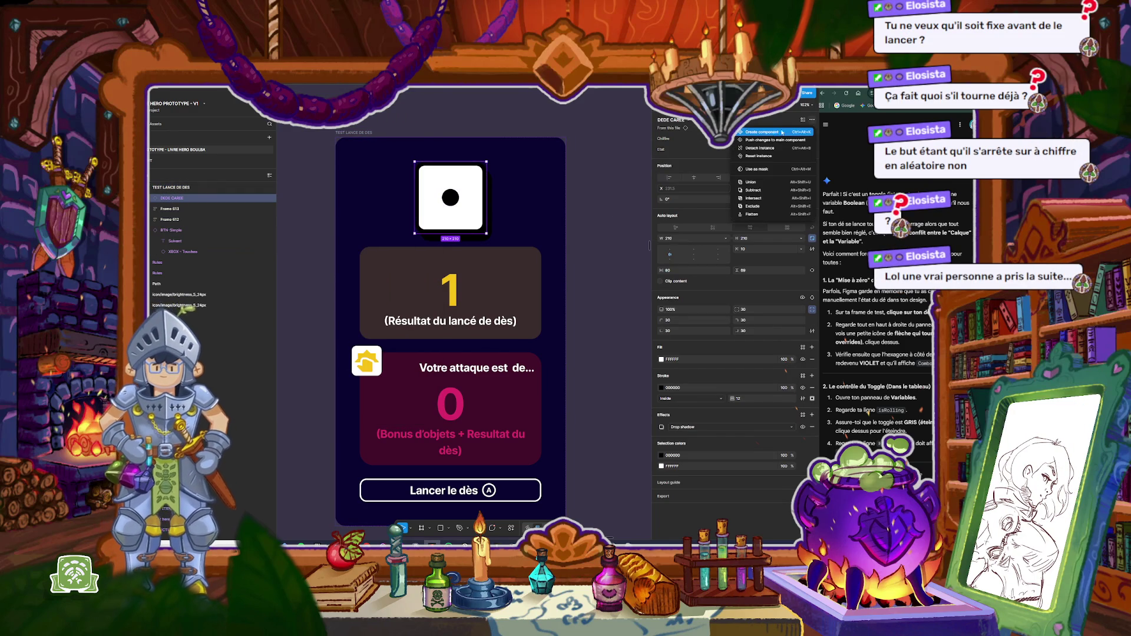
click(762, 157)
key(Escape)
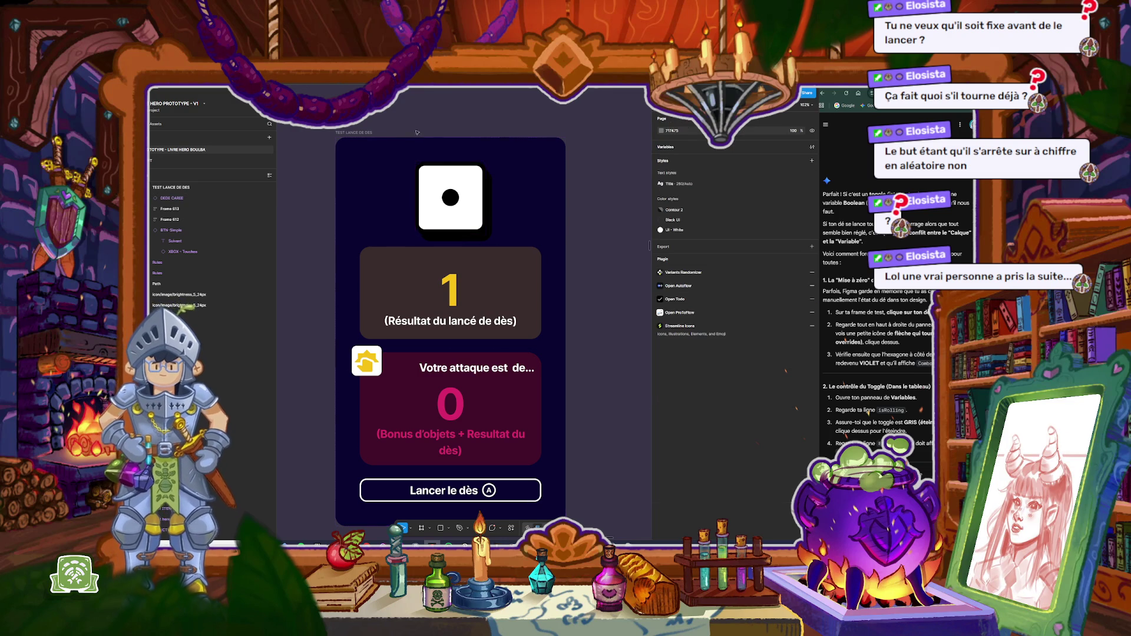
Step: Preview the dice frame again, then read the assistant's verification step
click(362, 134)
key(shift+space)
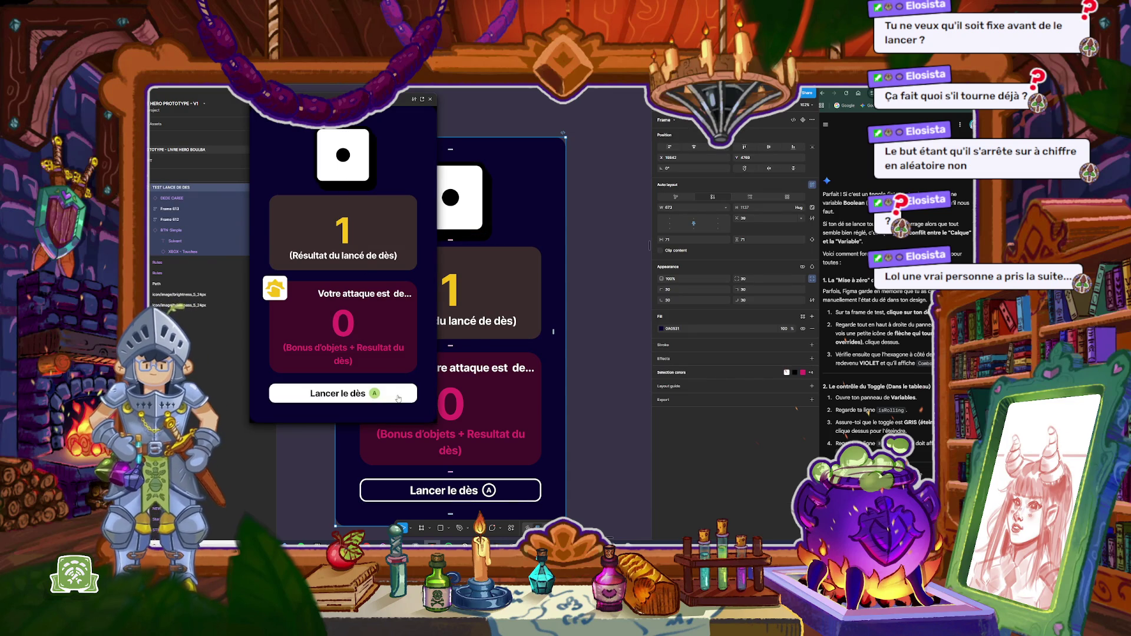
click(430, 99)
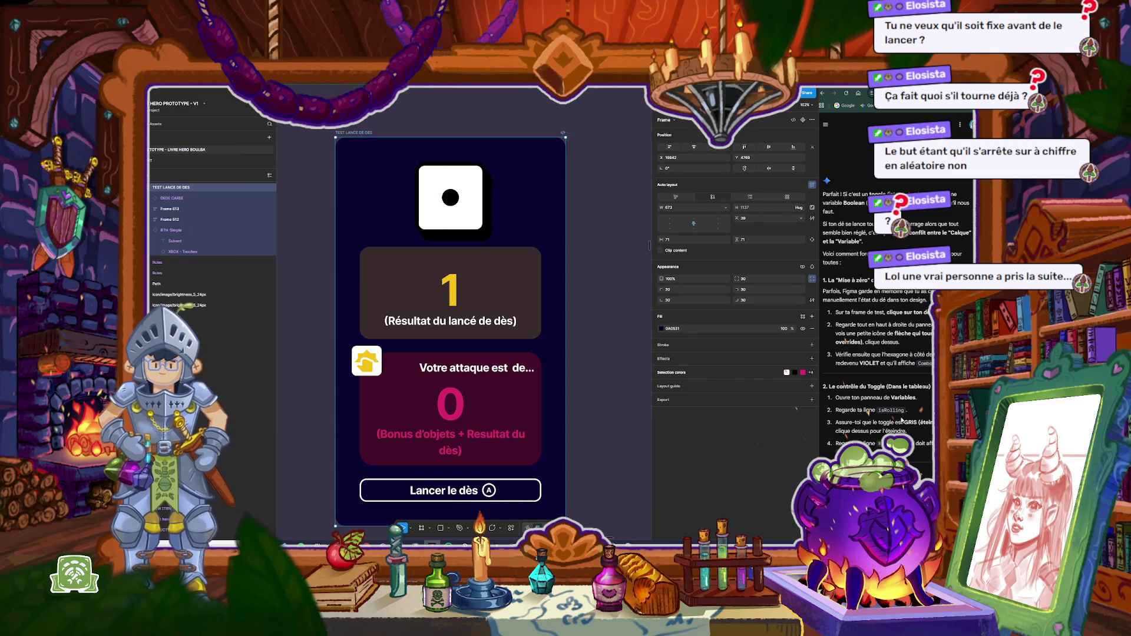
drag(854, 354, 932, 363)
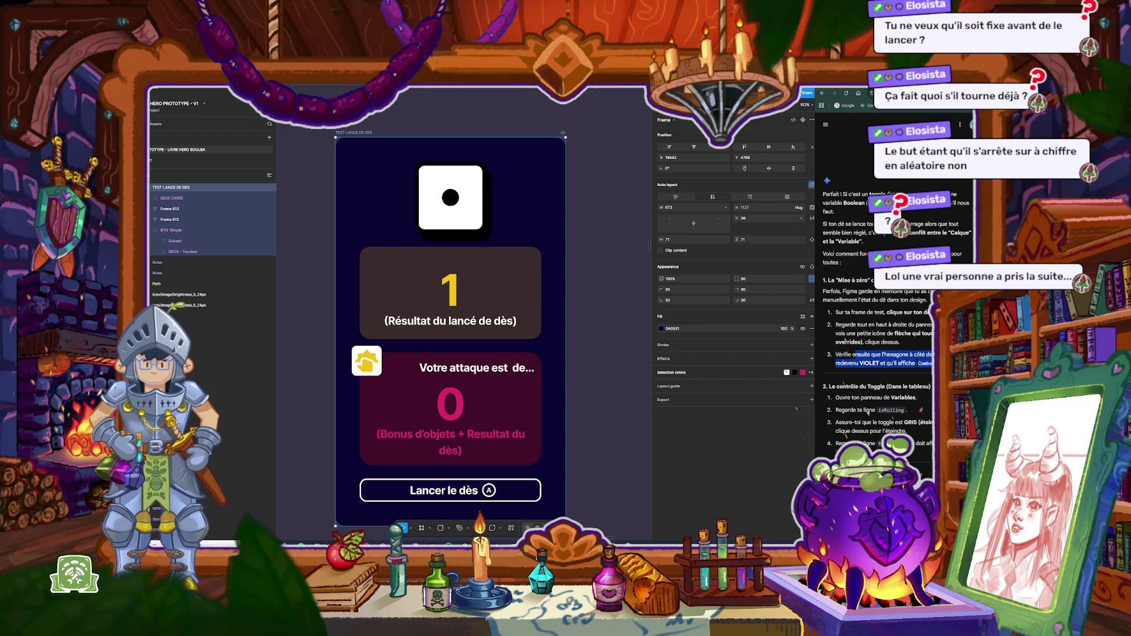
scroll(878, 324, down, 3)
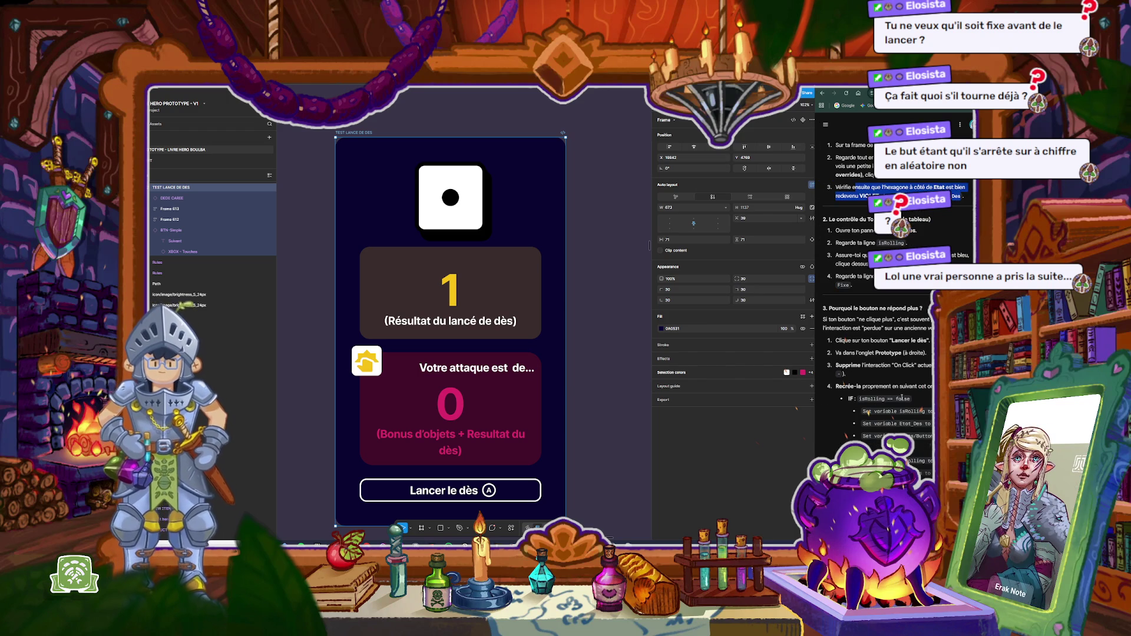
scroll(902, 399, down, 1)
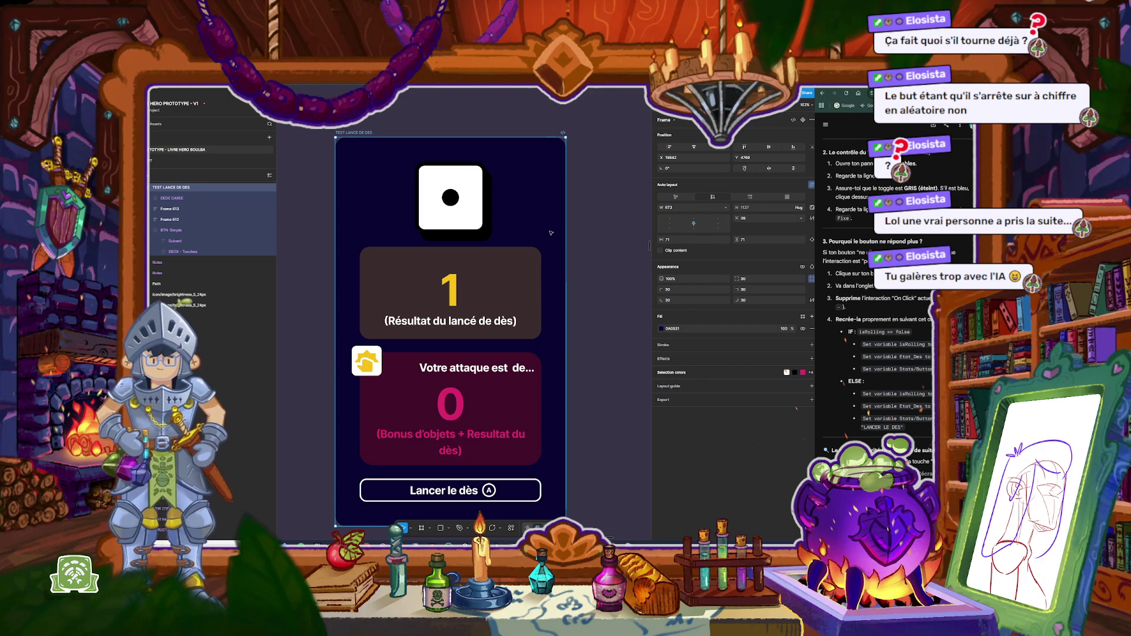
Step: Reset the Lancer le dès button instance, then undo to restore it
click(513, 499)
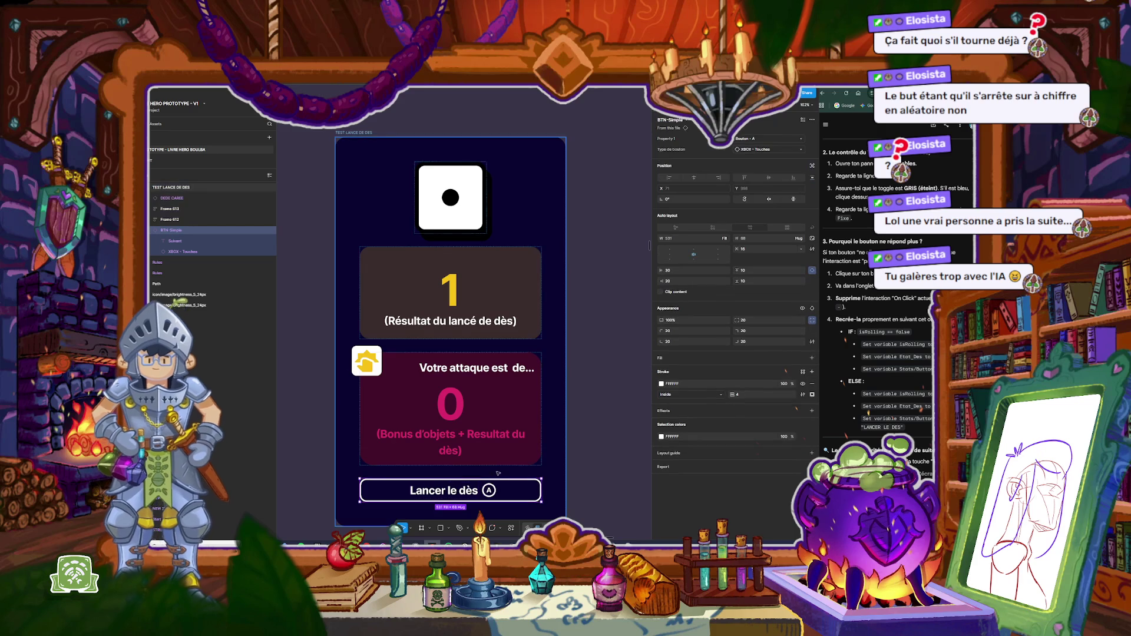
click(812, 120)
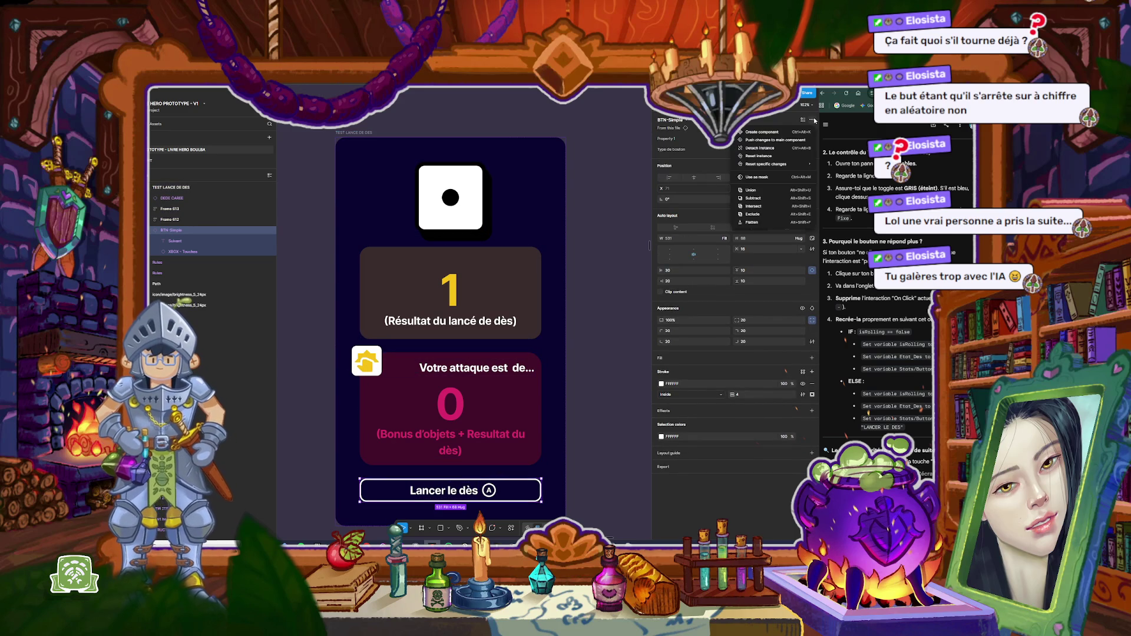
click(772, 156)
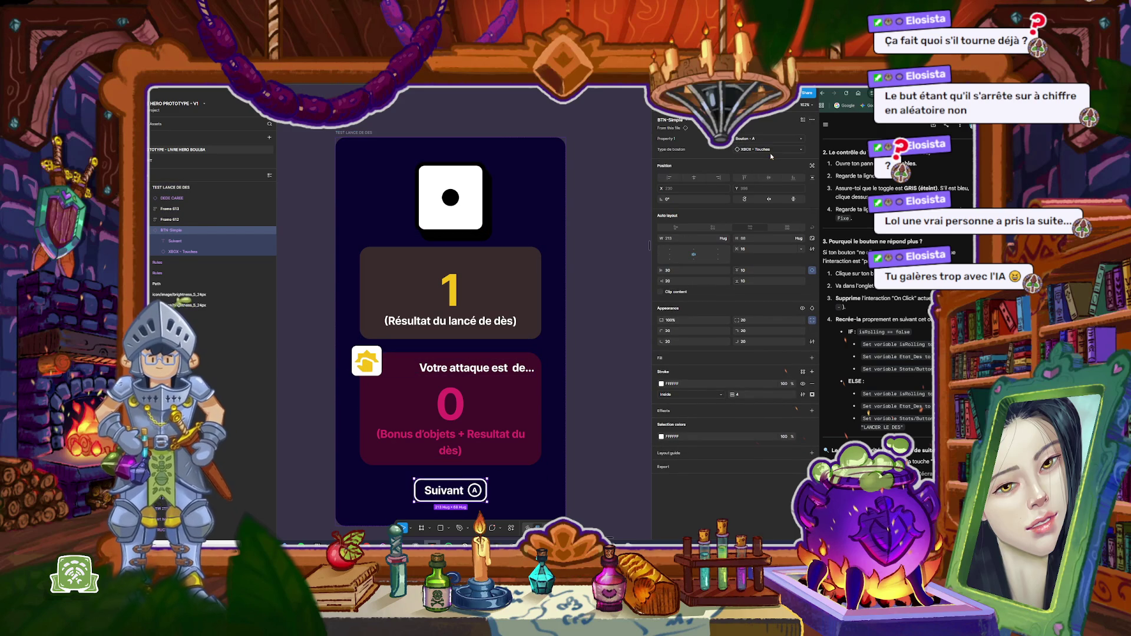
scroll(588, 299, down, 3)
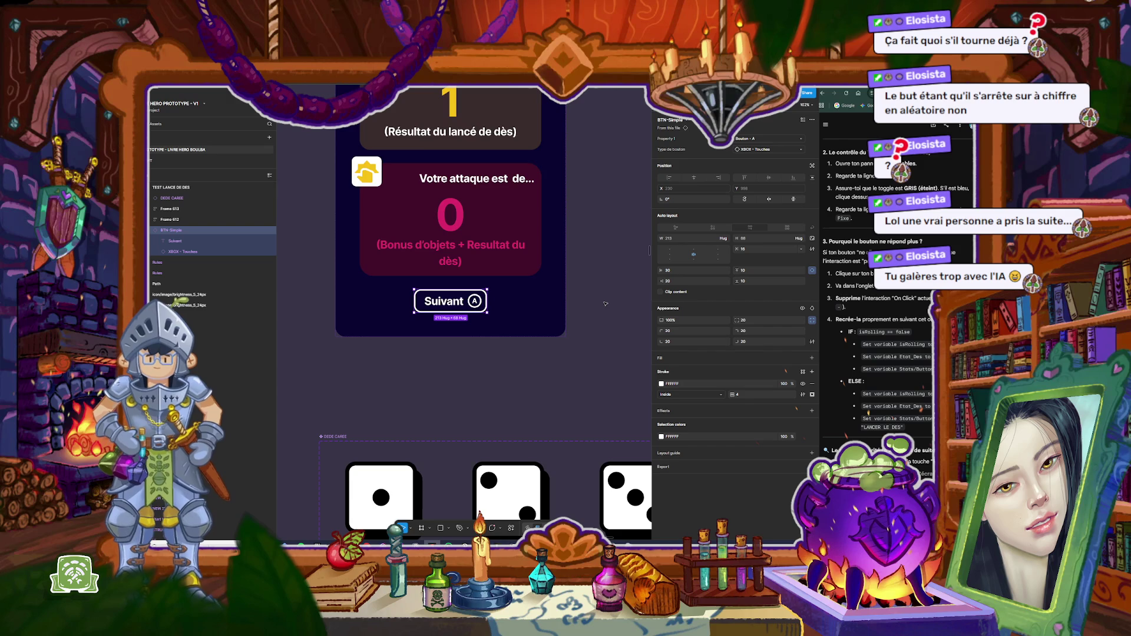
scroll(491, 317, up, 3)
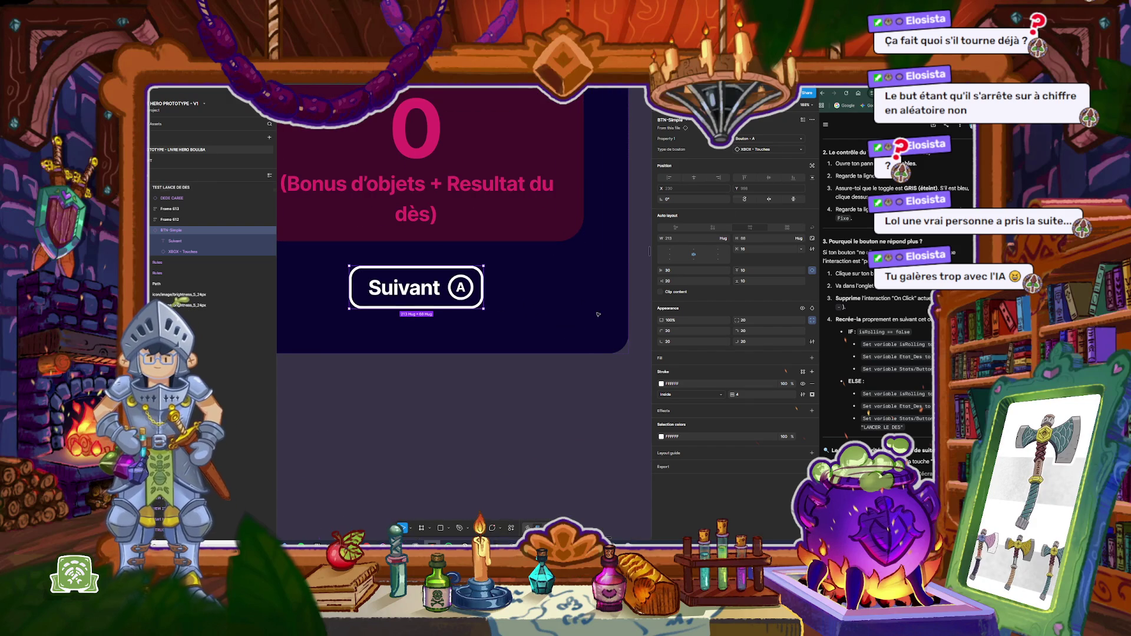
key(ctrl+z)
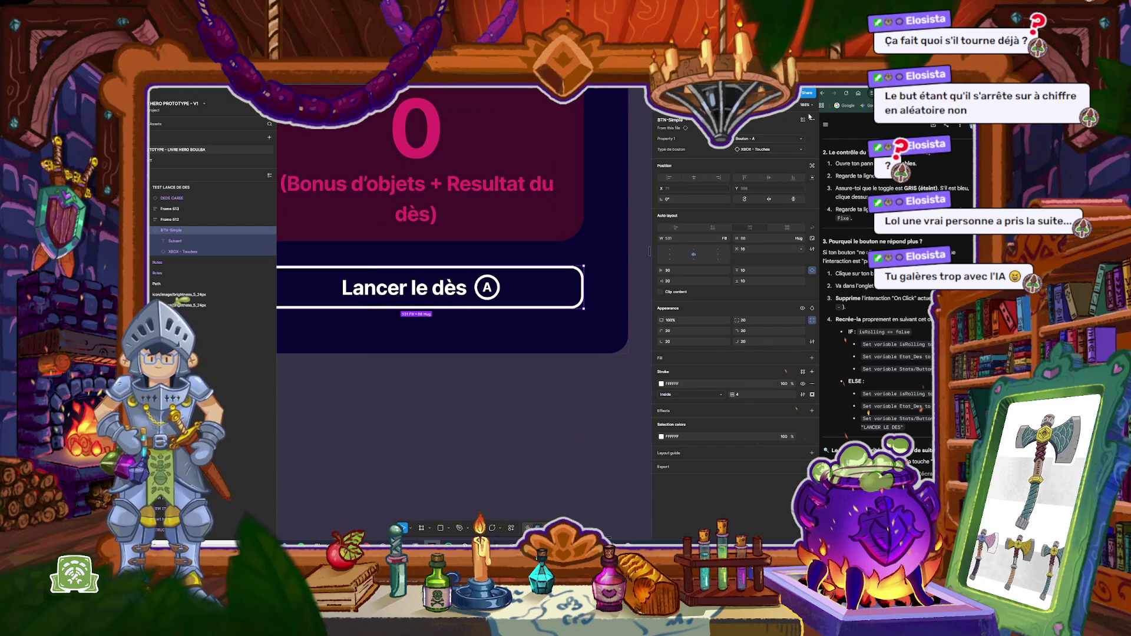
Step: Inspect the button's on-click prototype interaction and its logic
click(702, 109)
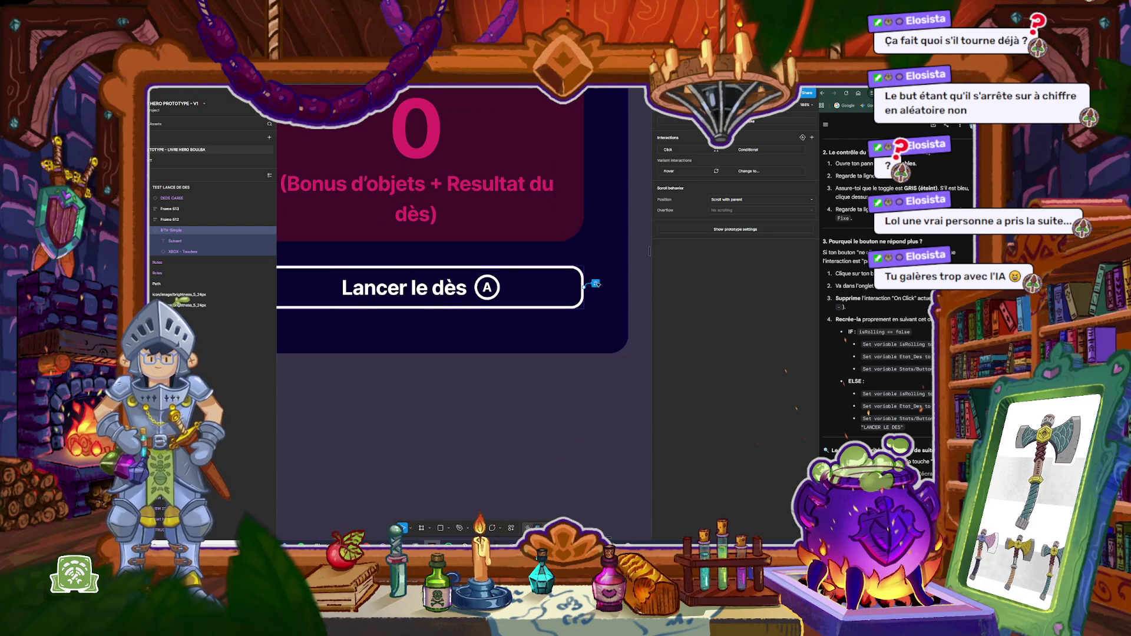
click(596, 284)
key(Escape)
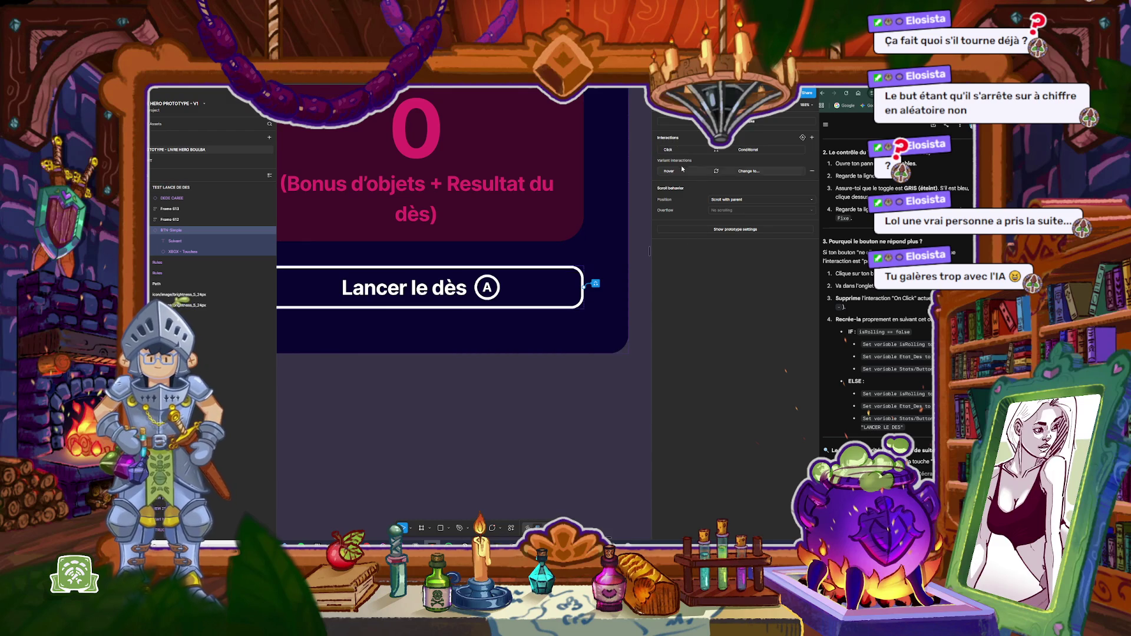
click(677, 151)
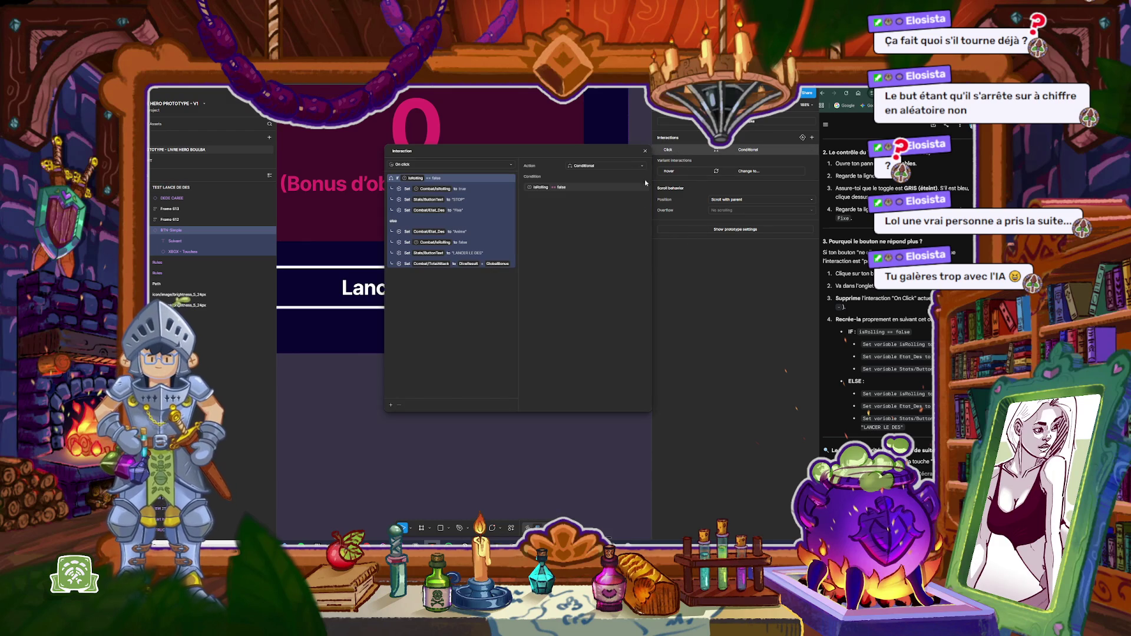
click(645, 151)
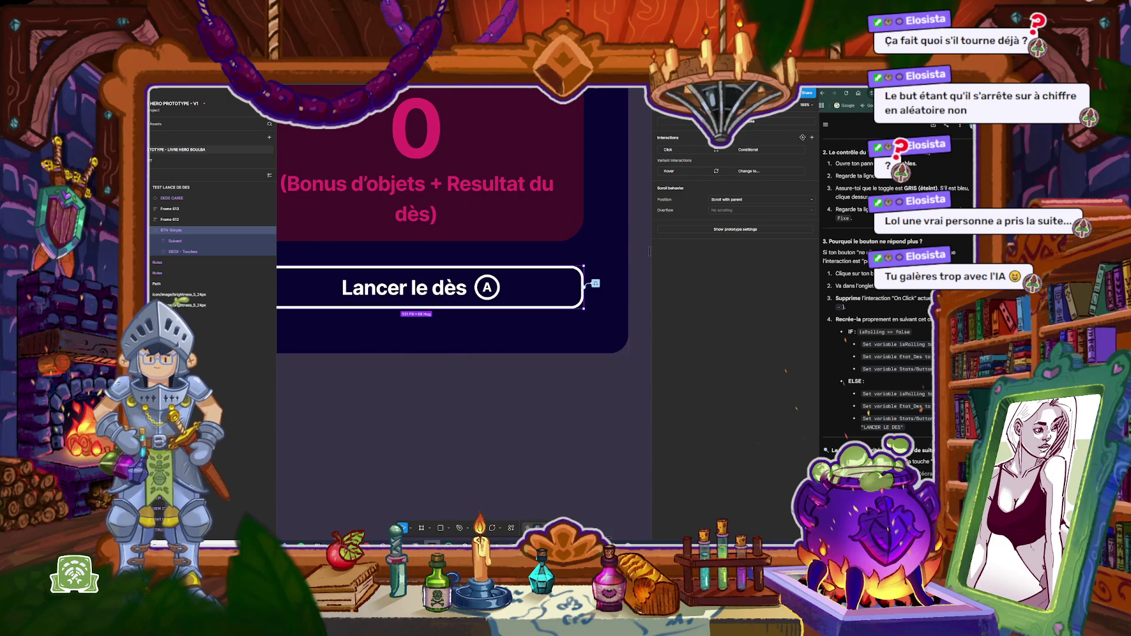
Step: Reset the button instance to its default so it reads Suivant, then zoom out
click(666, 121)
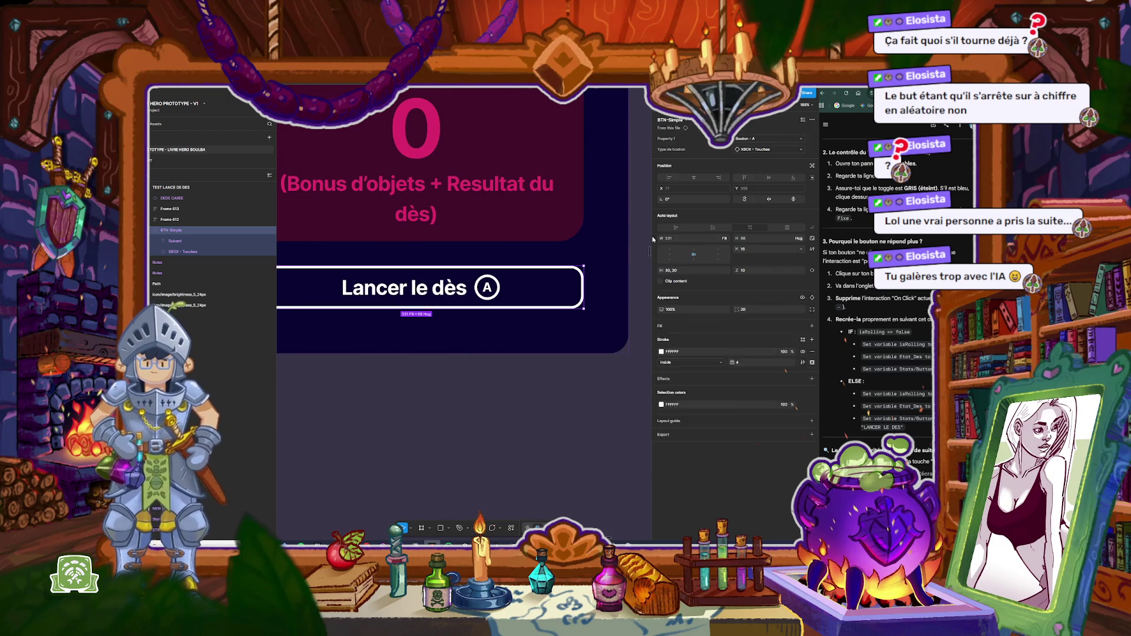
click(812, 120)
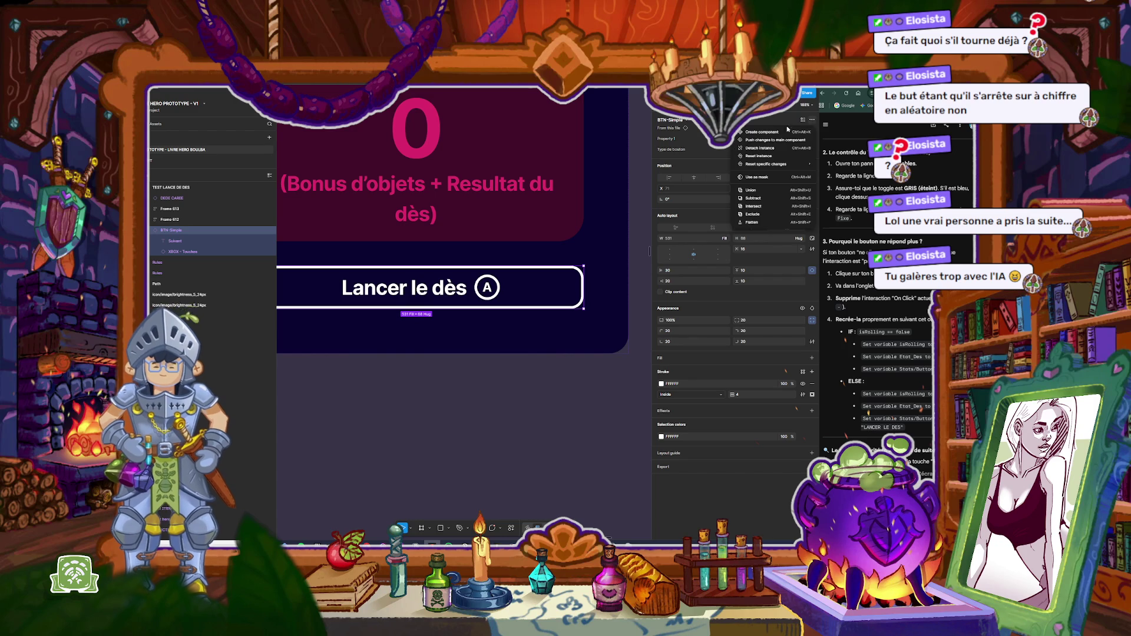
click(760, 156)
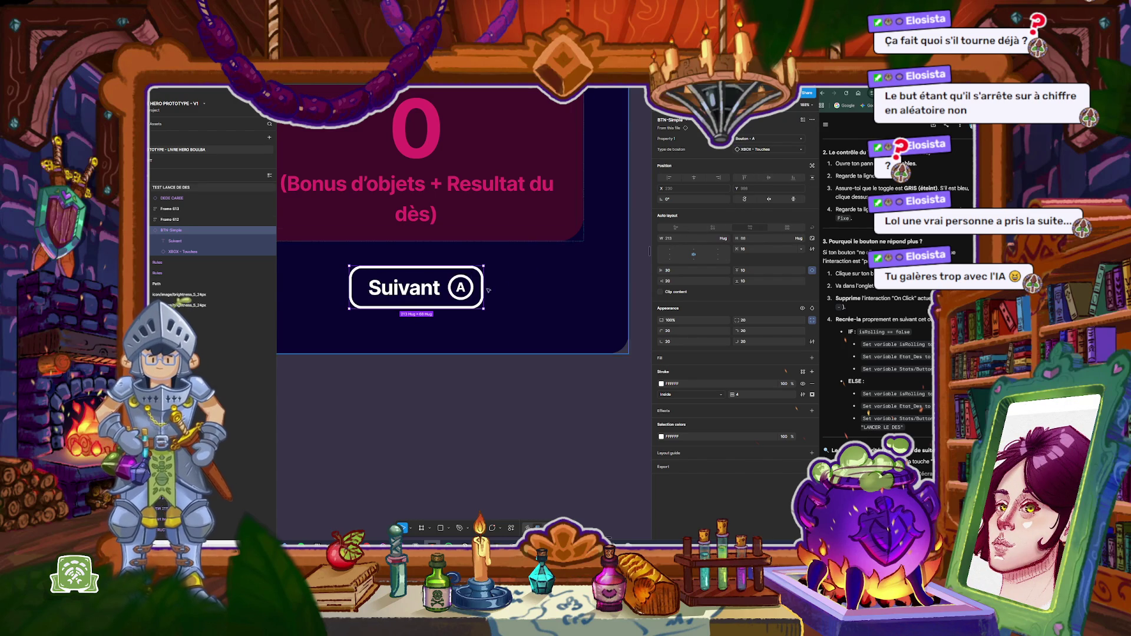
right_click(467, 270)
key(Escape)
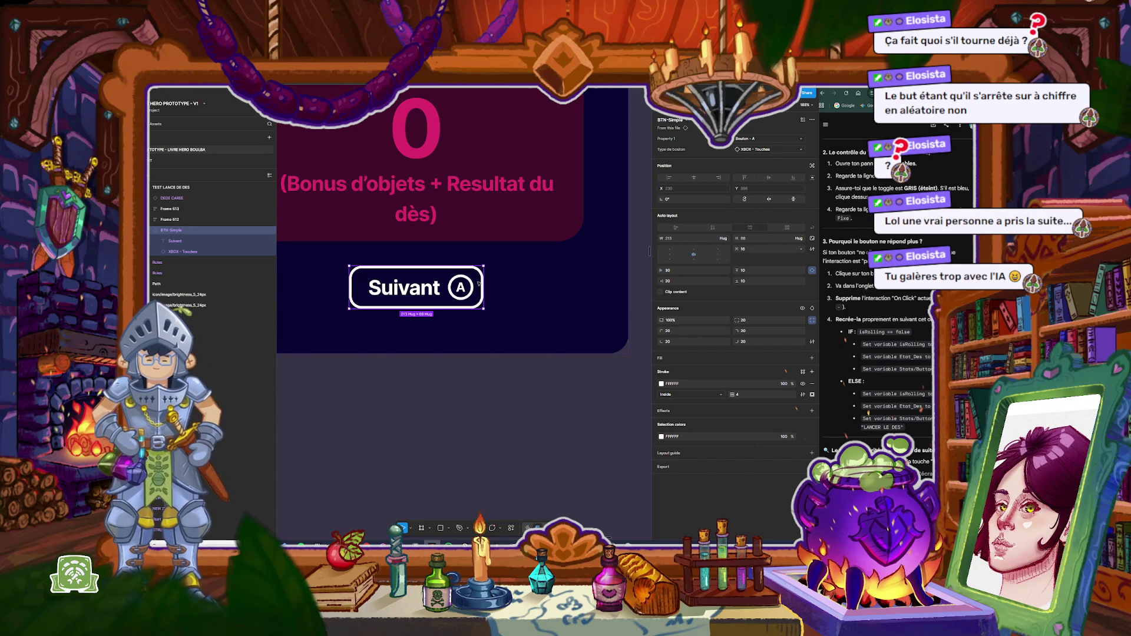
key(shift+e)
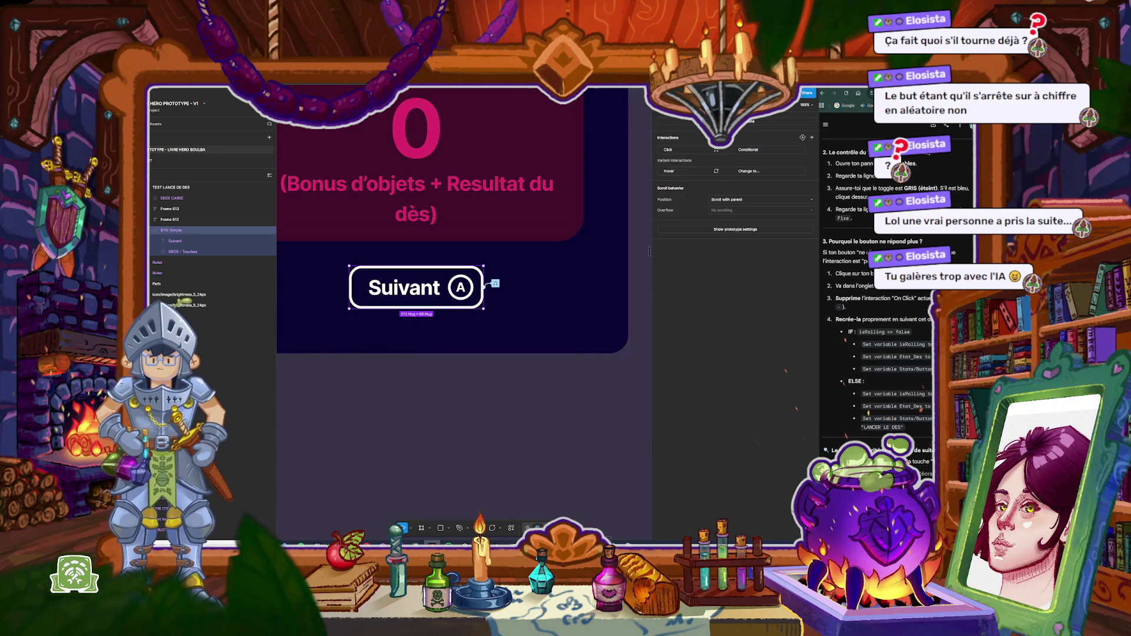
key(Escape)
scroll(505, 294, down, 5)
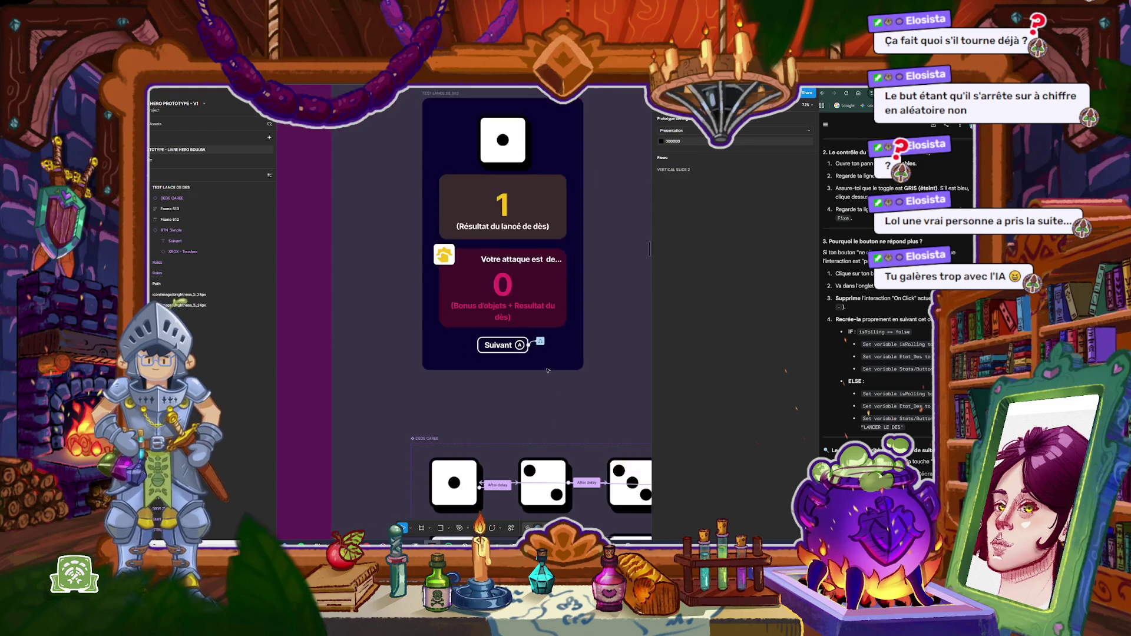
Step: Preview TEST LANCE DE DES, roll and stop the die, then open the button's On click interaction
click(496, 193)
key(shift+space)
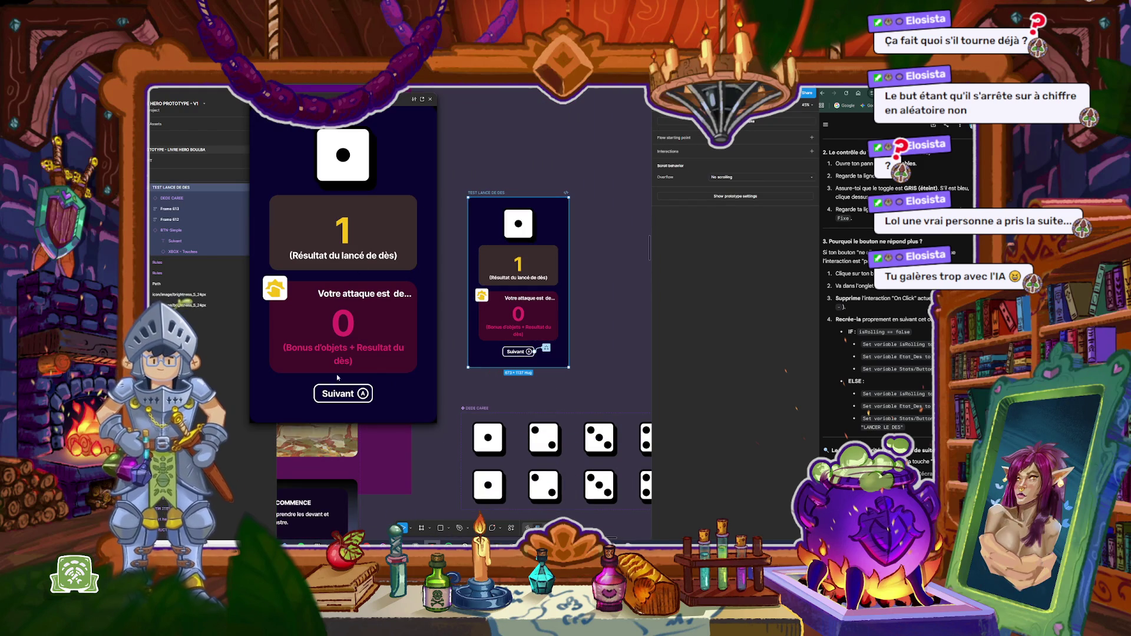
click(342, 396)
click(342, 397)
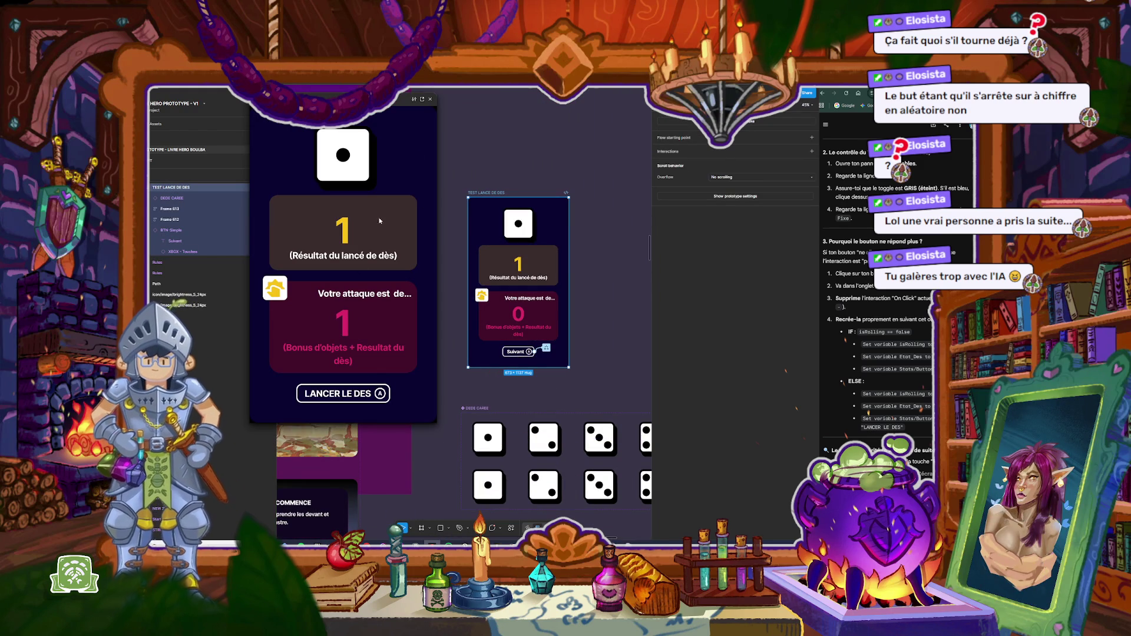
click(431, 99)
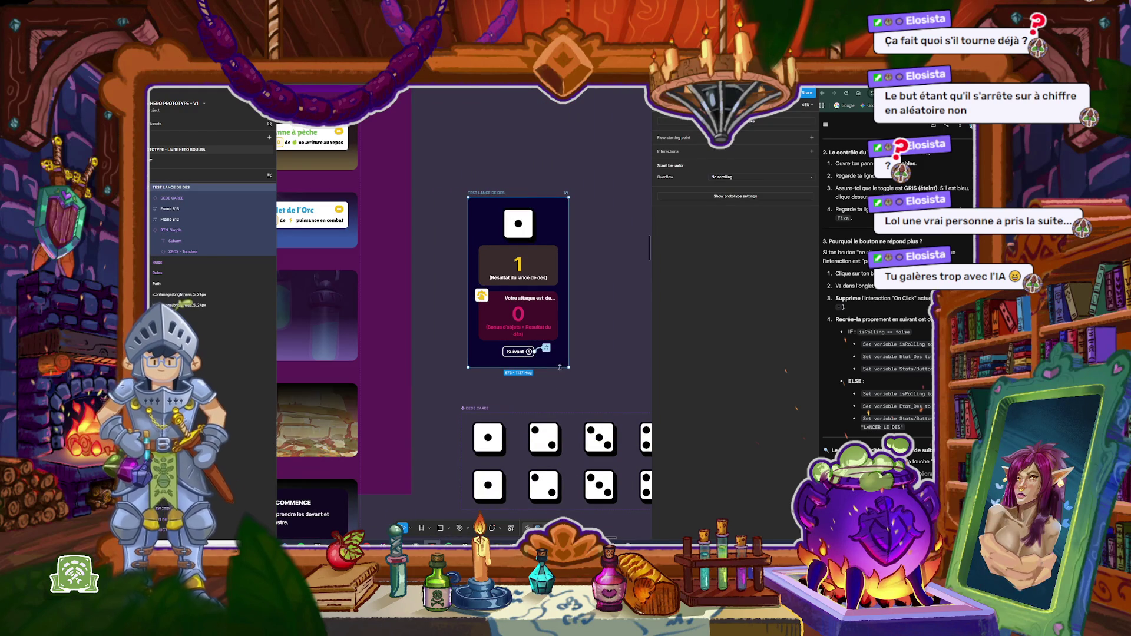
click(547, 348)
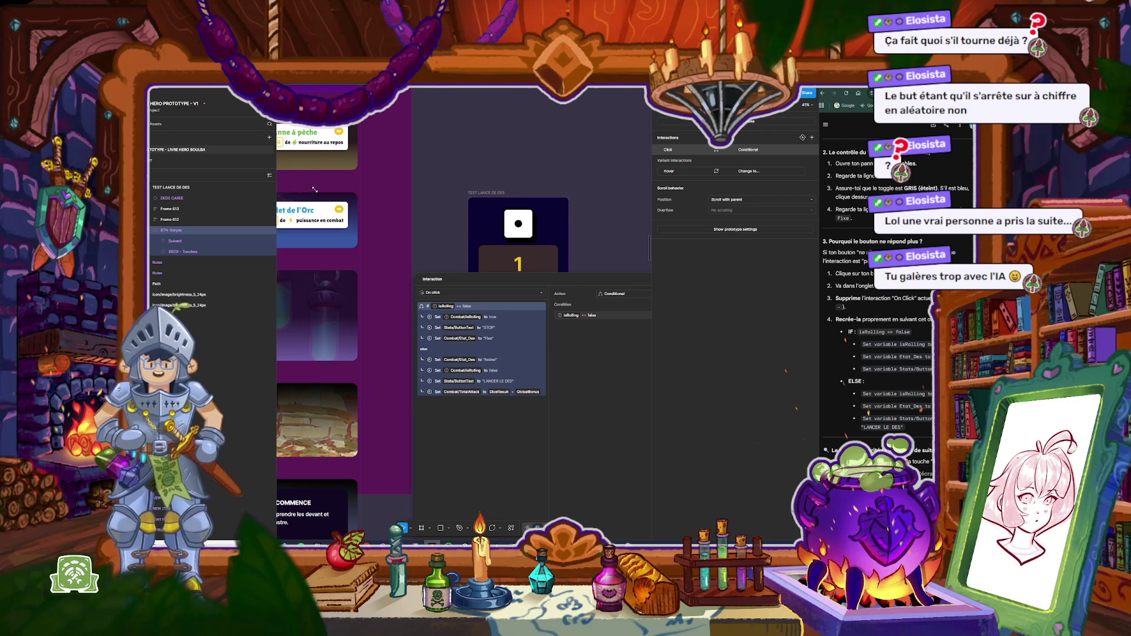
Step: Replace the condition text with the Combat isRolling variable from the picker
click(567, 317)
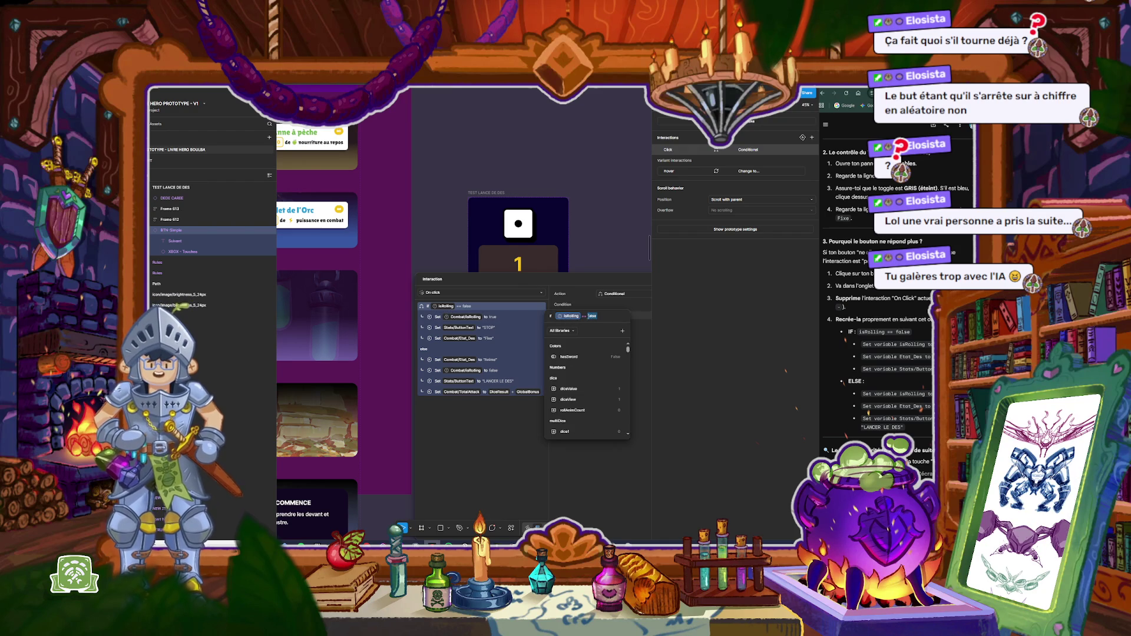
click(583, 318)
click(584, 318)
text(comm)
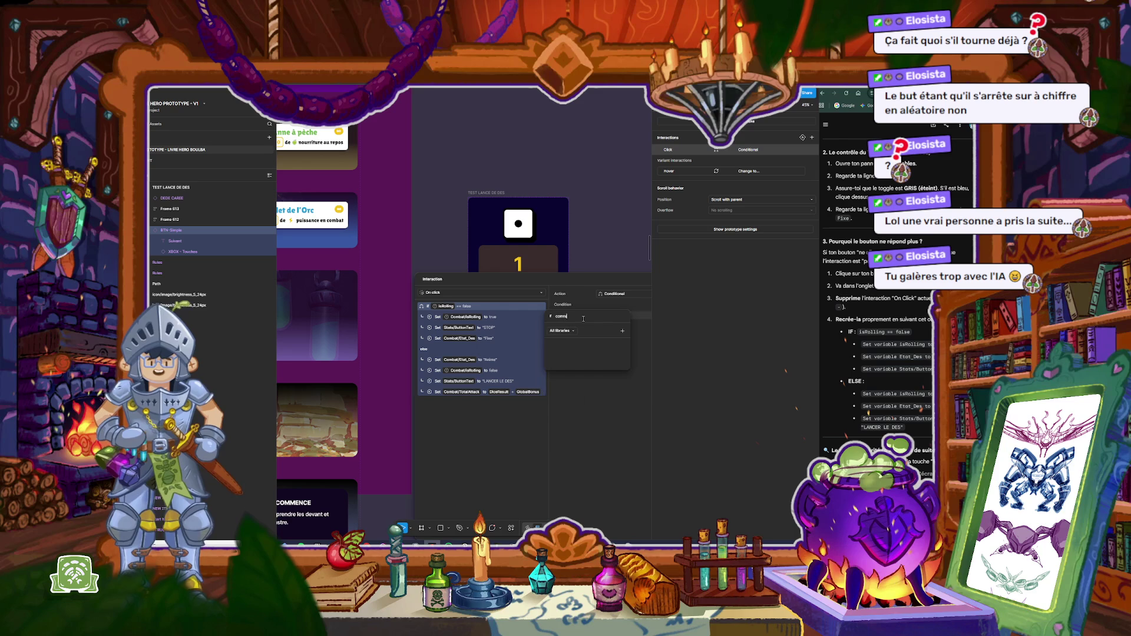
key(BackSpace)
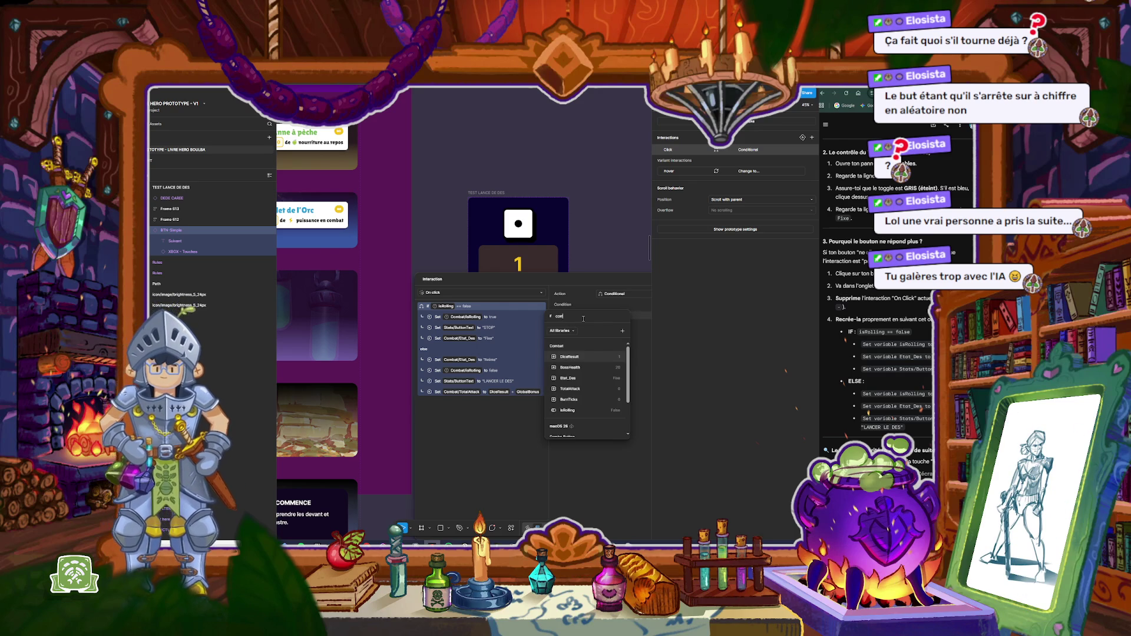
click(569, 410)
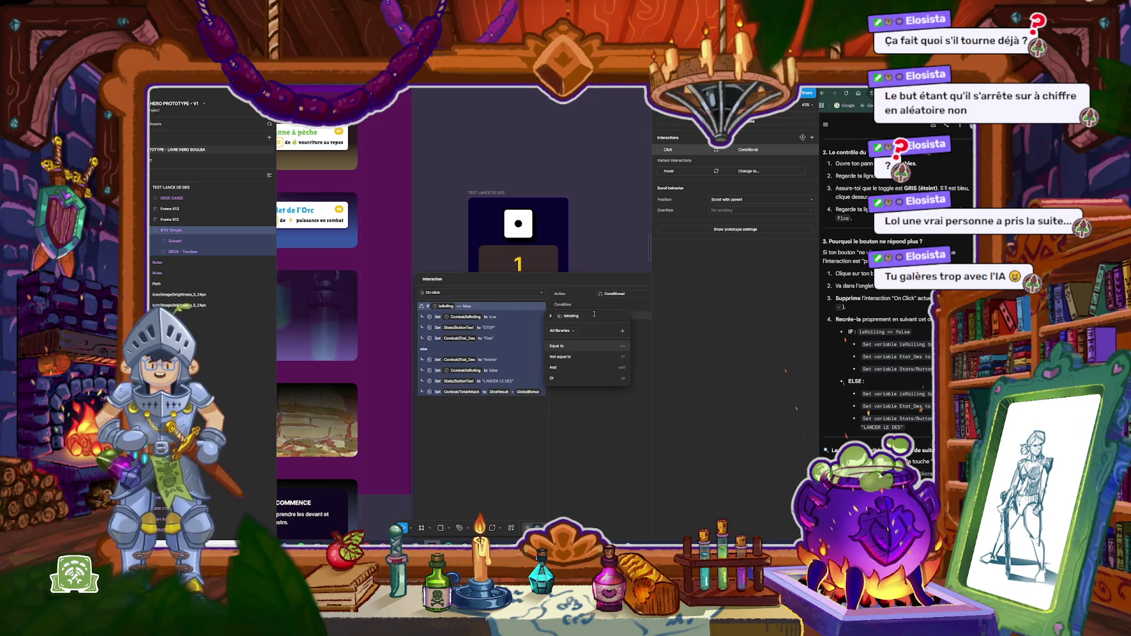
Step: Complete the condition as isRolling == False and commit it
text(=)
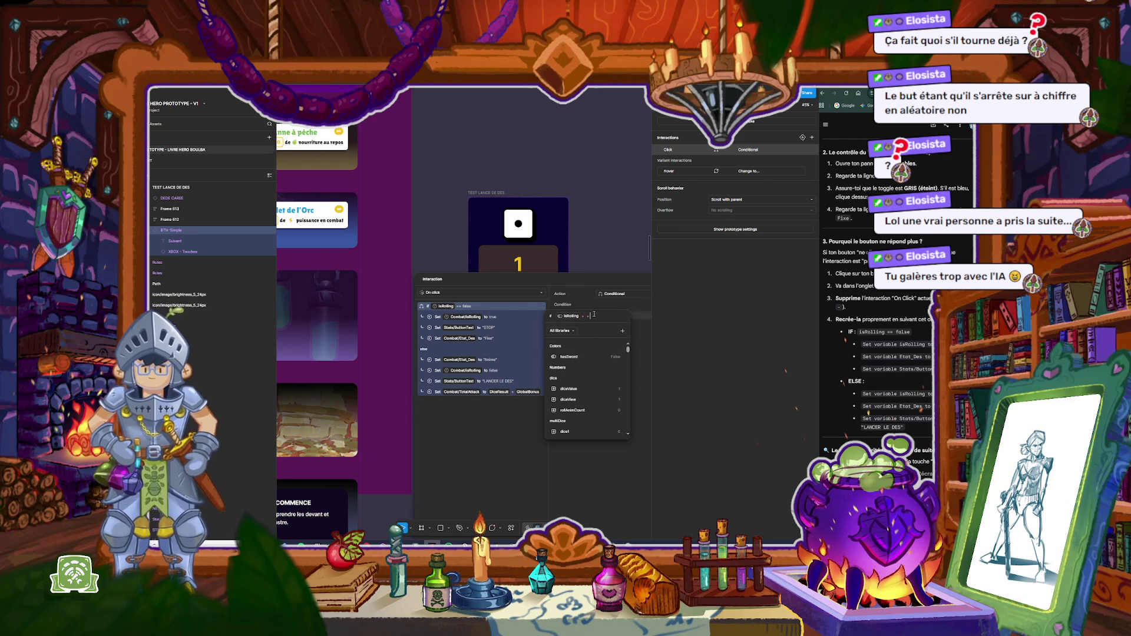
key(BackSpace)
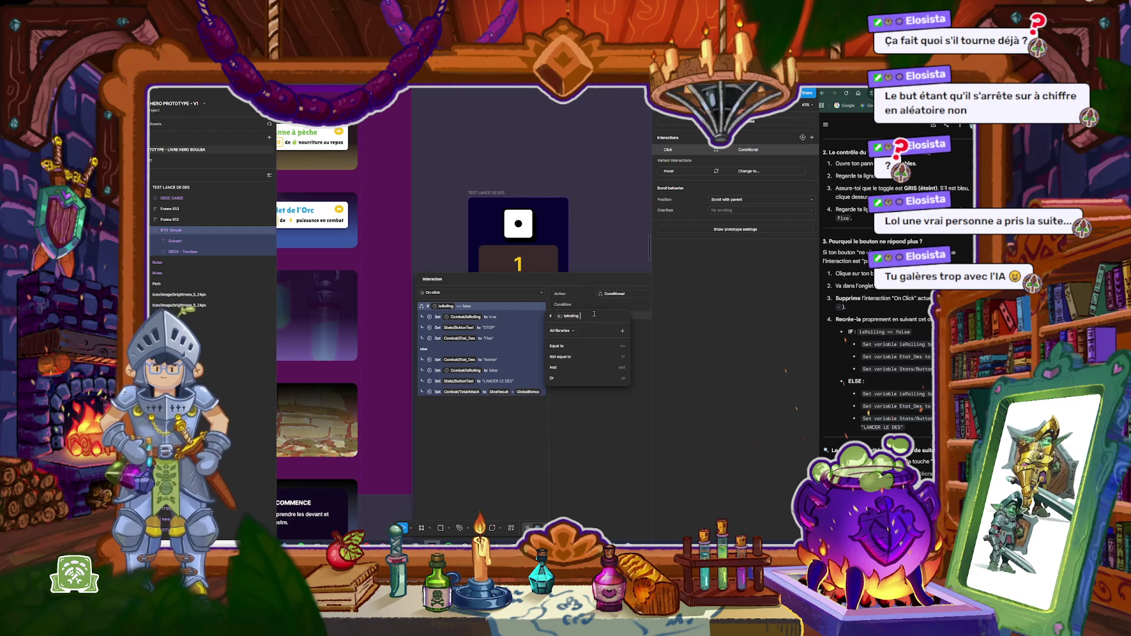
text(== fal)
key(BackSpace)
key(BackSpace)
key(BackSpace)
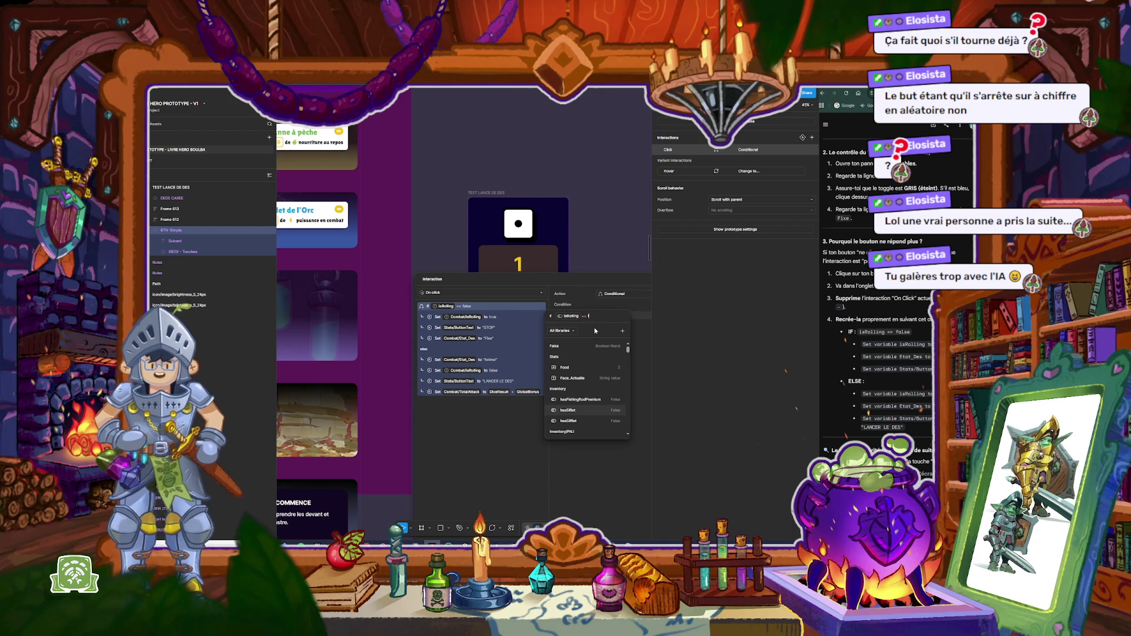
click(599, 346)
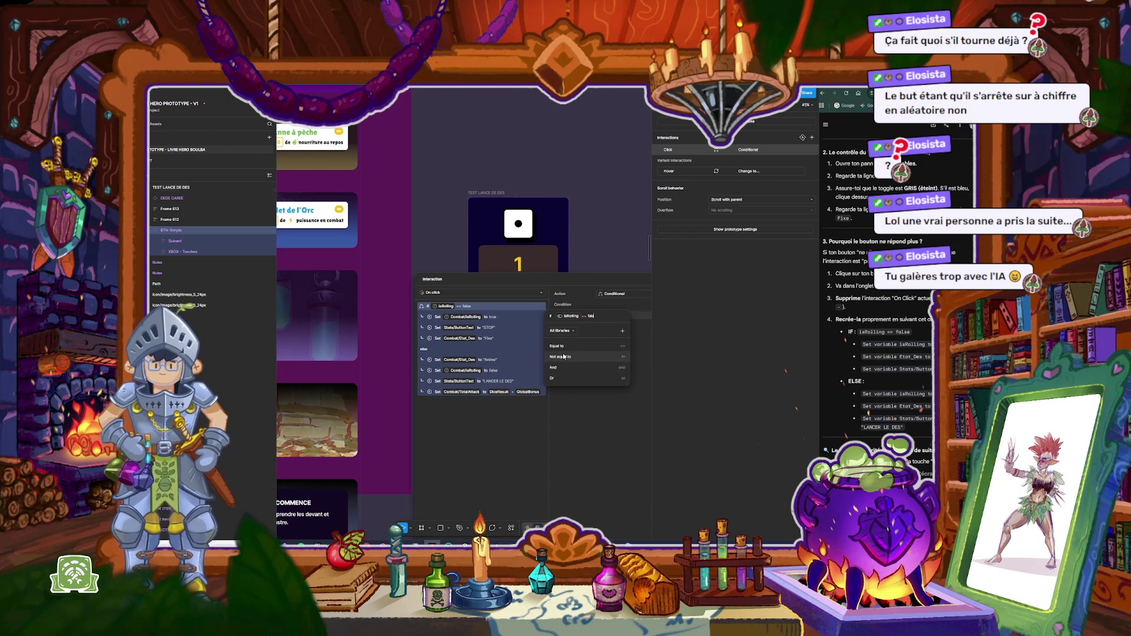
key(BackSpace)
key(BackSpace)
key(BackSpace)
click(564, 351)
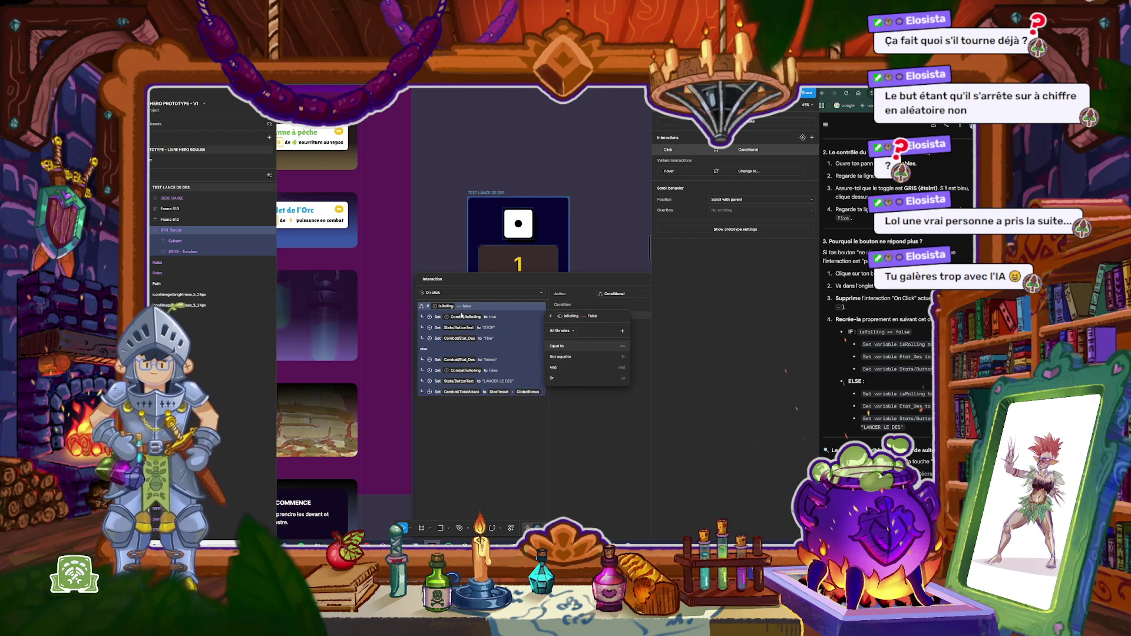
key(Return)
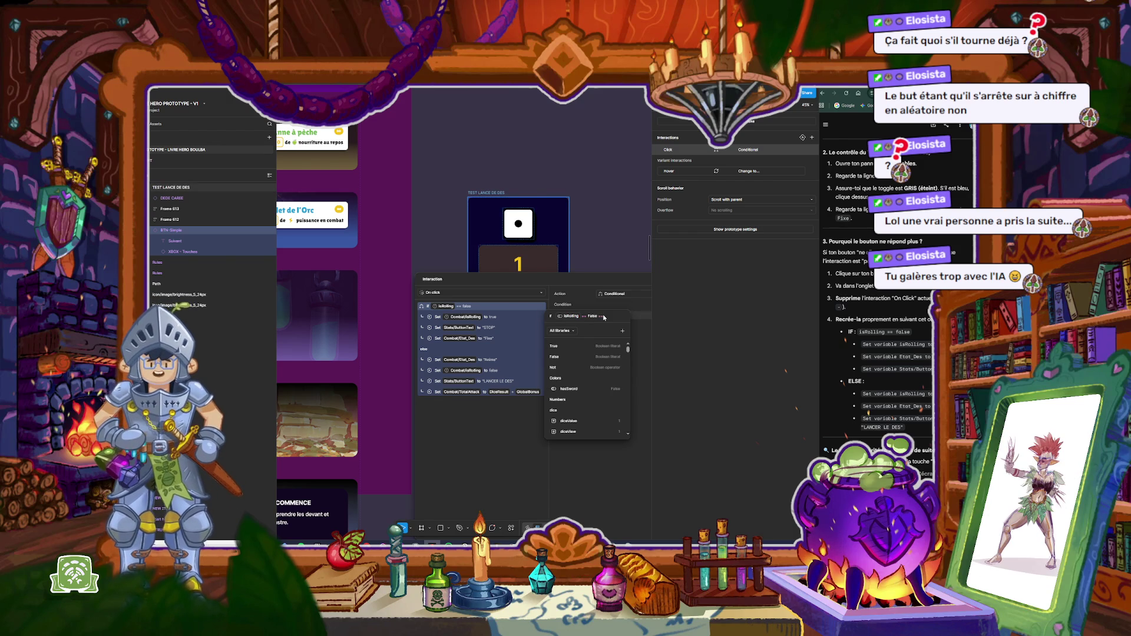
key(BackSpace)
key(BackSpace)
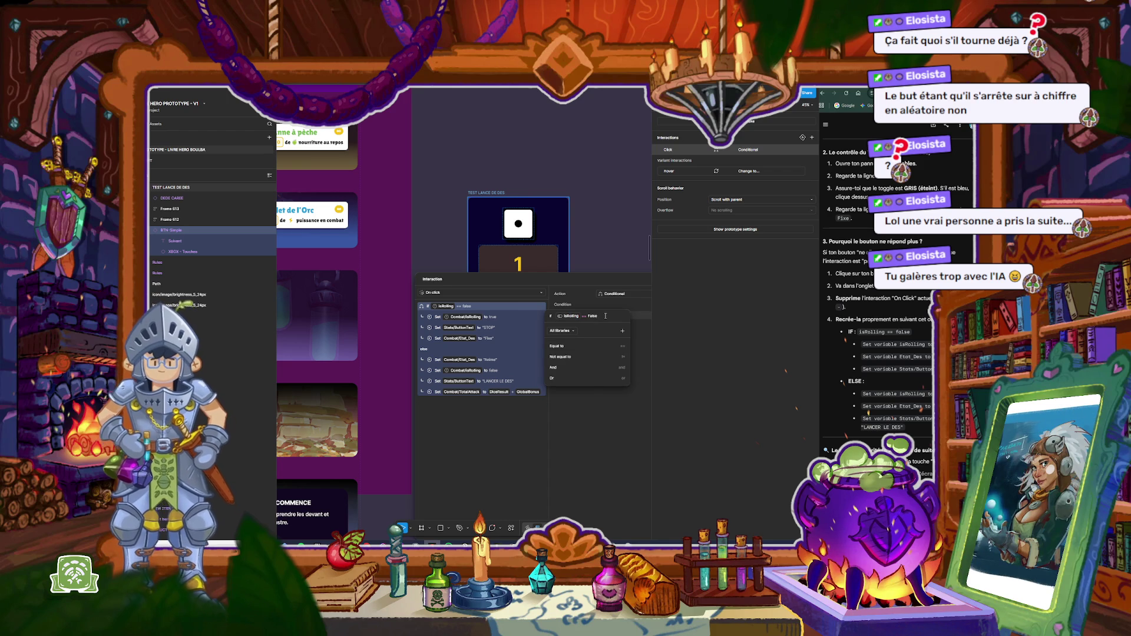
key(BackSpace)
key(BackSpace)
key(BackSpace)
text(se)
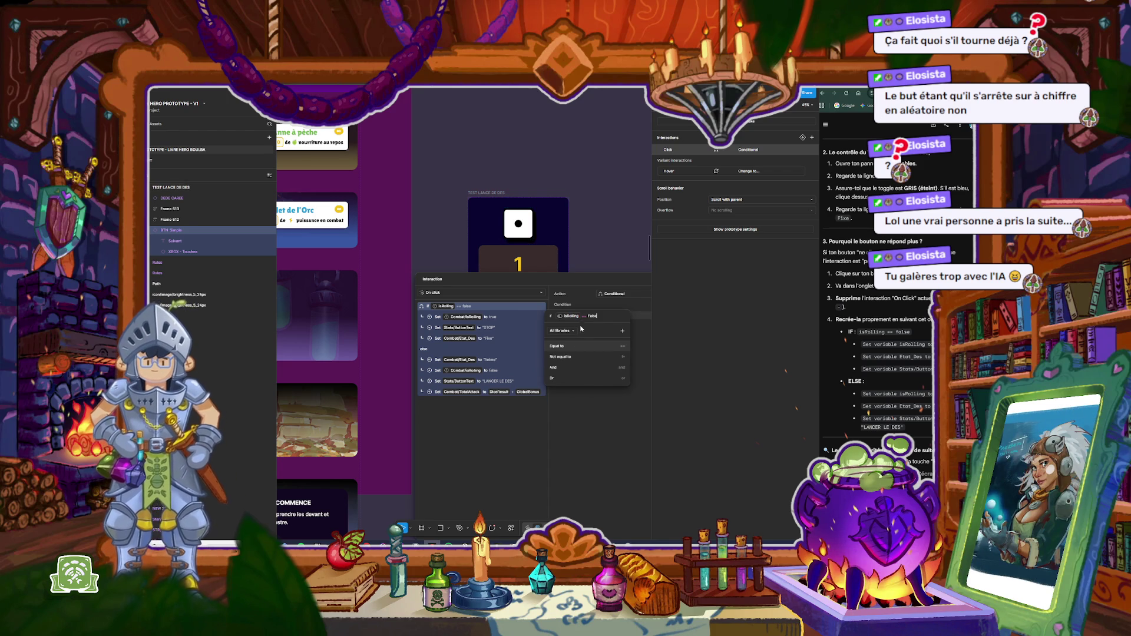
key(Return)
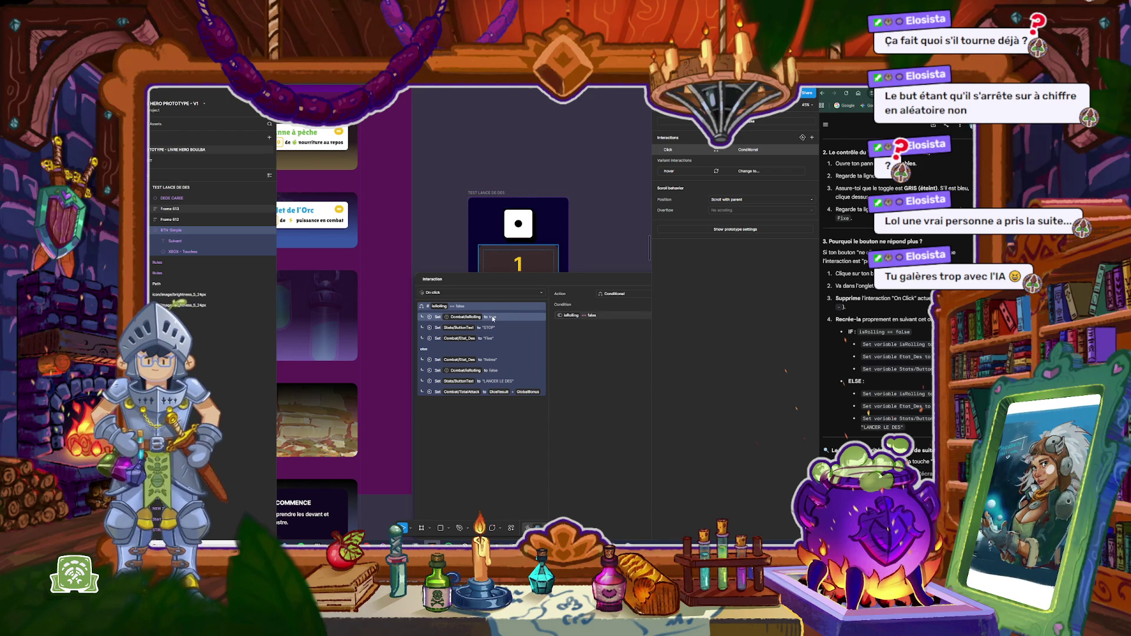
Step: Make the IF-branch action set isRolling to true
click(493, 318)
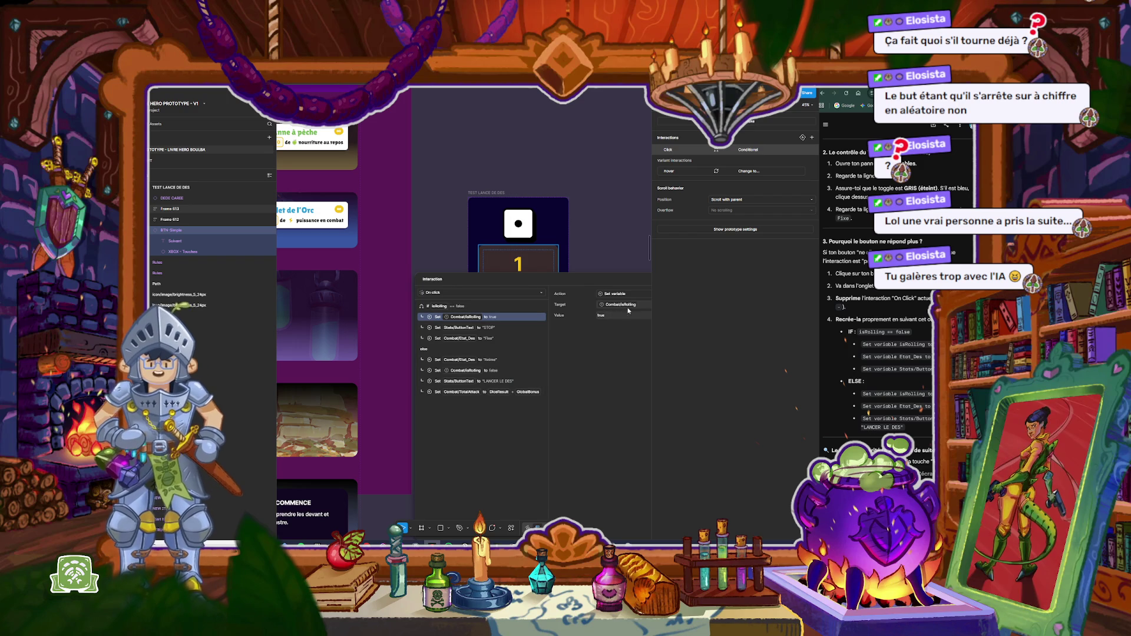
mouse_move(630, 282)
mouse_down()
mouse_move(569, 253)
mouse_move(570, 198)
mouse_up()
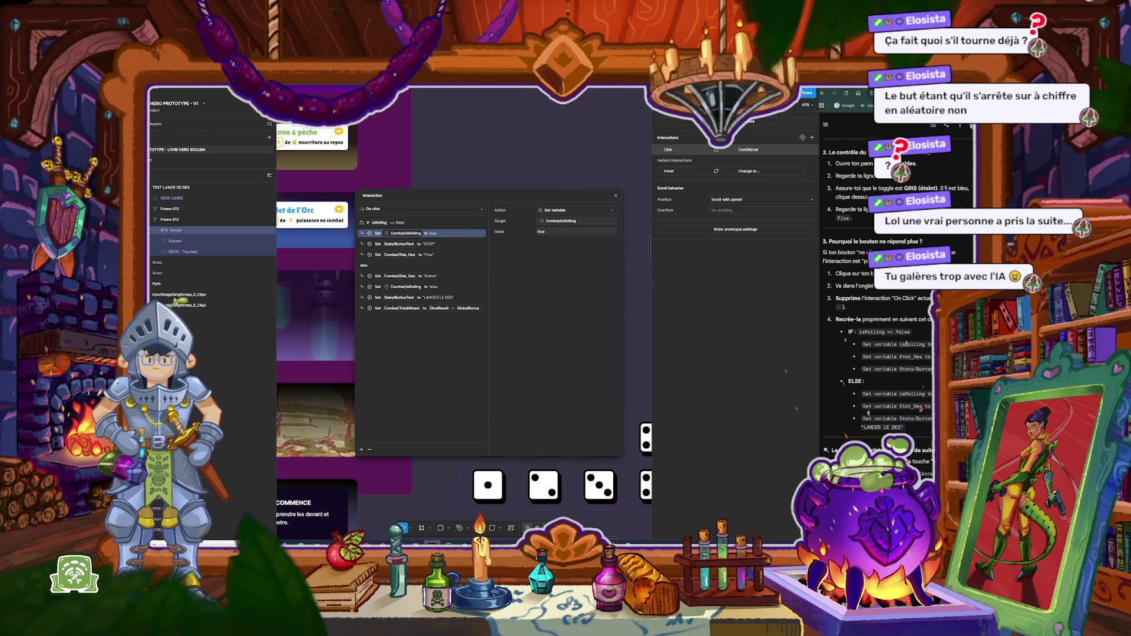
click(554, 224)
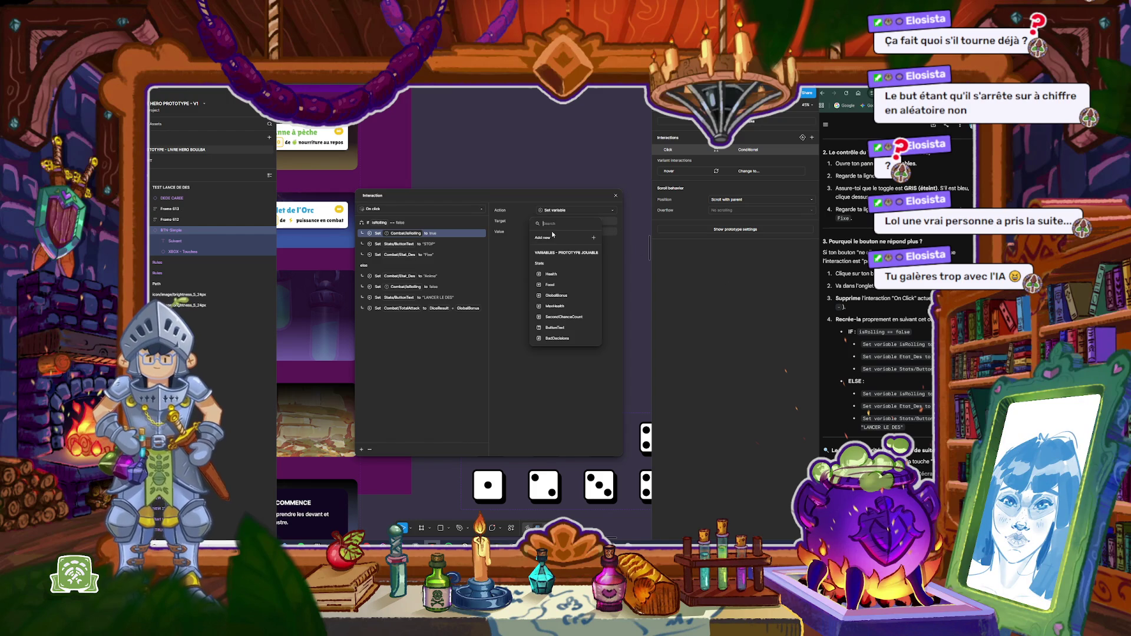
text(roll)
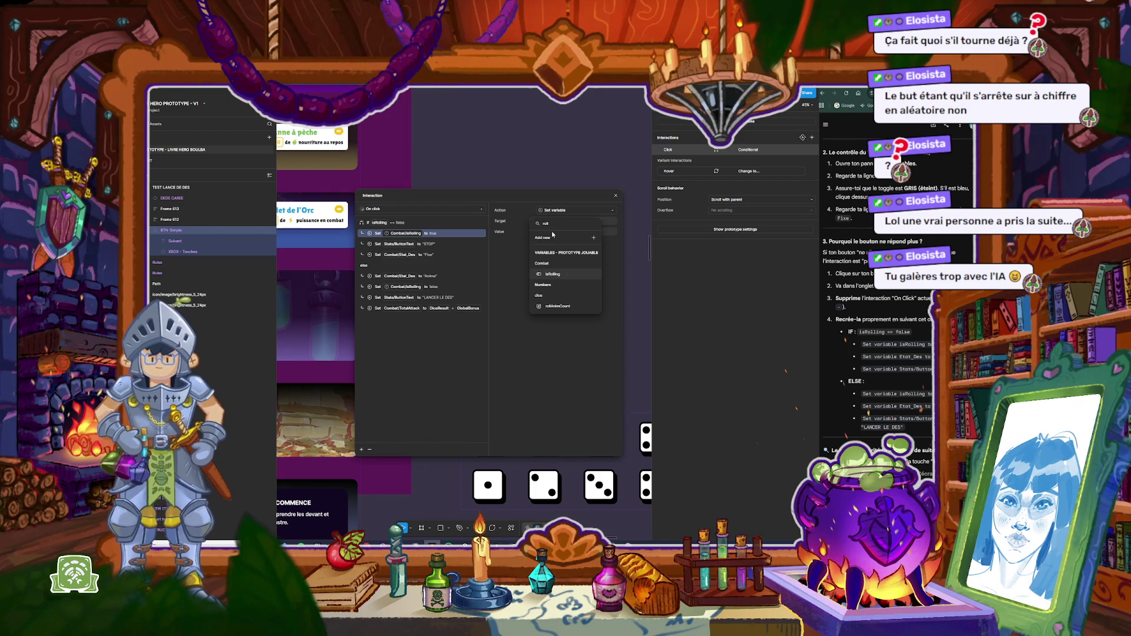
click(560, 275)
text(tru)
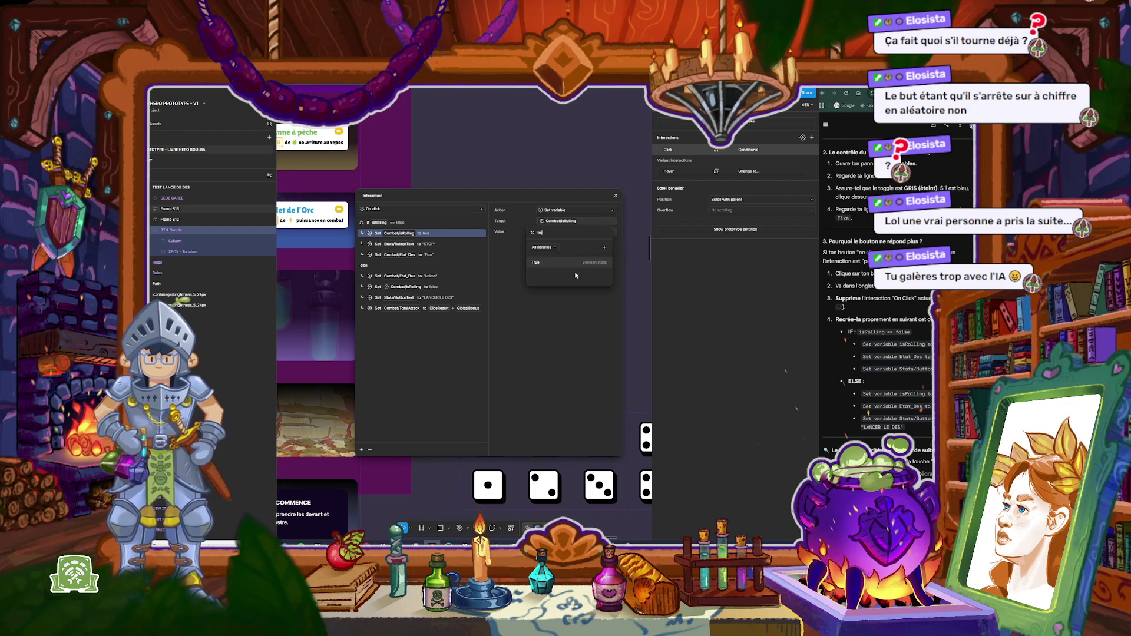
click(579, 264)
click(498, 263)
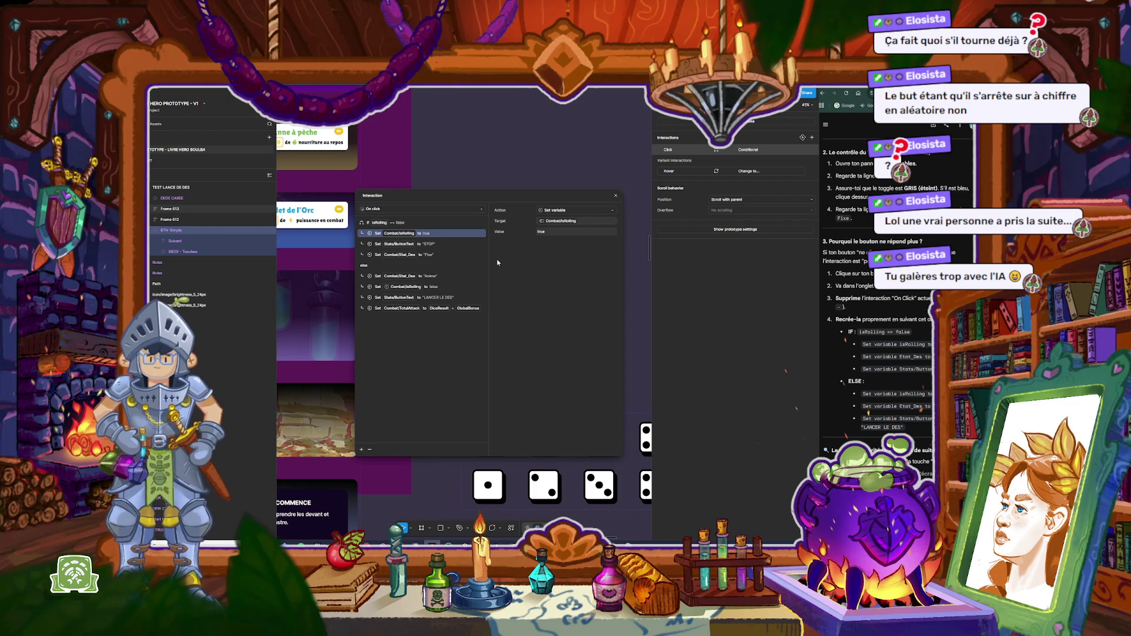
Step: Delete both Set Etat_Des actions, the Fixe one and the Anime one
click(443, 256)
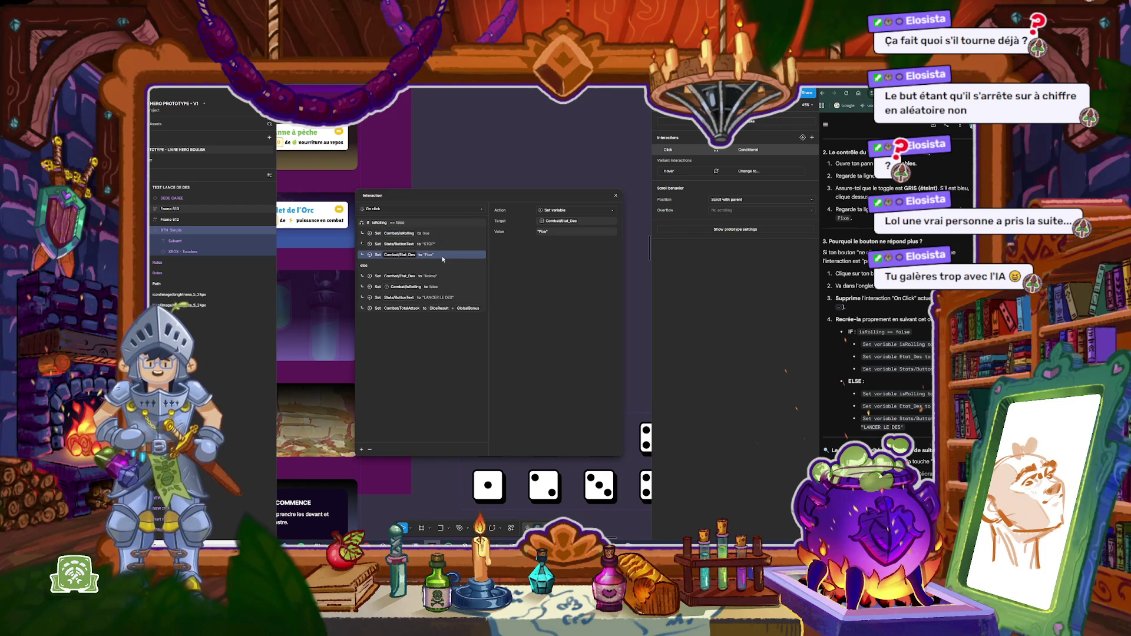
key(Delete)
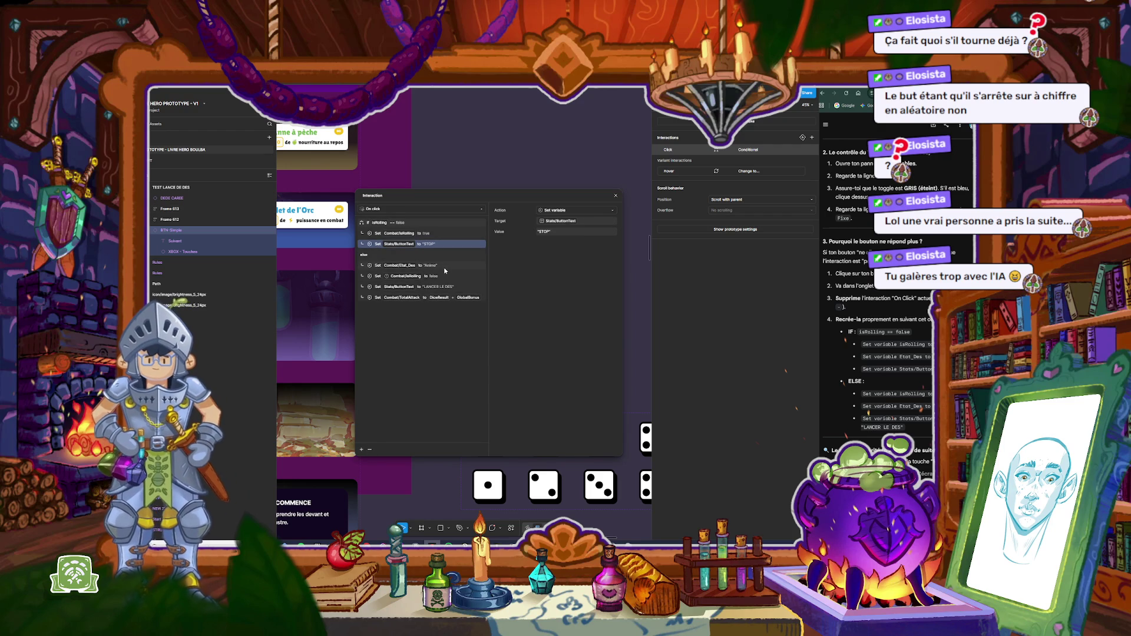
click(445, 268)
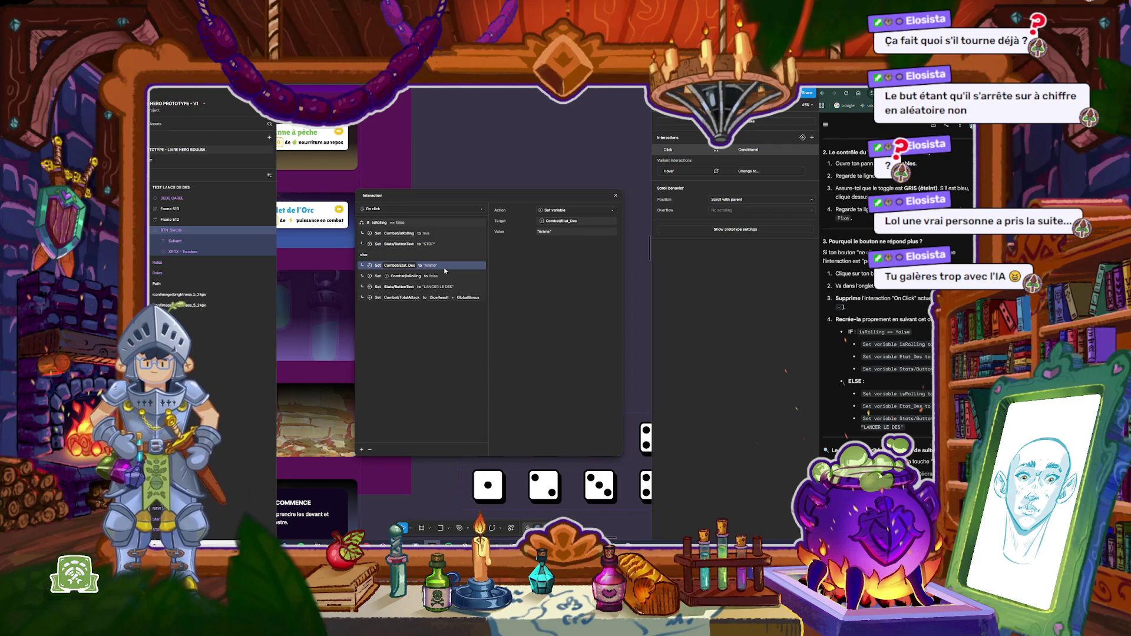
click(370, 450)
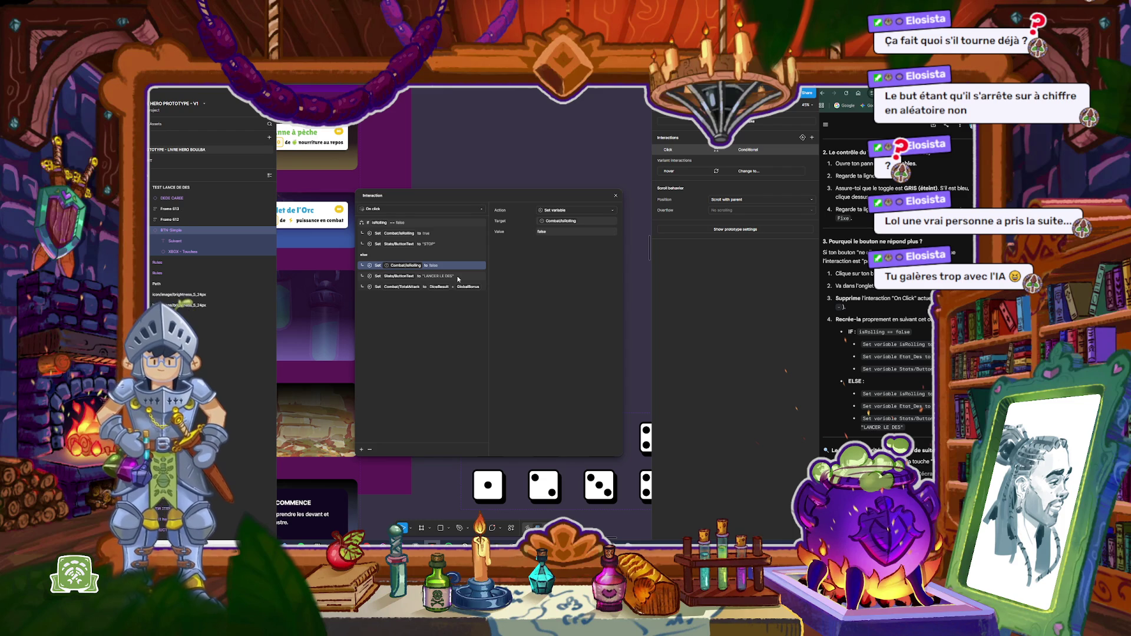
Step: Retarget the ELSE-branch action to set isRolling to false
click(583, 221)
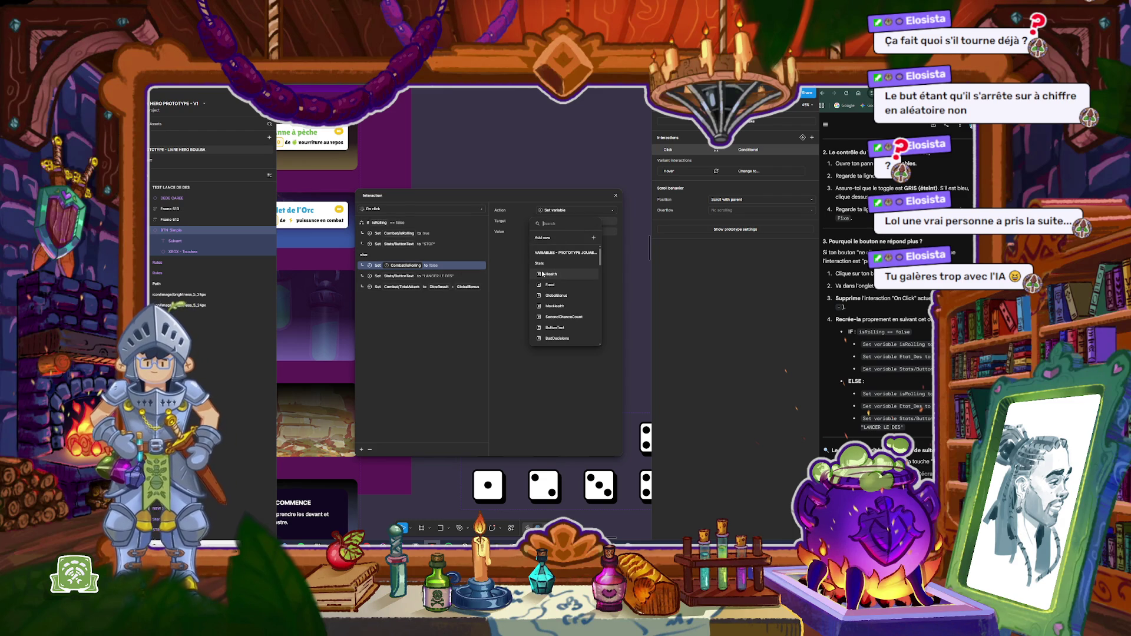
text(is)
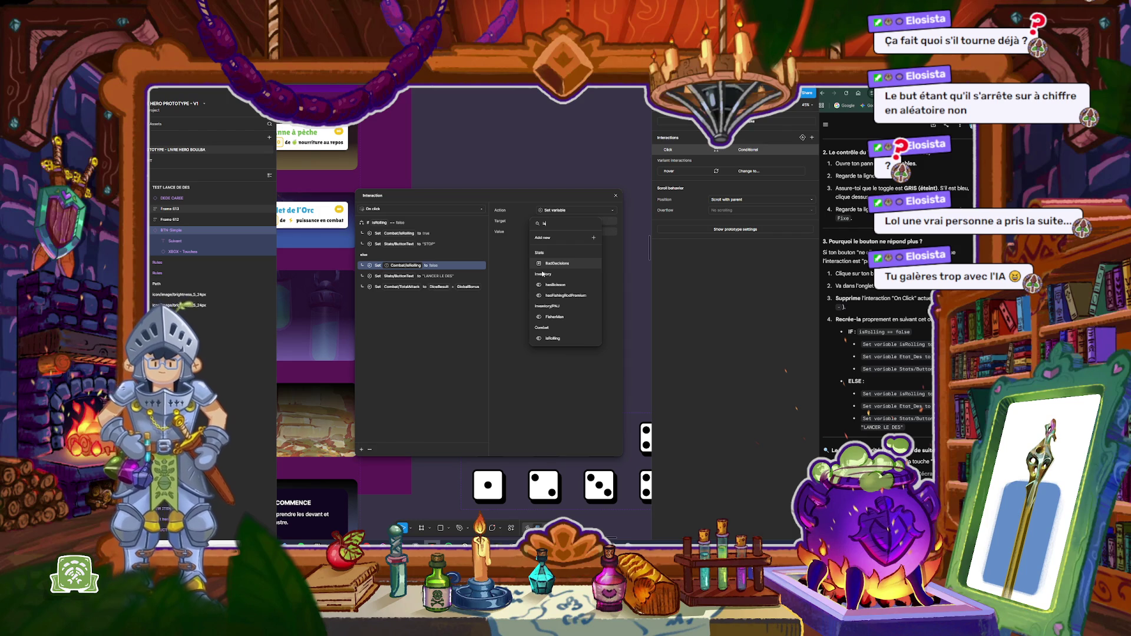
key(BackSpace)
key(BackSpace)
text(ro)
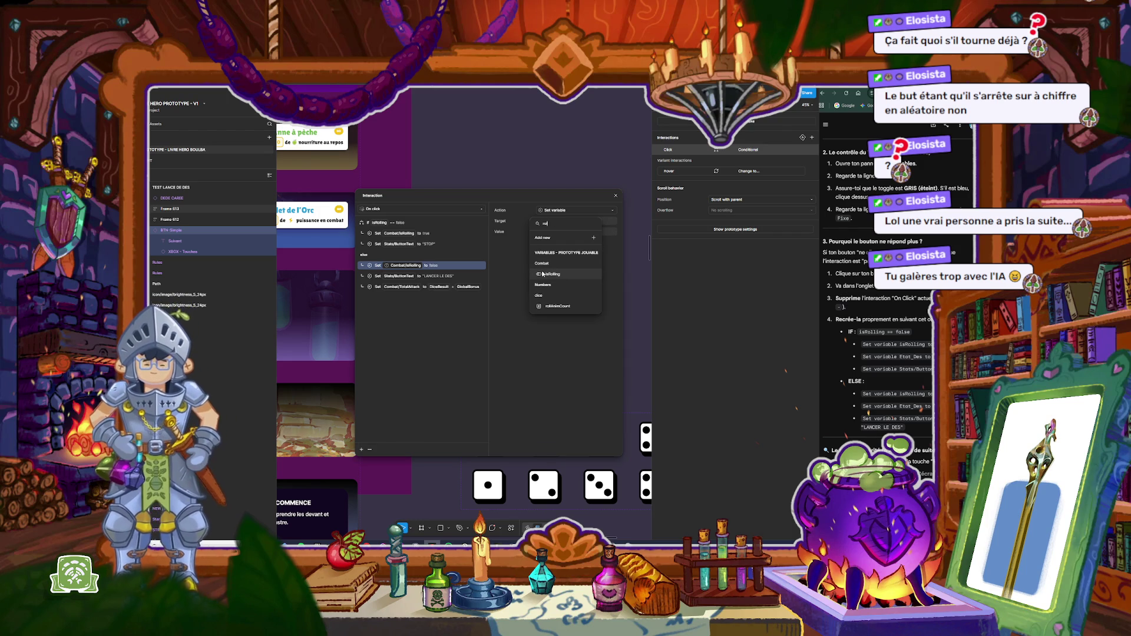
click(553, 275)
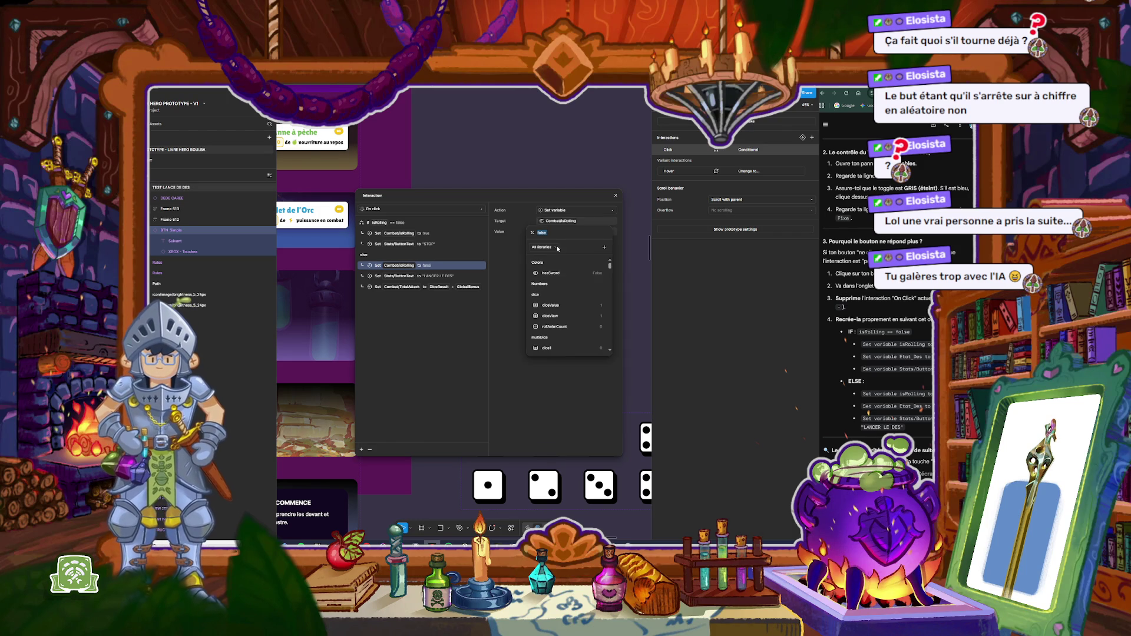
click(512, 256)
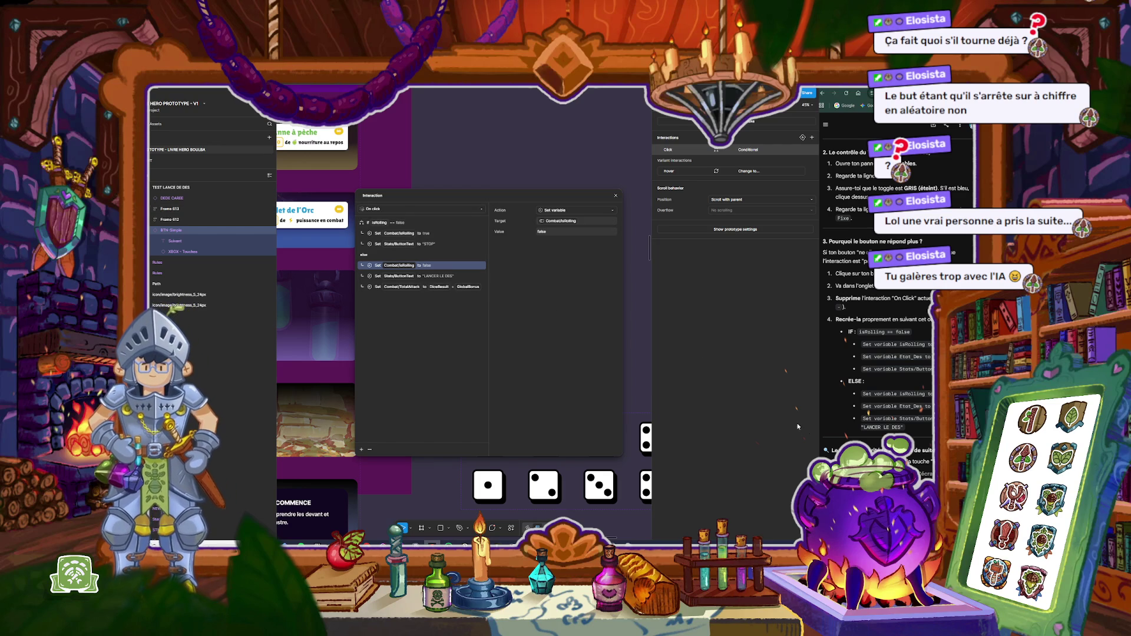
Step: Review the ELSE instructions in the chat, send a follow-up question, and close the interaction editor
scroll(878, 295, down, 1)
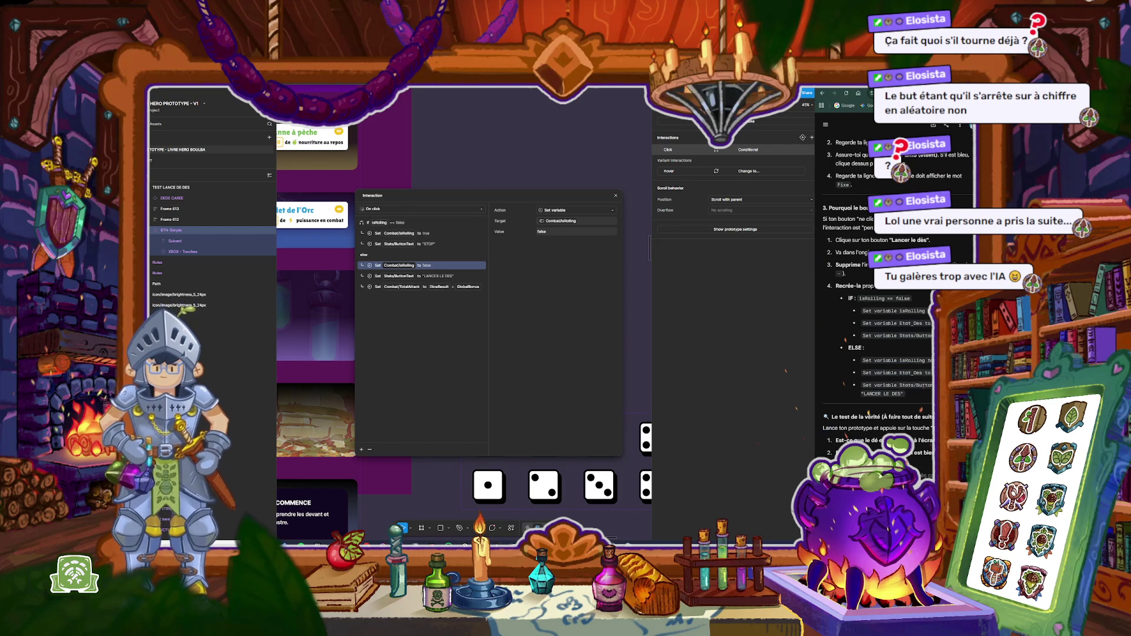
scroll(884, 387, down, 2)
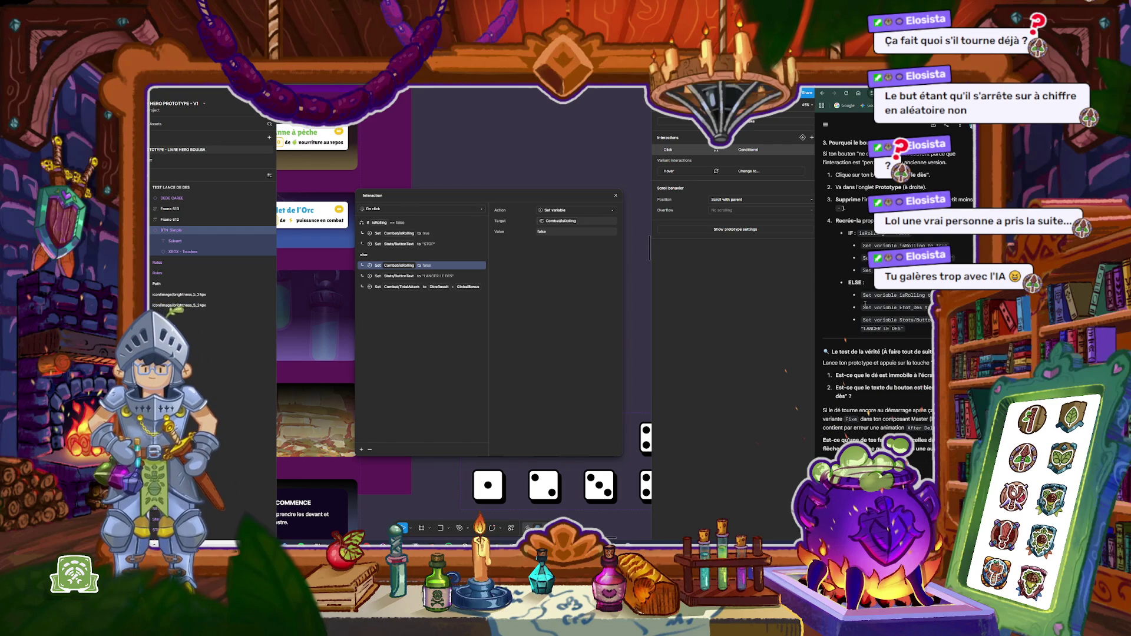
mouse_move(862, 294)
mouse_down()
mouse_move(902, 318)
mouse_move(906, 342)
mouse_up()
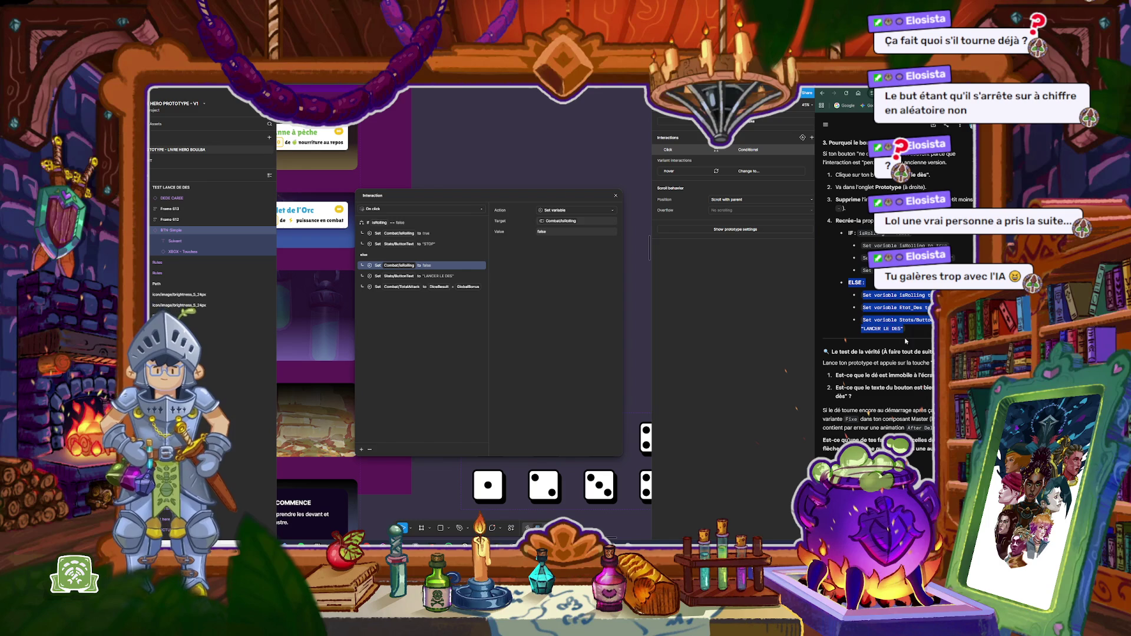
click(845, 340)
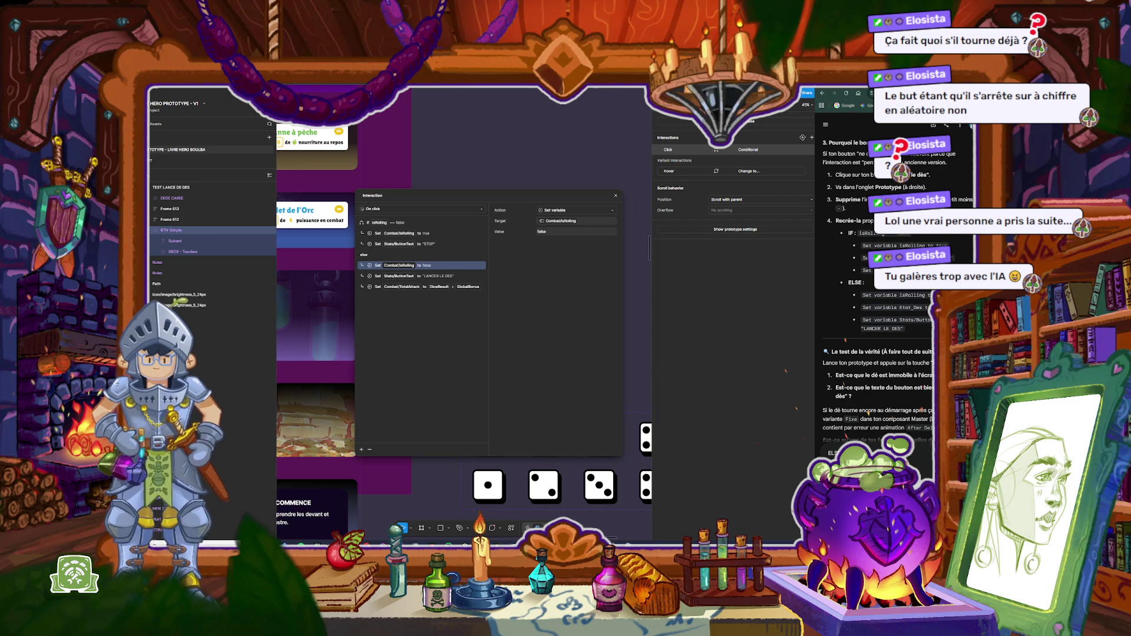
key(Return)
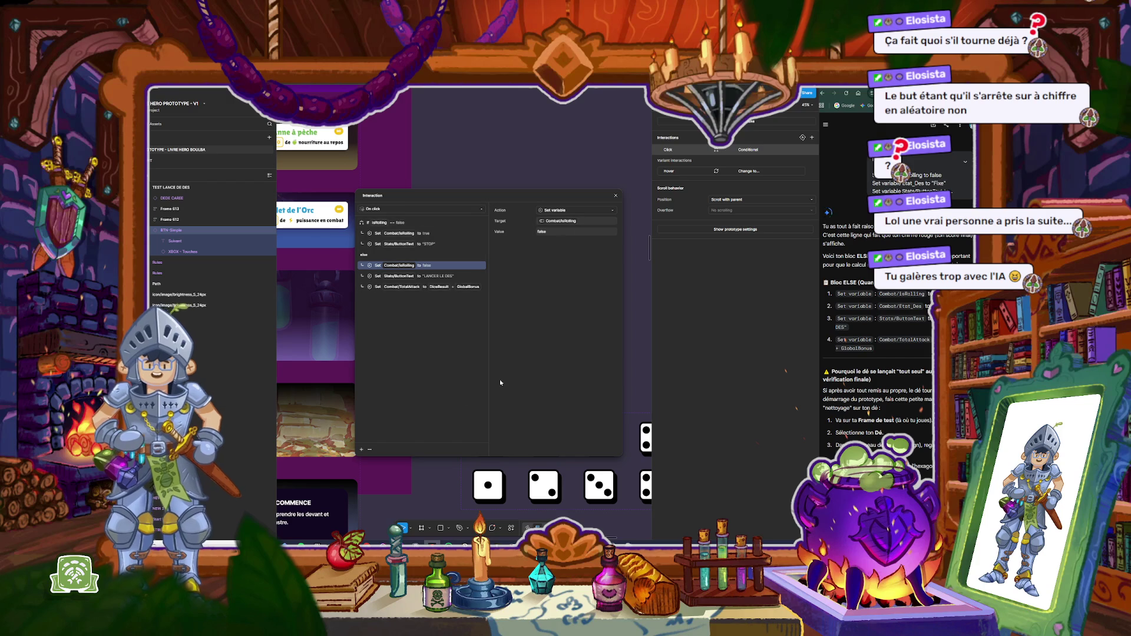
click(616, 196)
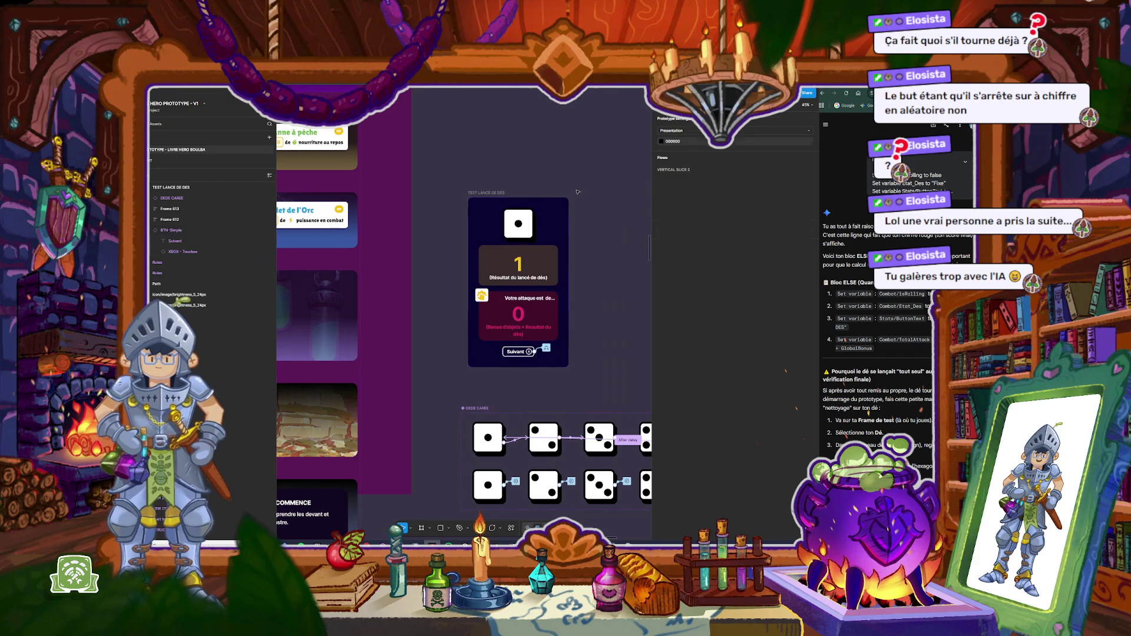
click(495, 192)
key(shift+space)
click(342, 394)
click(342, 395)
click(341, 395)
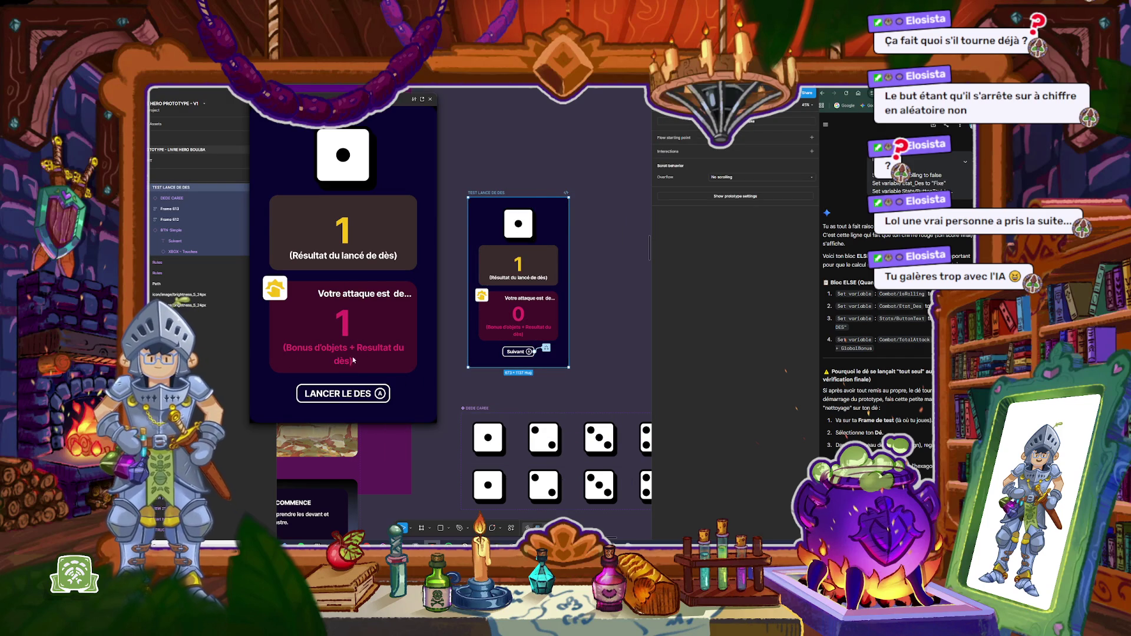
click(430, 99)
click(544, 131)
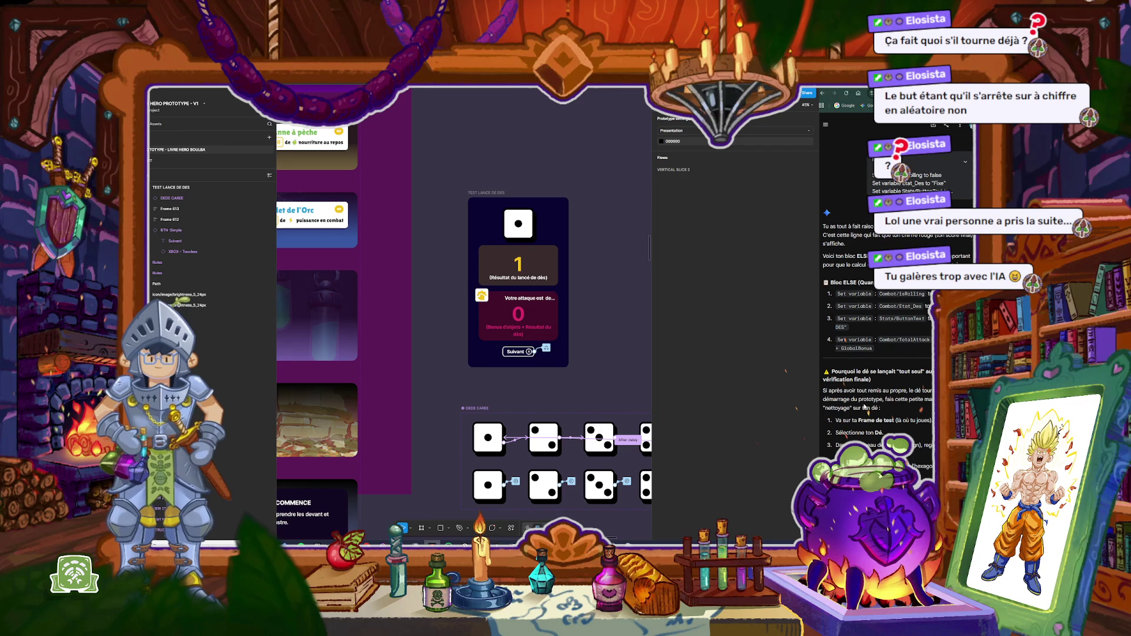
drag(883, 392, 884, 433)
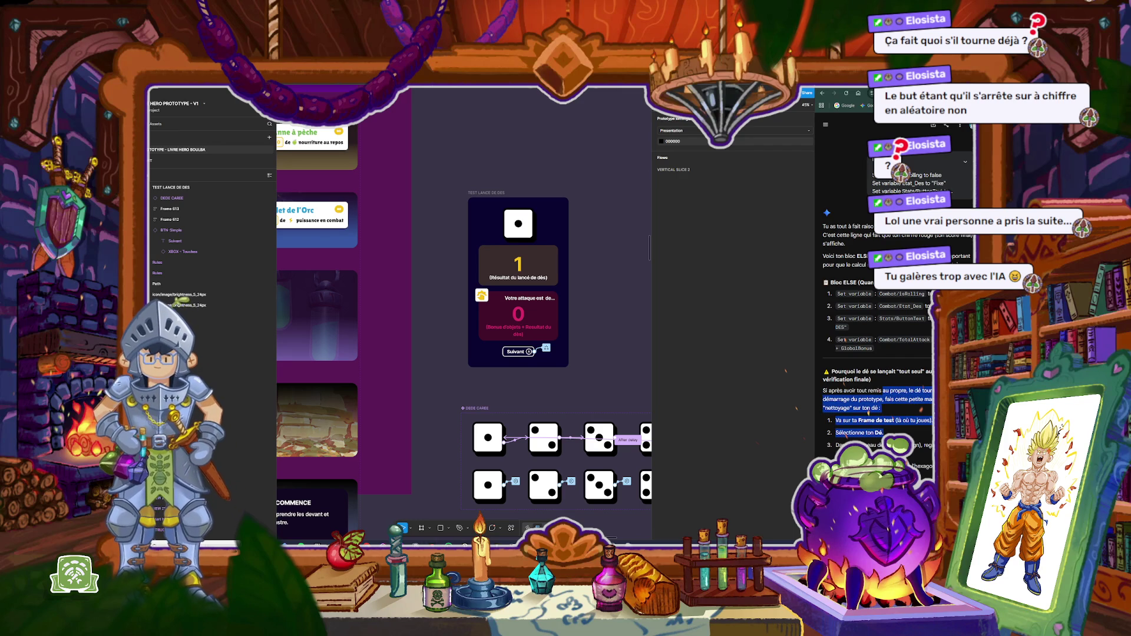
click(859, 425)
scroll(857, 422, down, 1)
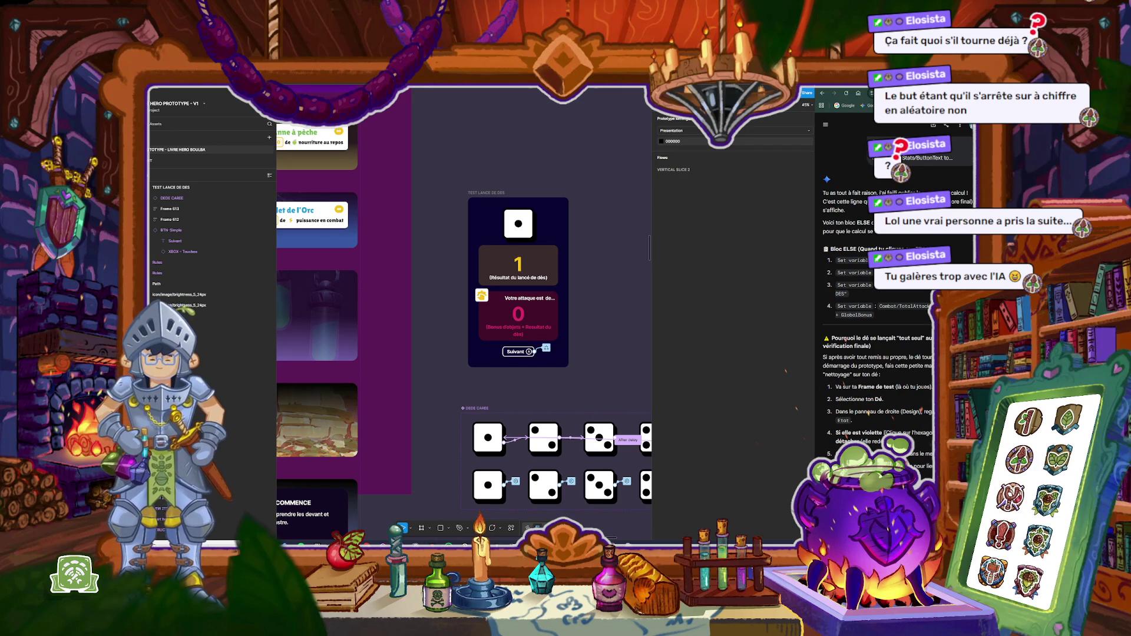
click(518, 224)
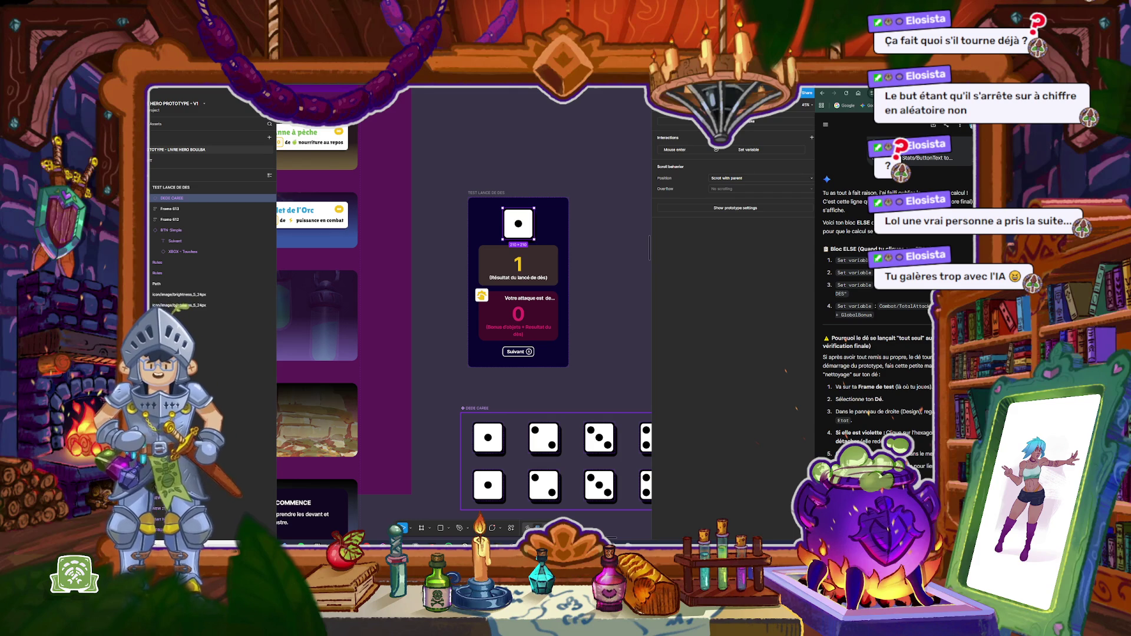
key(Return)
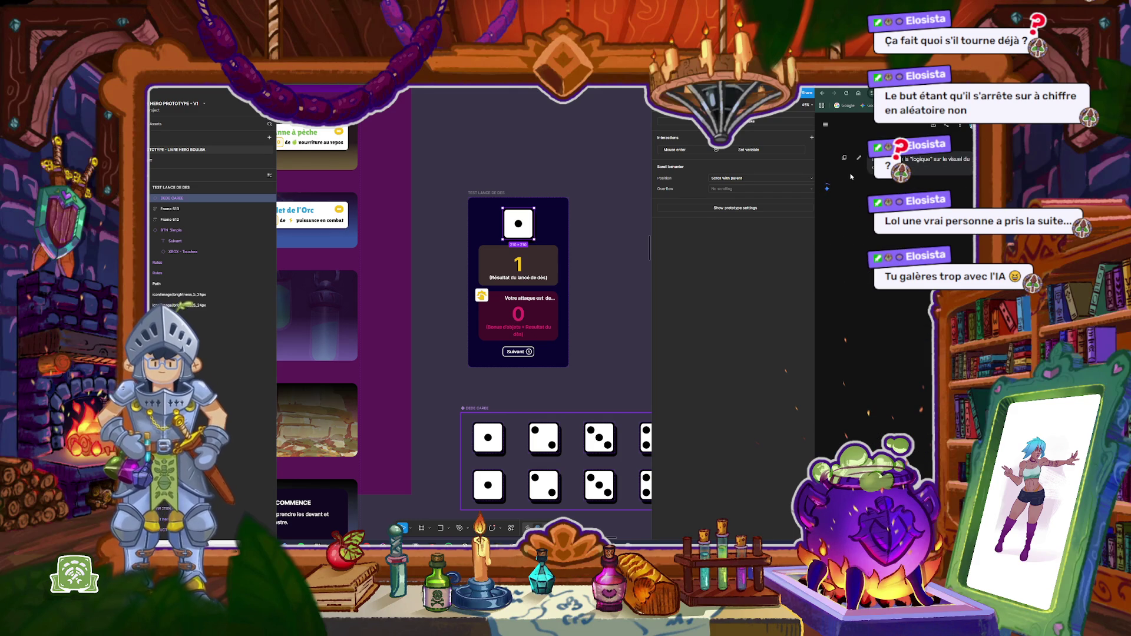
scroll(597, 216, up, 3)
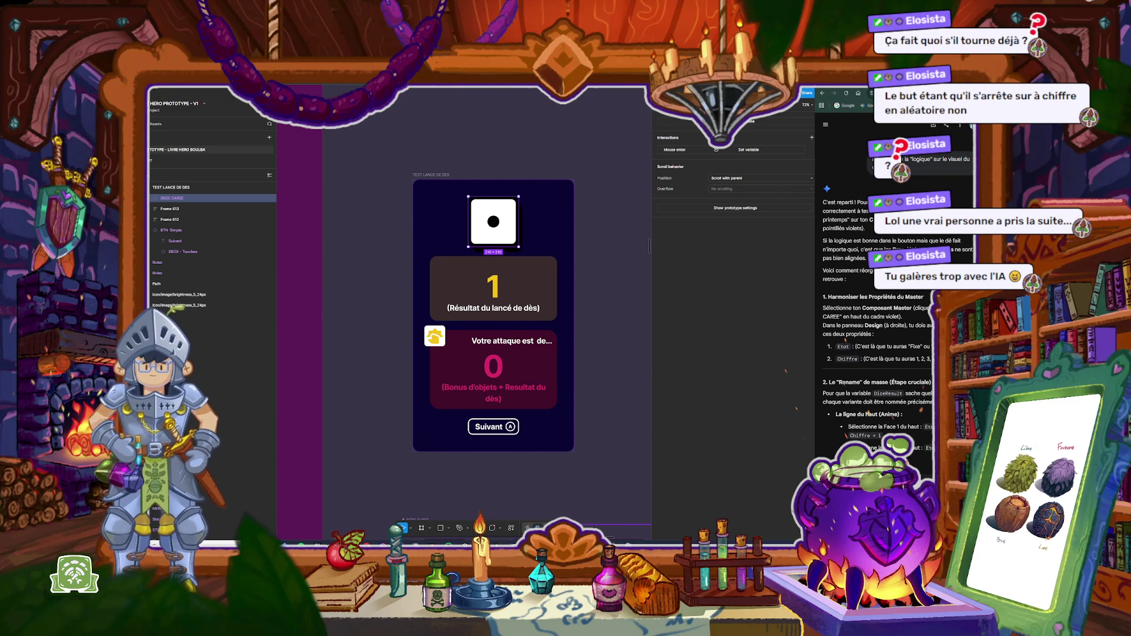
Step: Bind the die instance's Etat property to the Combat/Etat_Des variable
key(Return)
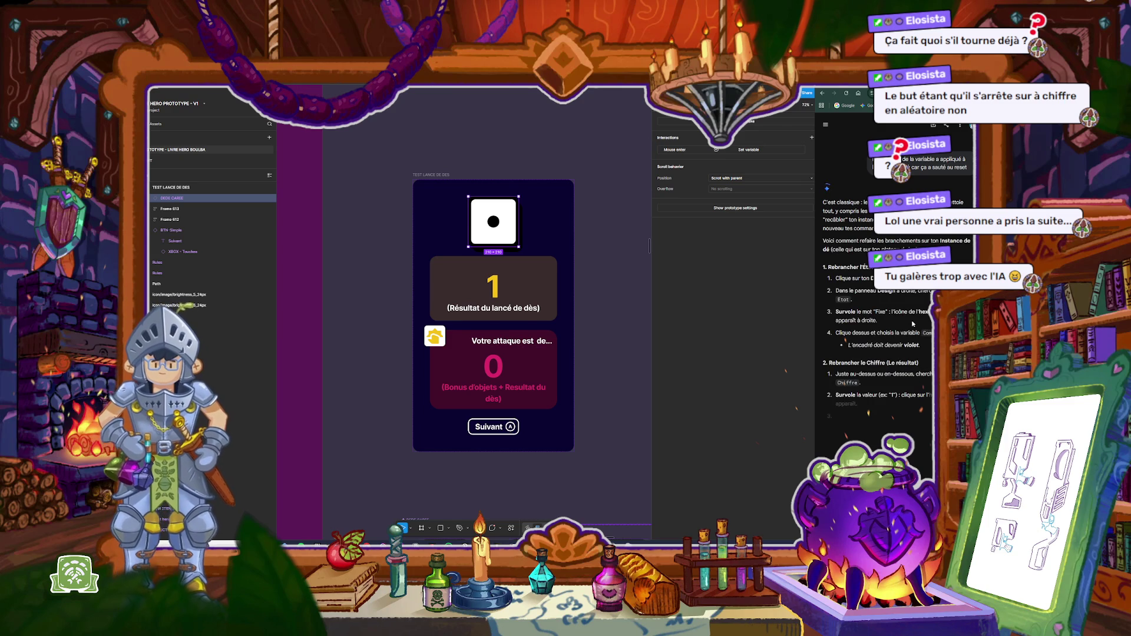
scroll(596, 233, up, 3)
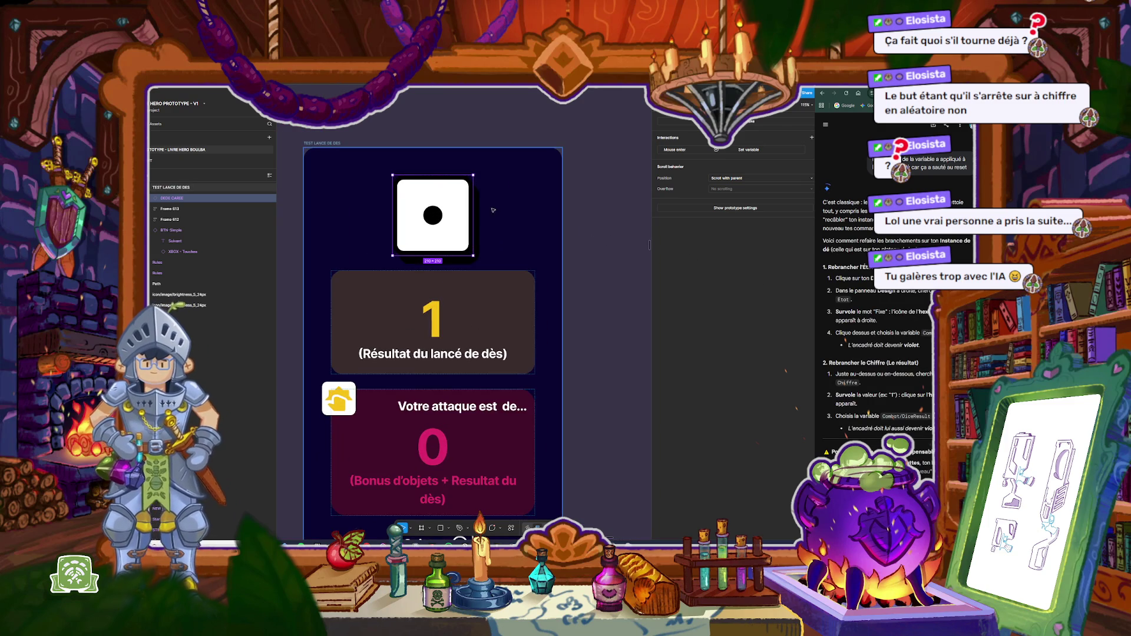
click(666, 121)
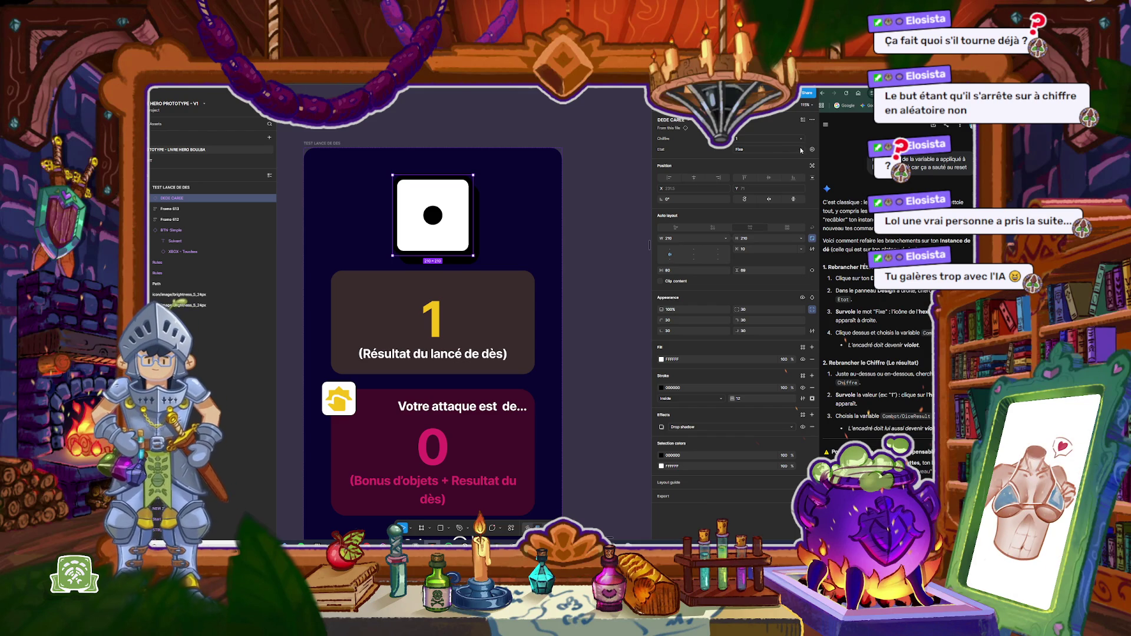
click(801, 151)
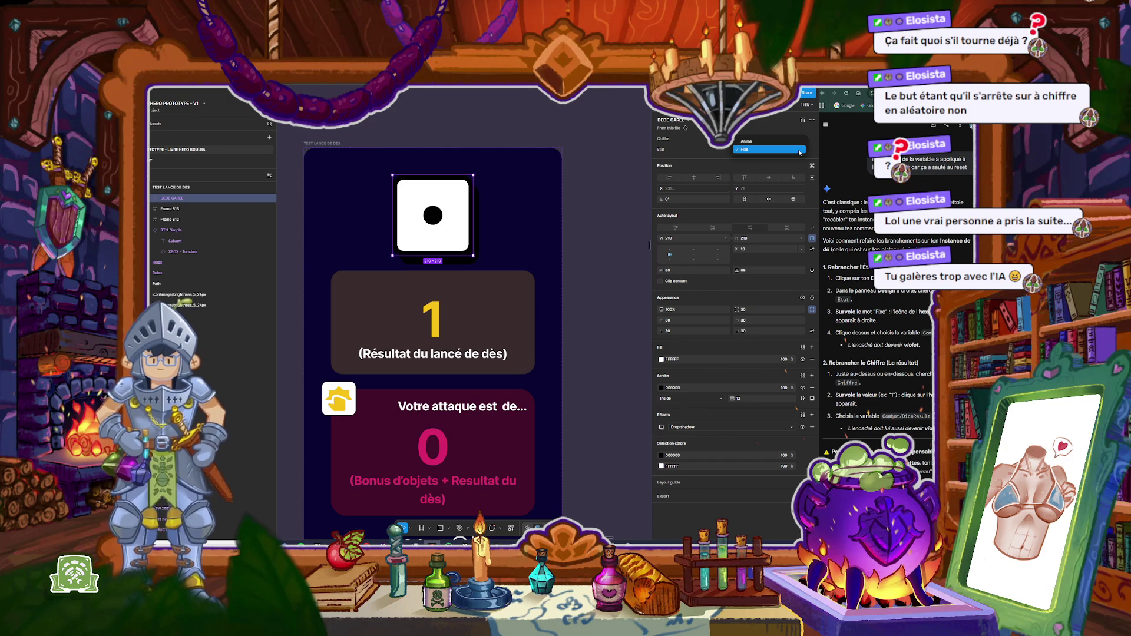
click(812, 151)
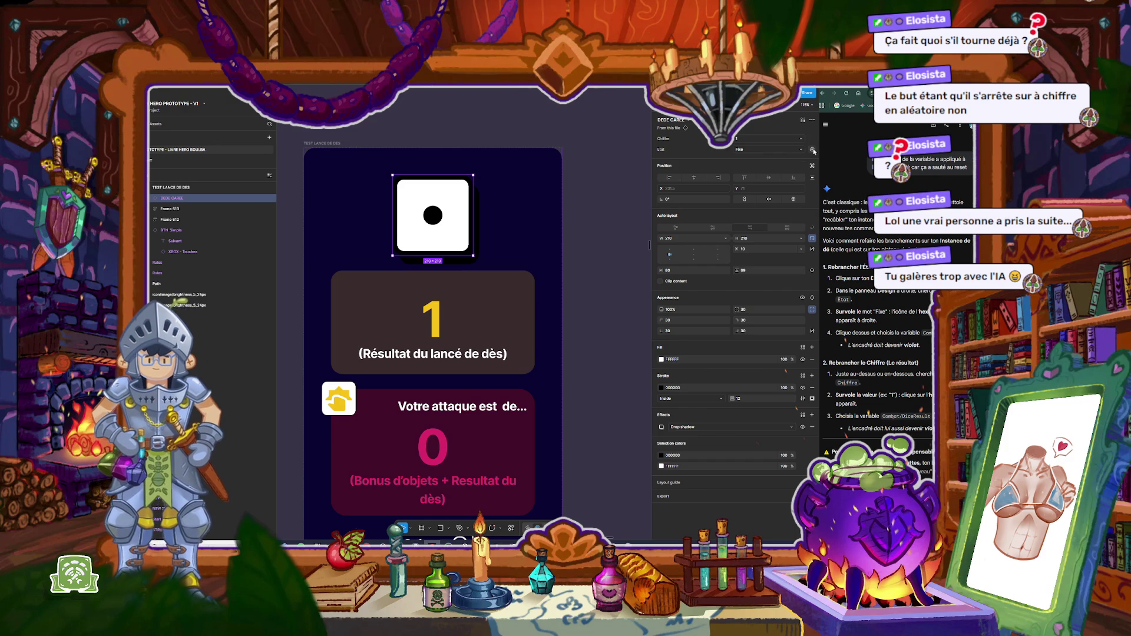
click(812, 150)
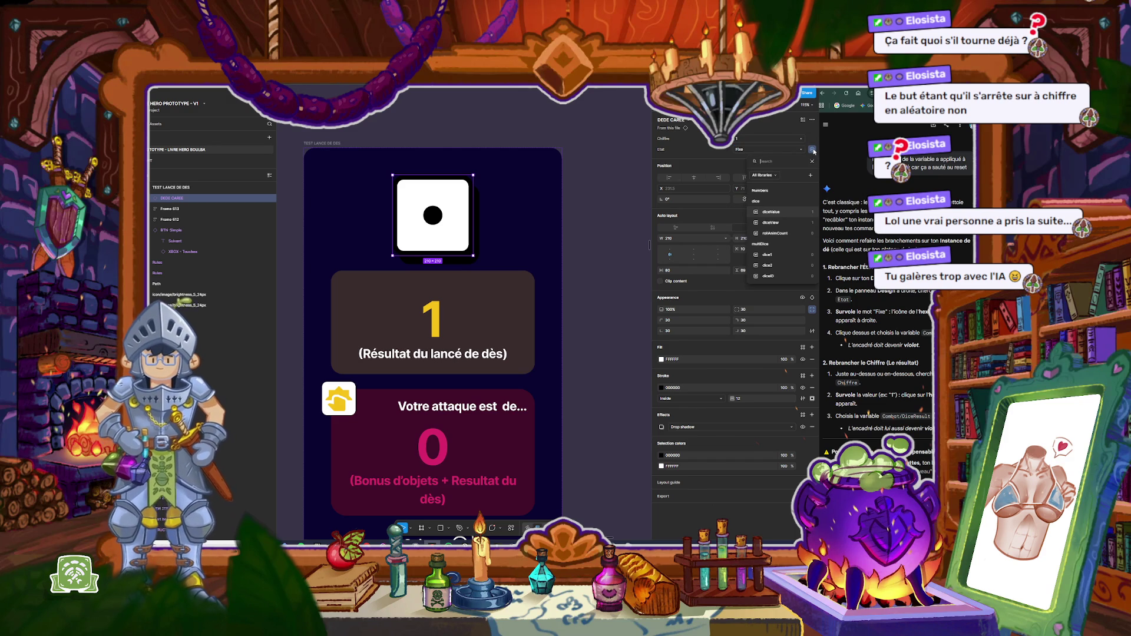
text(eta)
click(775, 201)
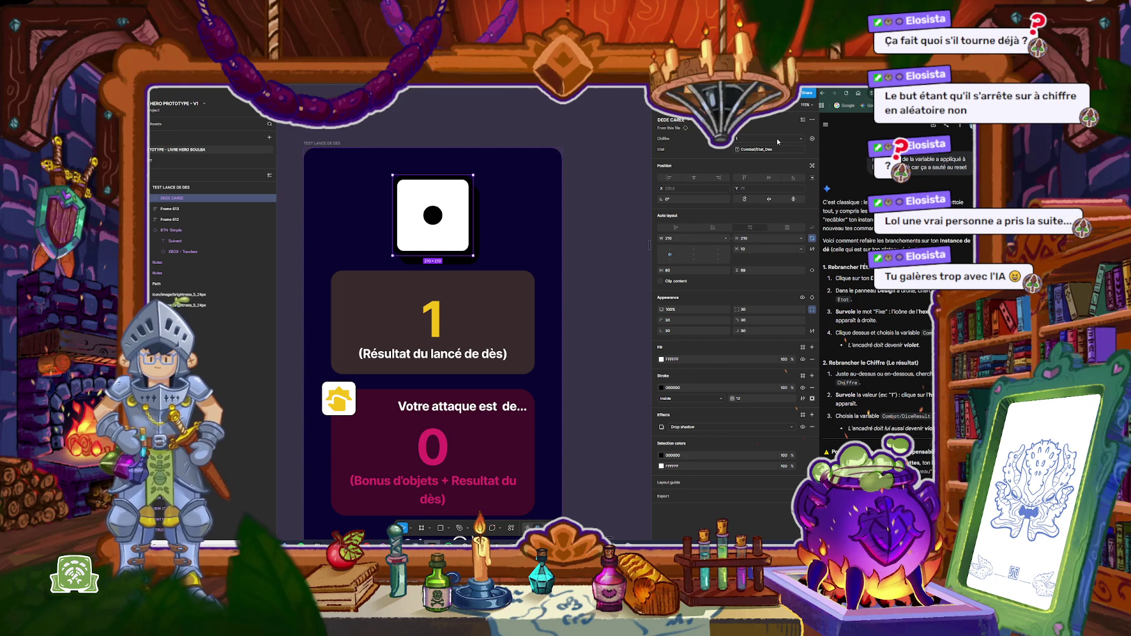
Step: Bind the die's Chiffre property to the Combat/DiceResult variable
click(813, 139)
text(dice)
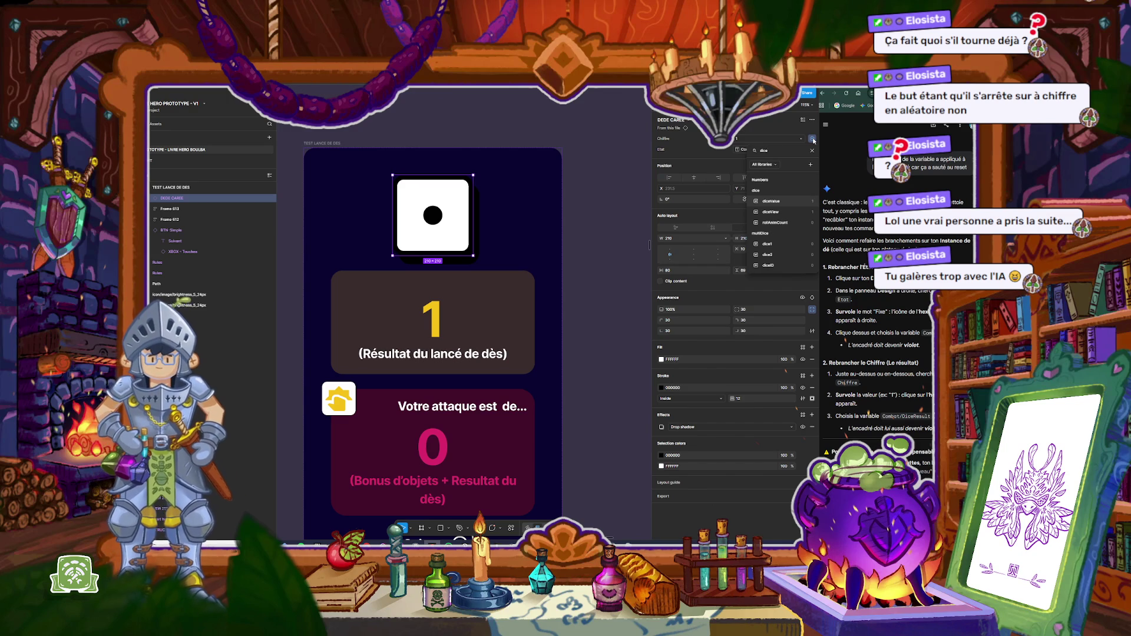
key(BackSpace)
text(com)
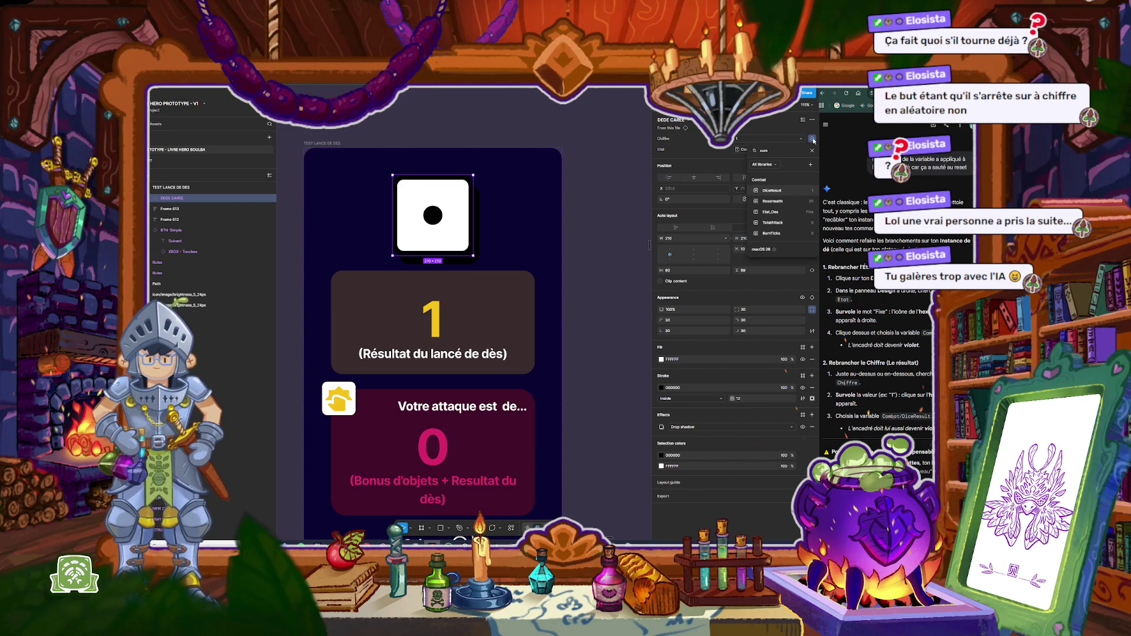
click(772, 191)
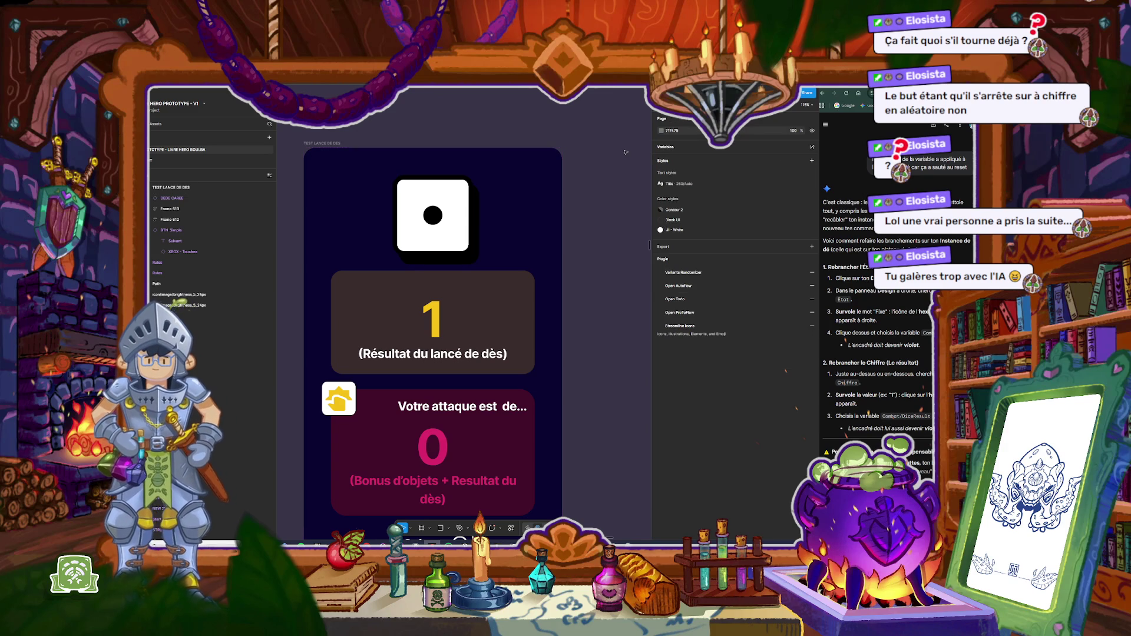
click(341, 151)
key(shift+space)
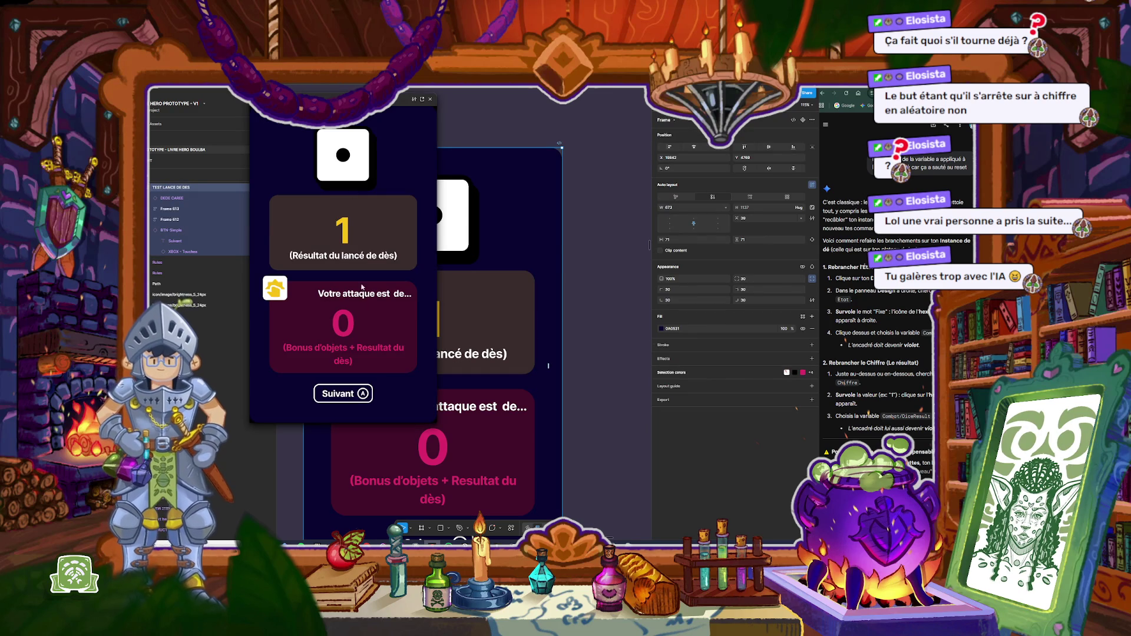
click(343, 393)
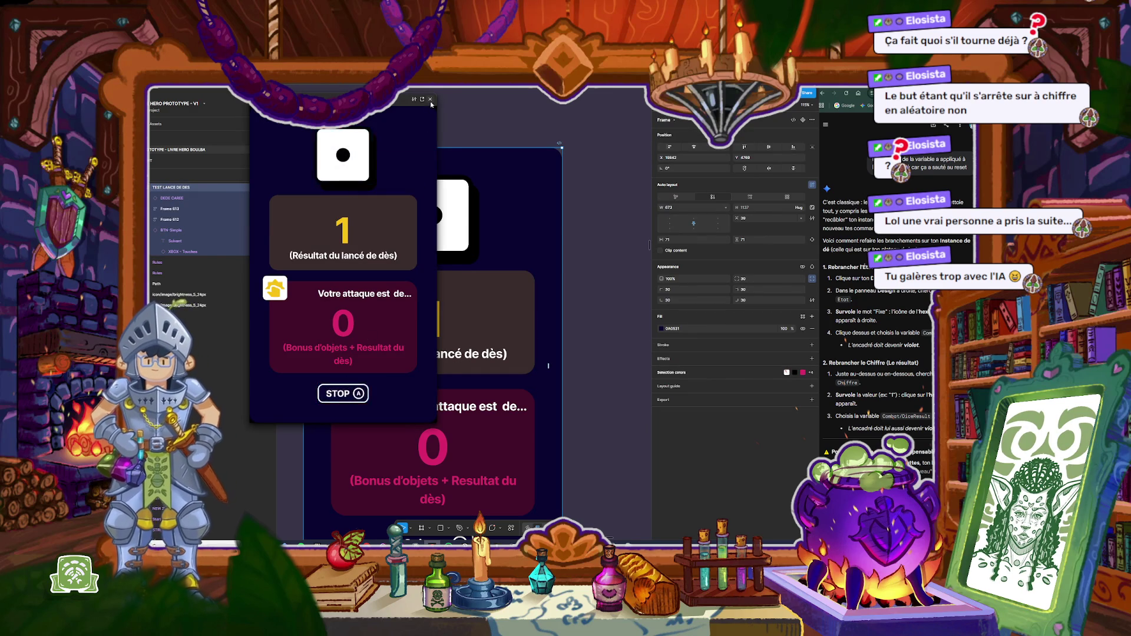
click(430, 100)
scroll(921, 368, down, 4)
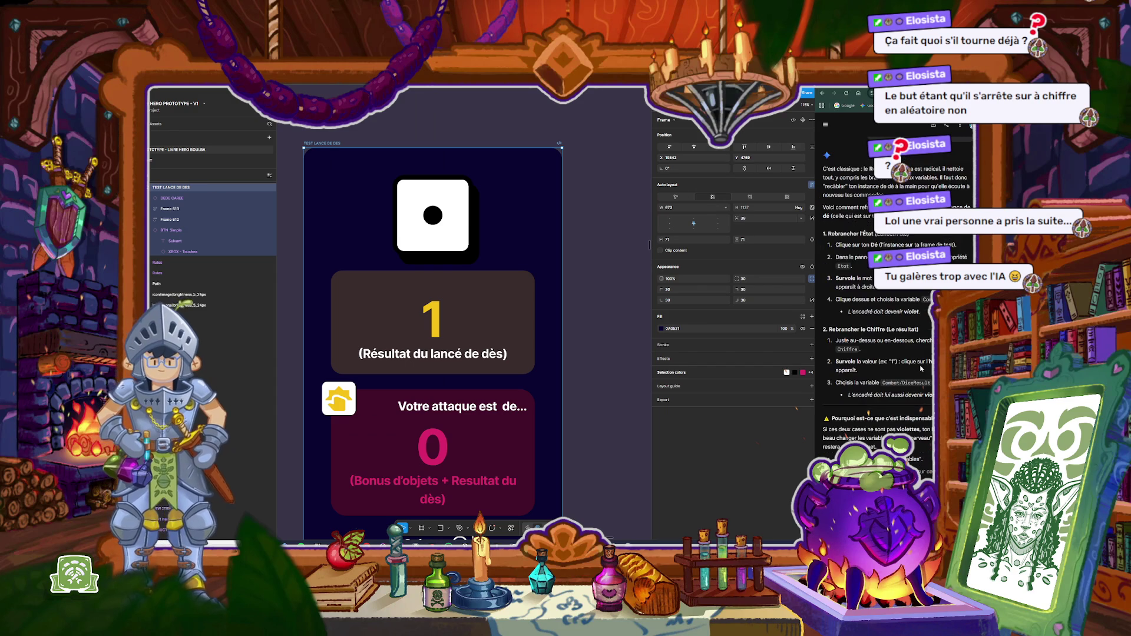
scroll(875, 325, down, 3)
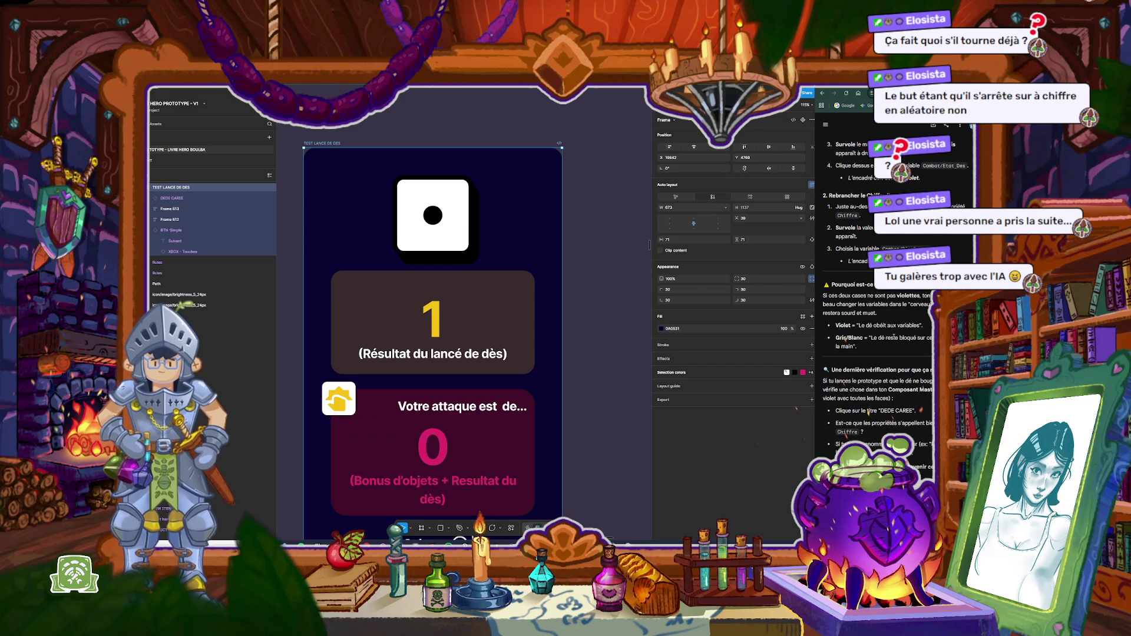
scroll(894, 337, down, 1)
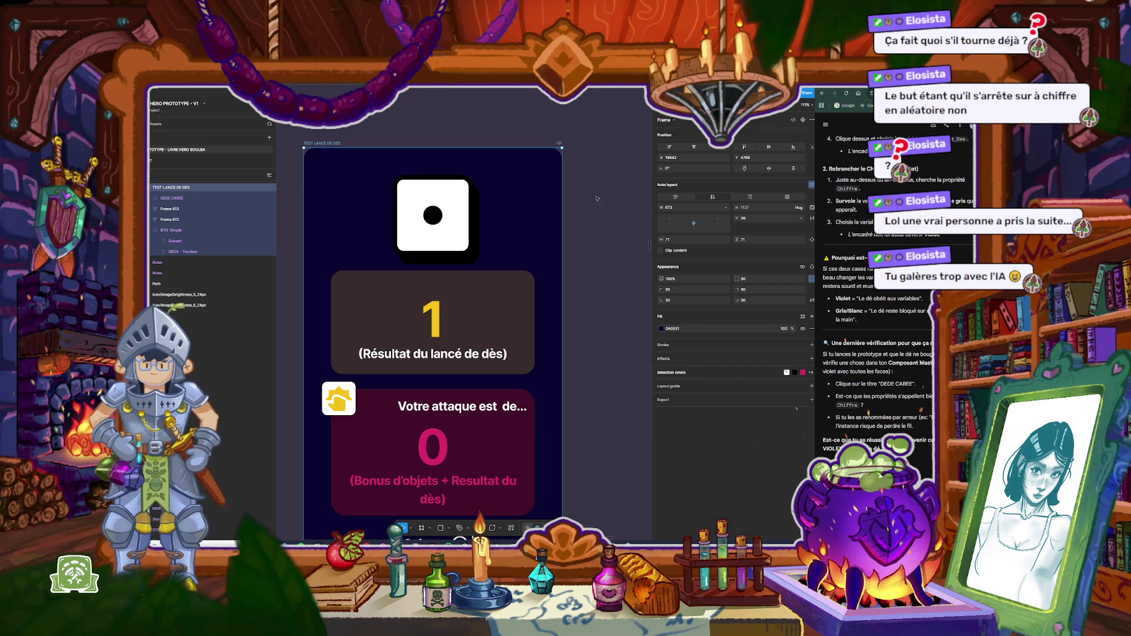
click(598, 199)
click(433, 215)
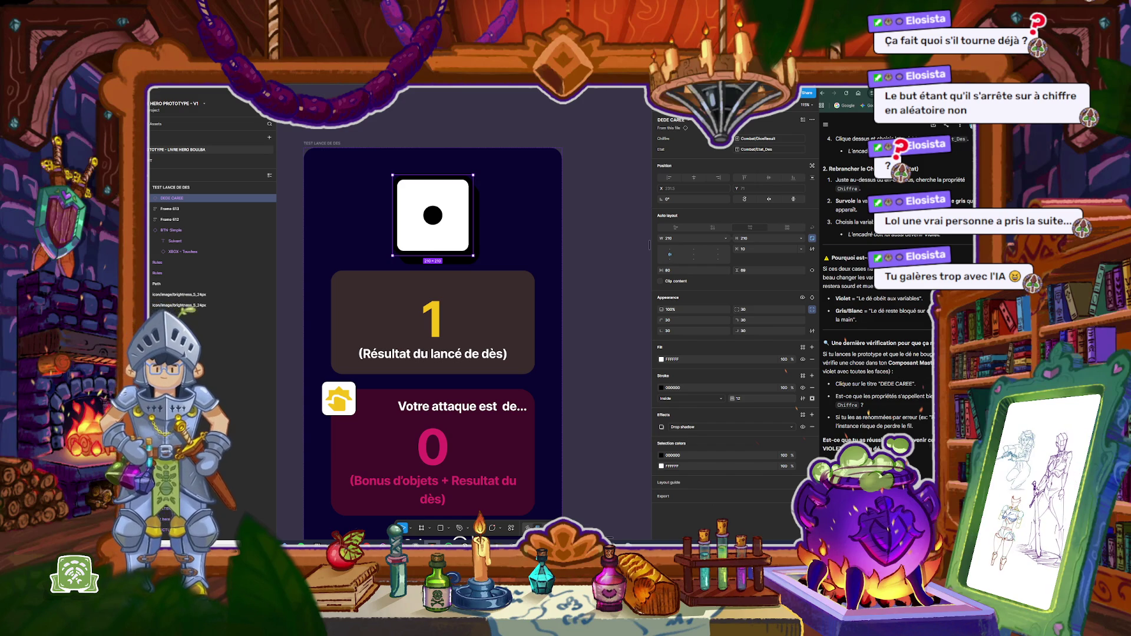
click(602, 242)
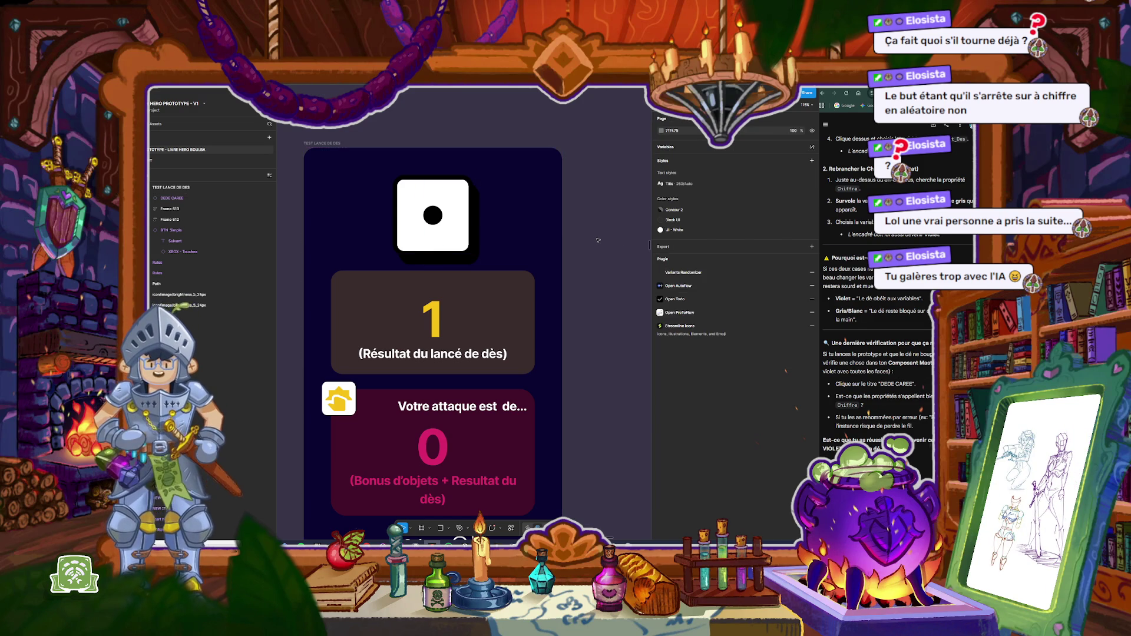
Step: Zoom out and select the DEDE CAREE component set of 12 dice variants
scroll(603, 240, down, 5)
scroll(480, 189, right, 5)
scroll(479, 189, down, 2)
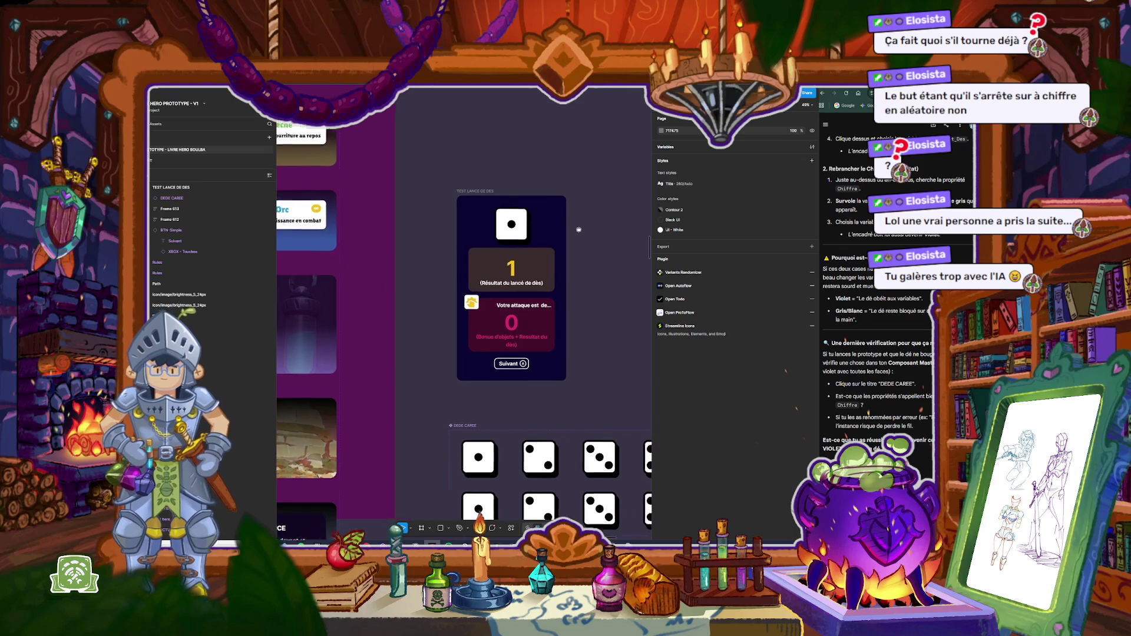
scroll(475, 205, down, 2)
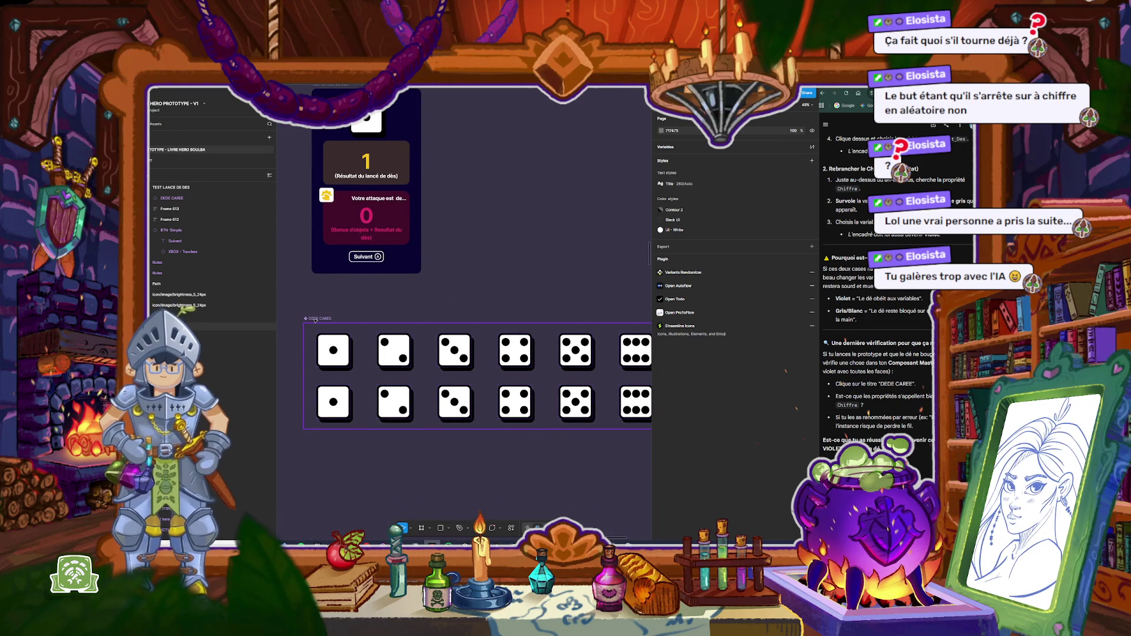
click(315, 319)
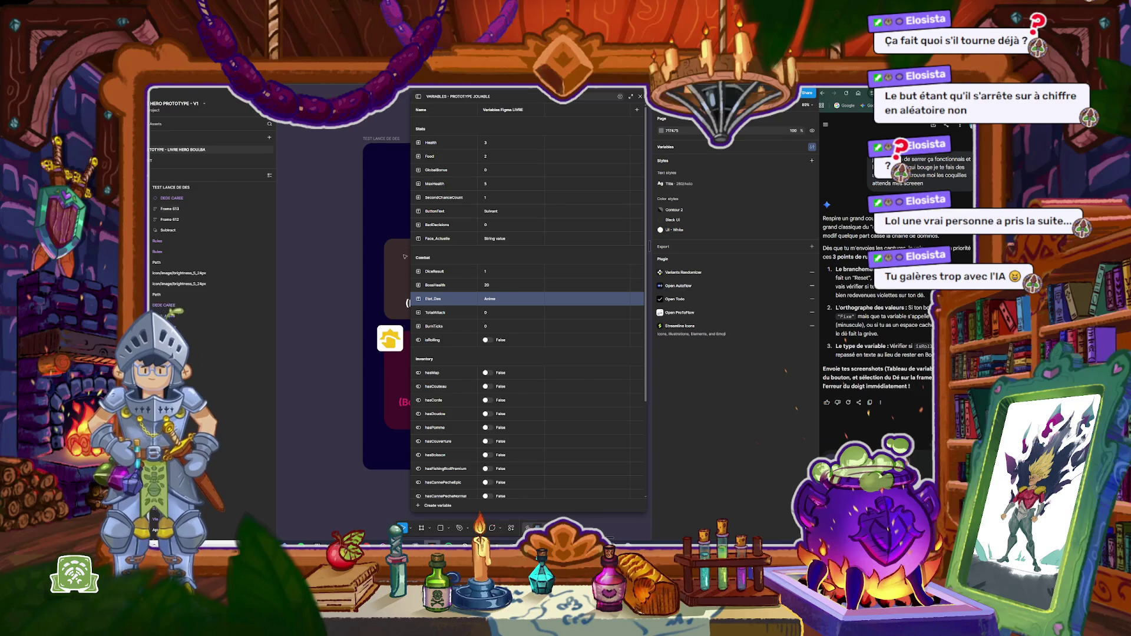
Step: Preview the TEST LANCE DE DES frame, stop and reroll the die, then close the preview
click(380, 140)
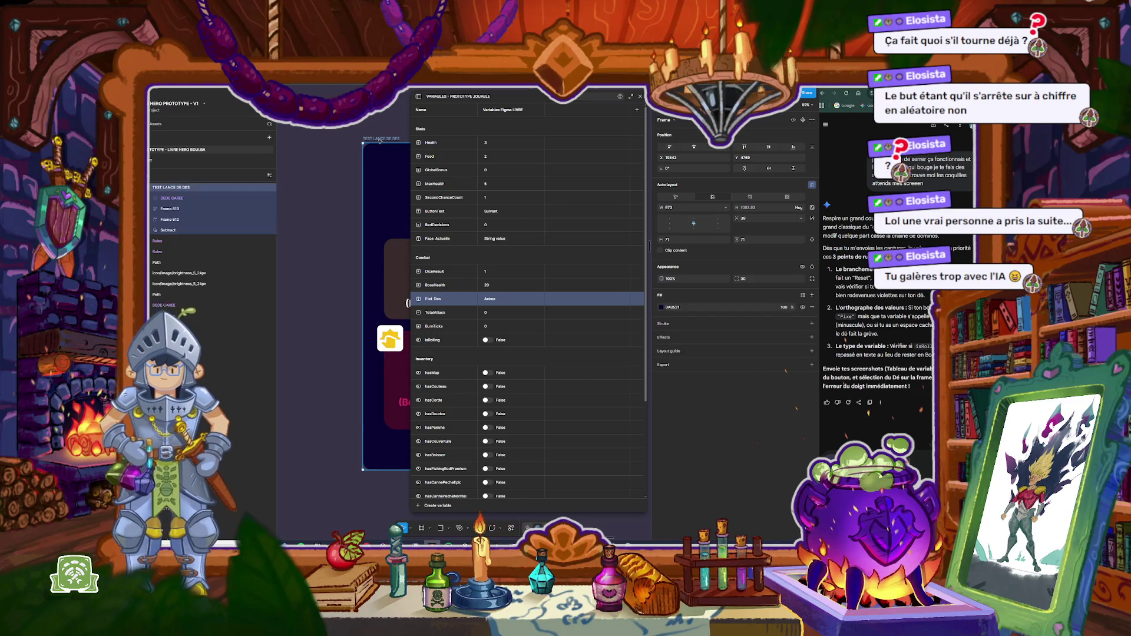
key(shift+space)
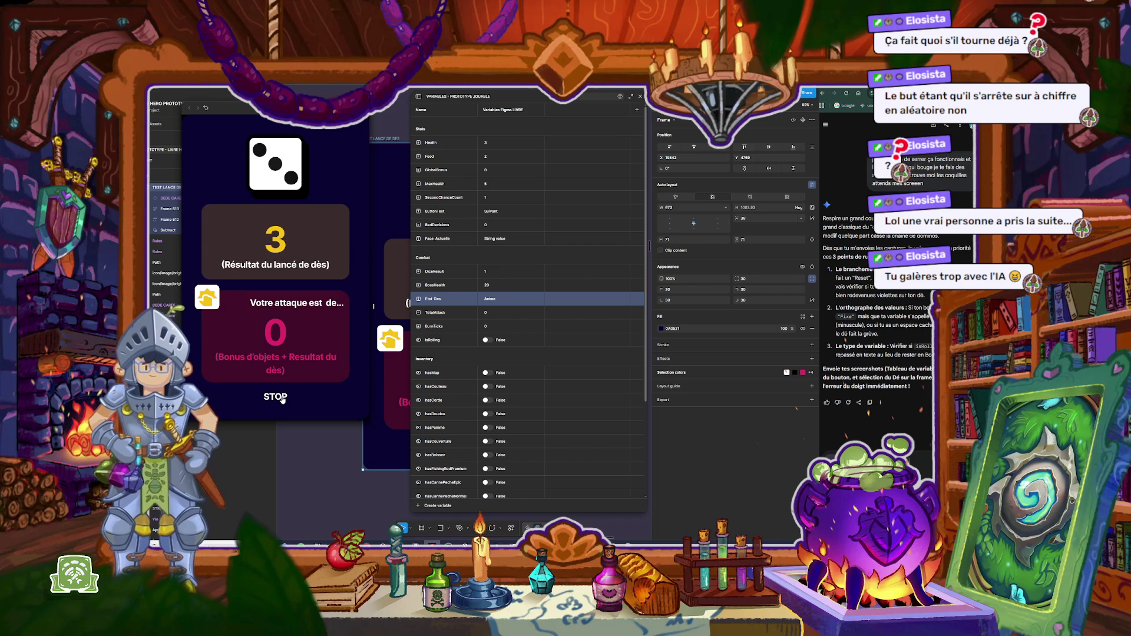
click(283, 399)
click(283, 398)
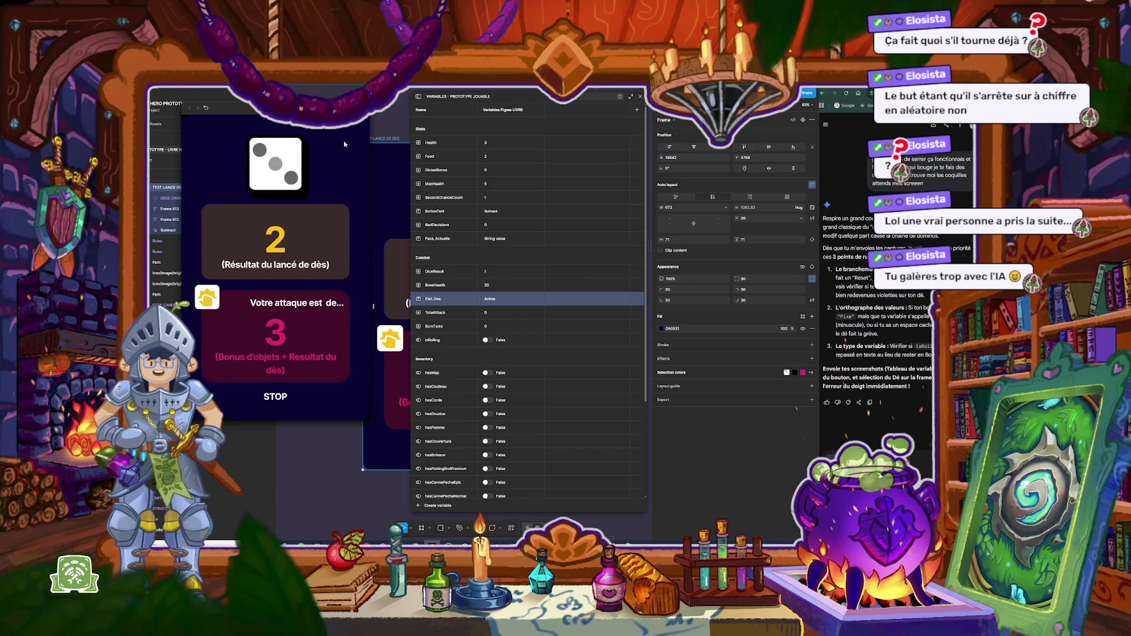
key(Escape)
key(Escape)
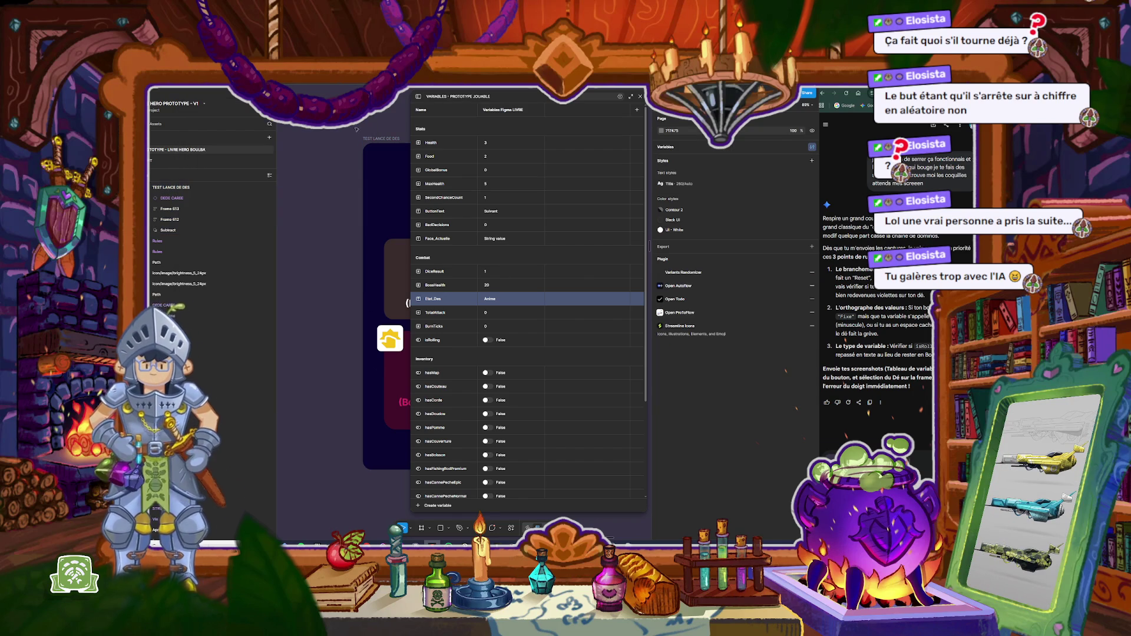
key(shift+1)
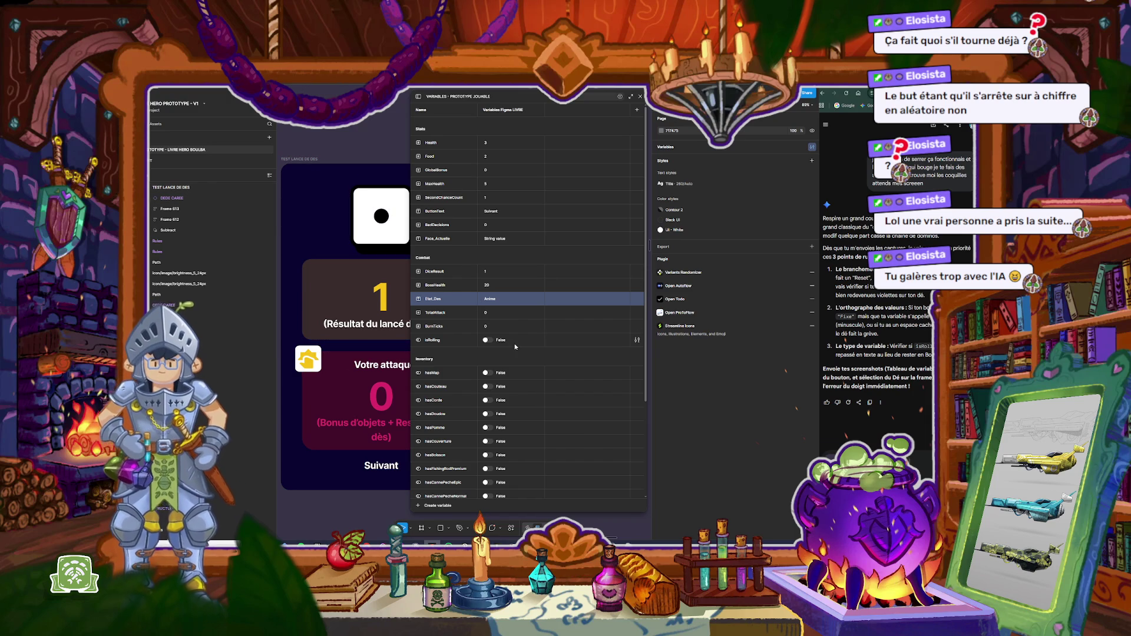
click(490, 345)
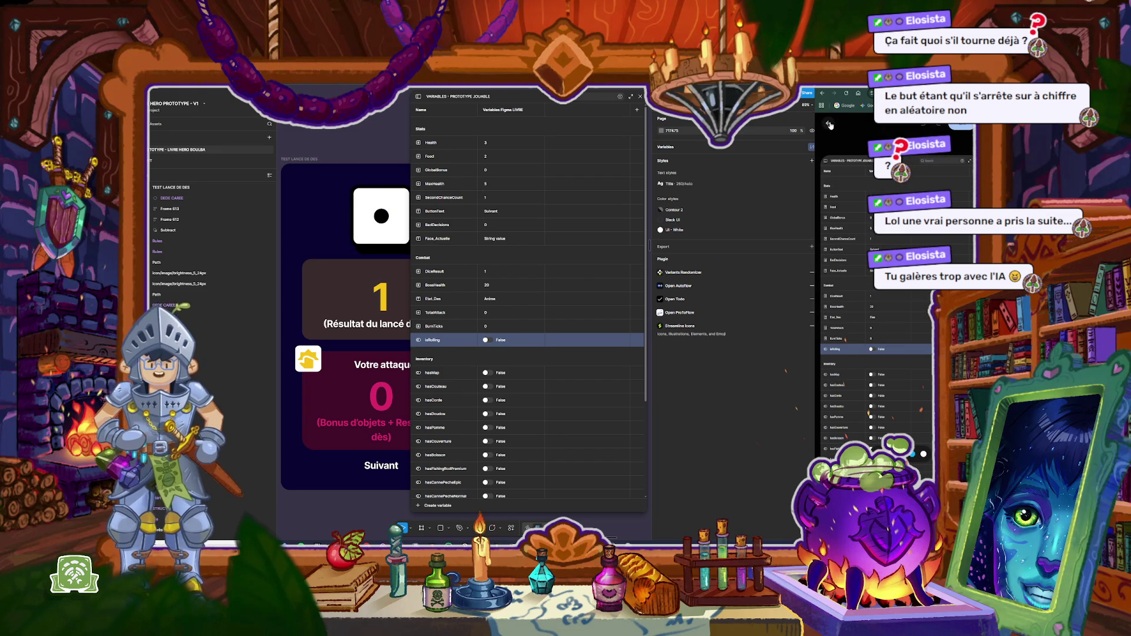
click(829, 124)
click(880, 411)
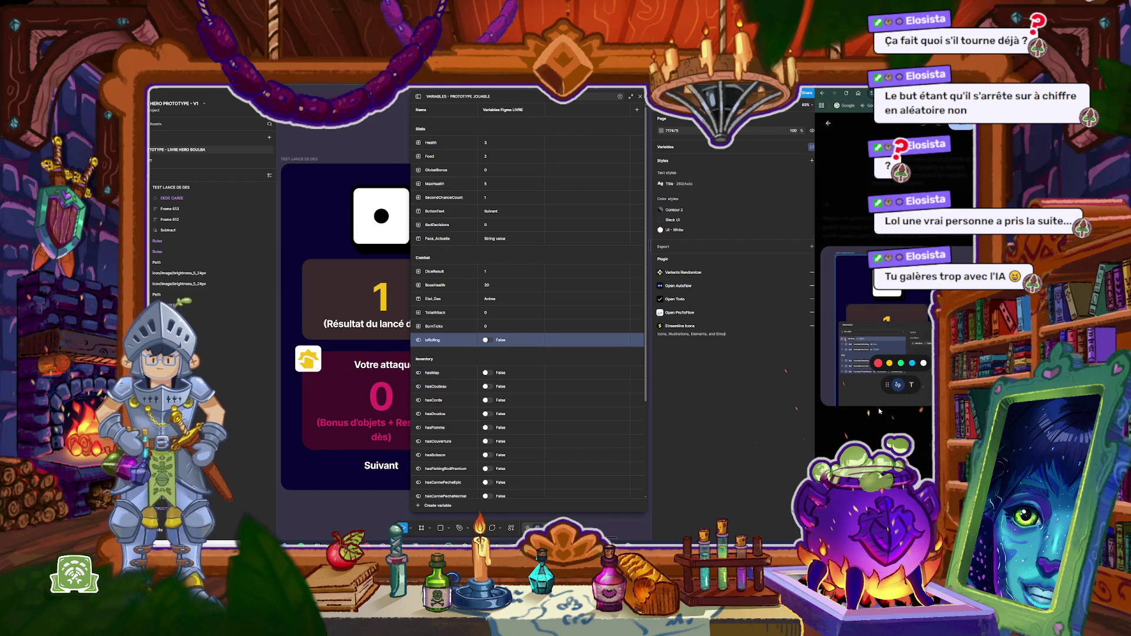
click(828, 124)
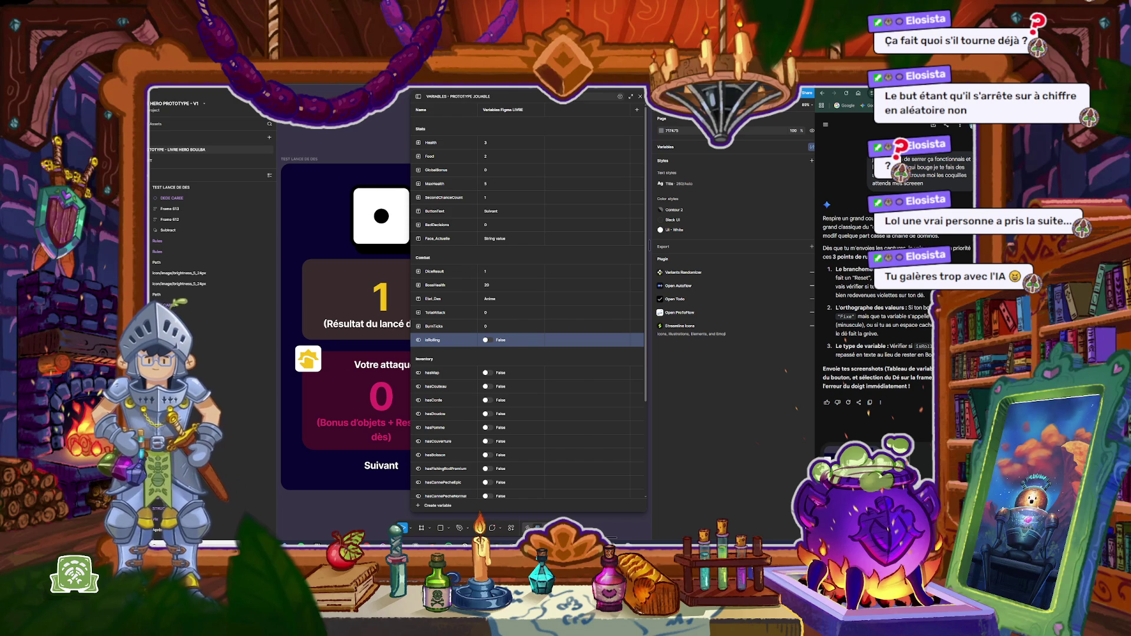
key(Return)
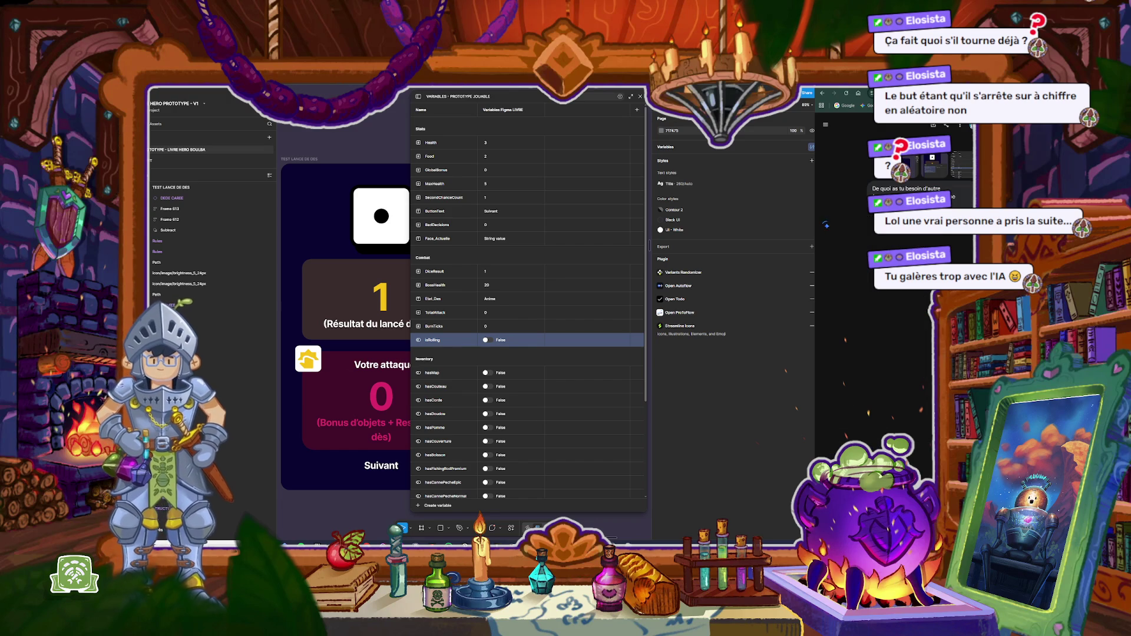
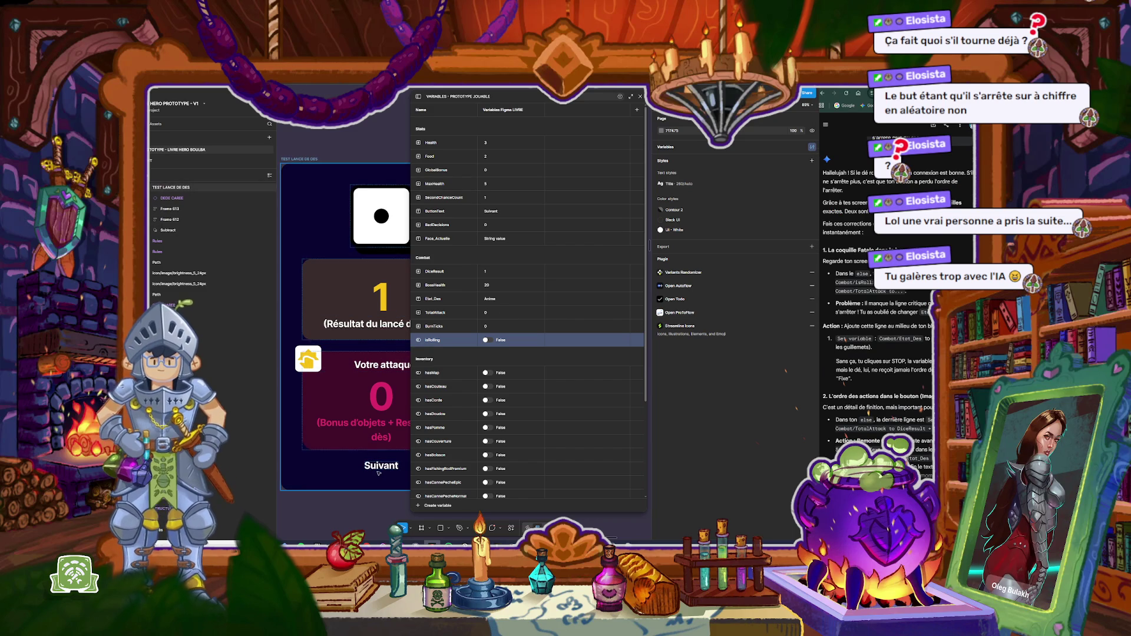
Step: Close the Variables panel and select the Suivant label on the test screen
click(640, 96)
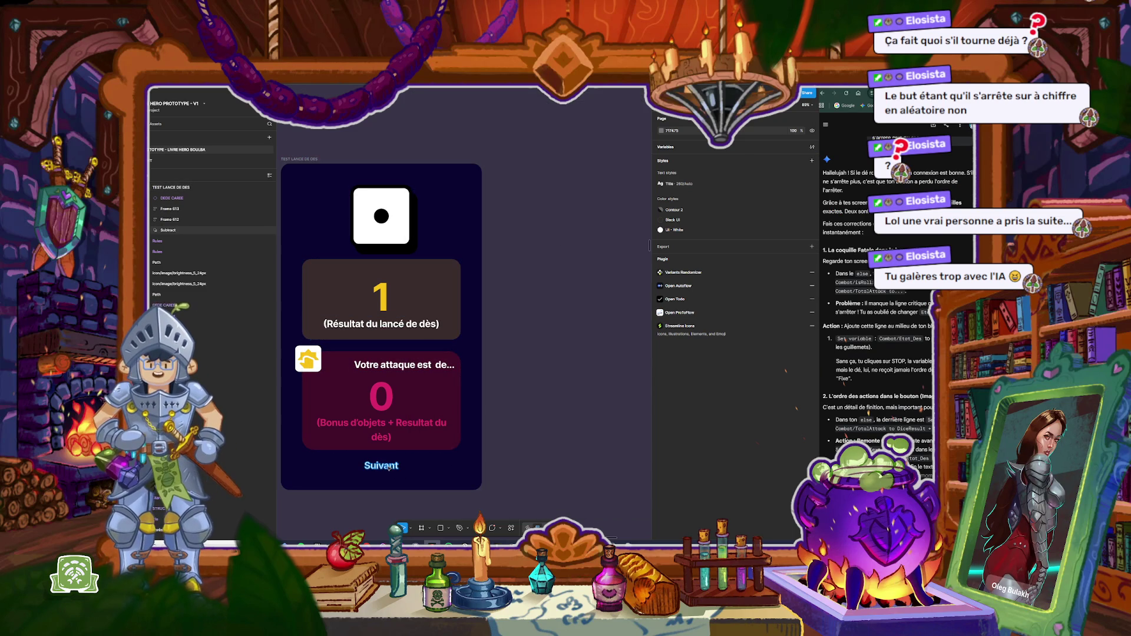
click(171, 230)
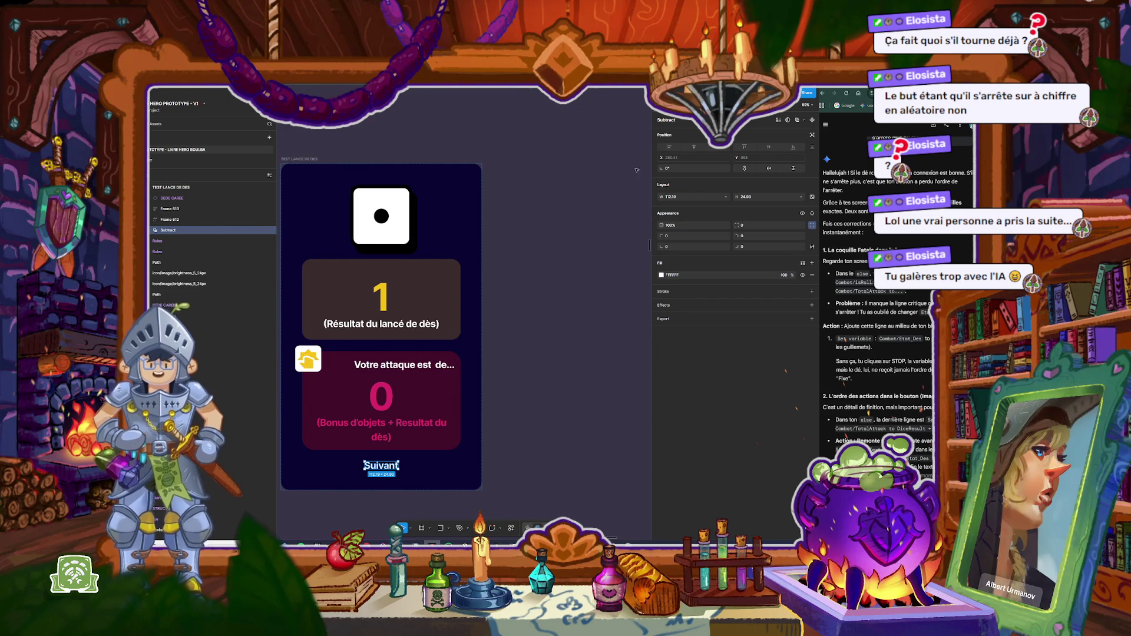
click(587, 228)
scroll(571, 295, down, 5)
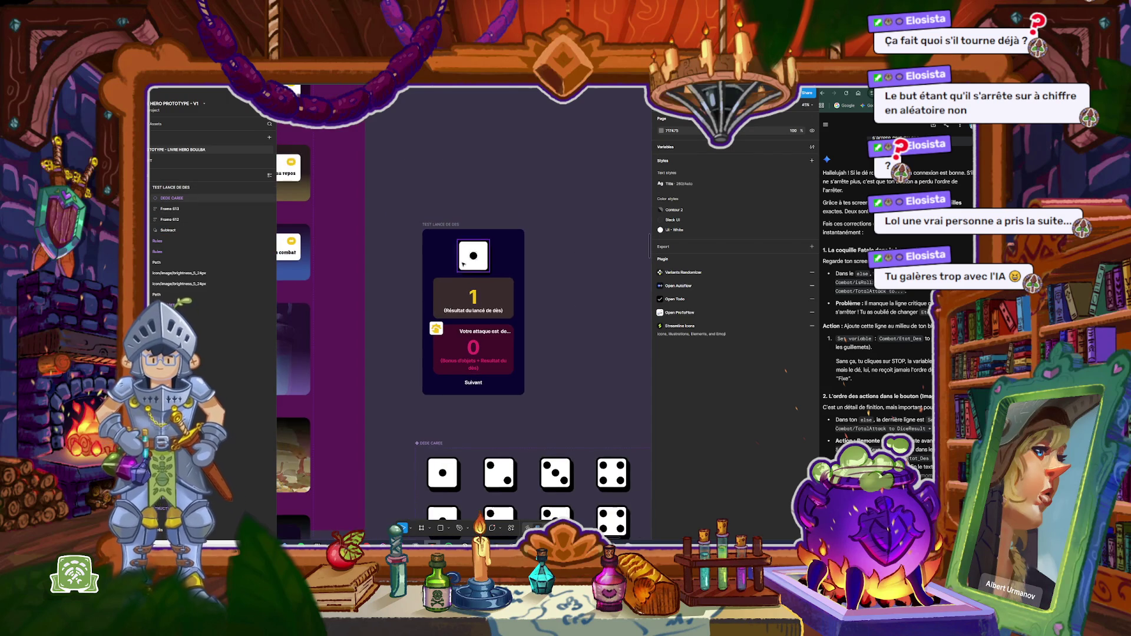
click(479, 386)
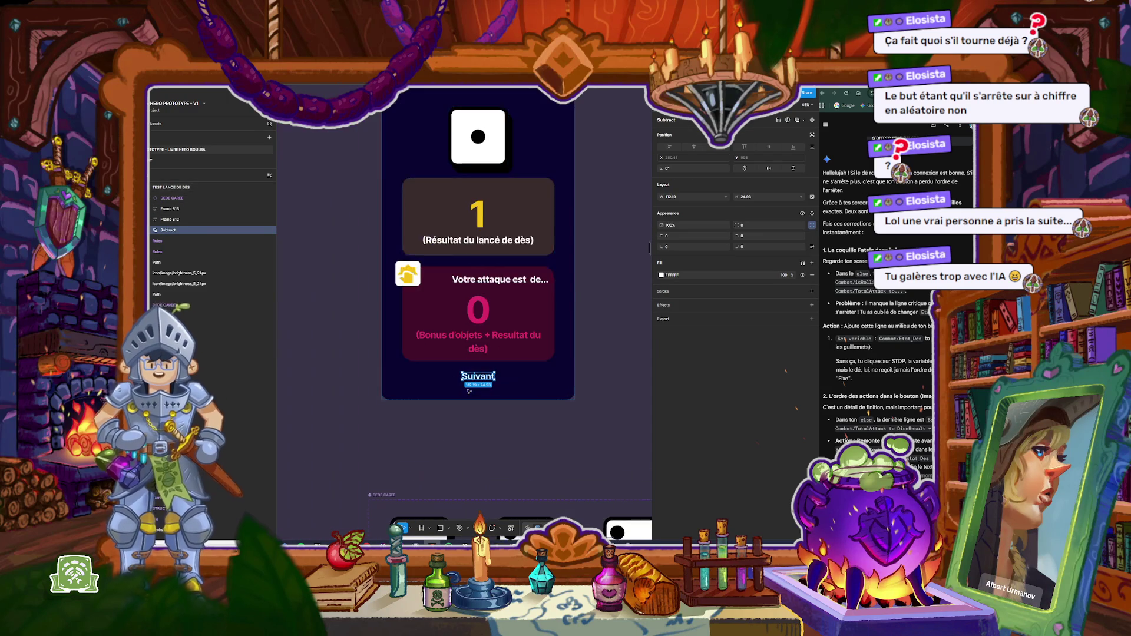
Step: Select the TEST LANCE DE DES frame and launch its prototype preview
scroll(479, 389, up, 5)
scroll(181, 202, up, 3)
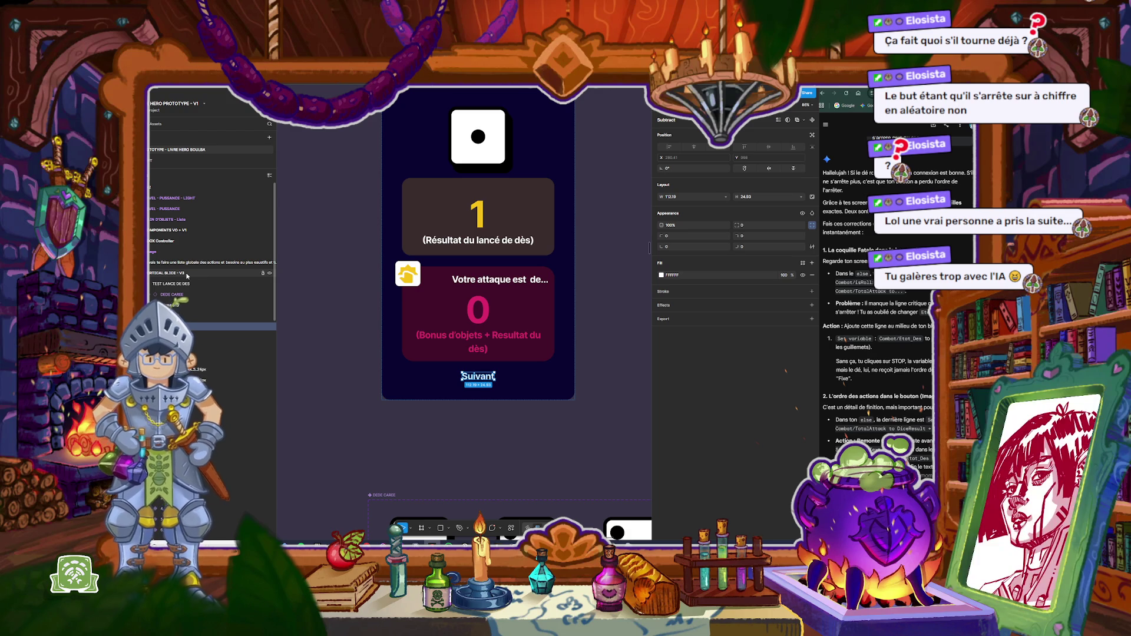
scroll(413, 130, up, 2)
click(416, 111)
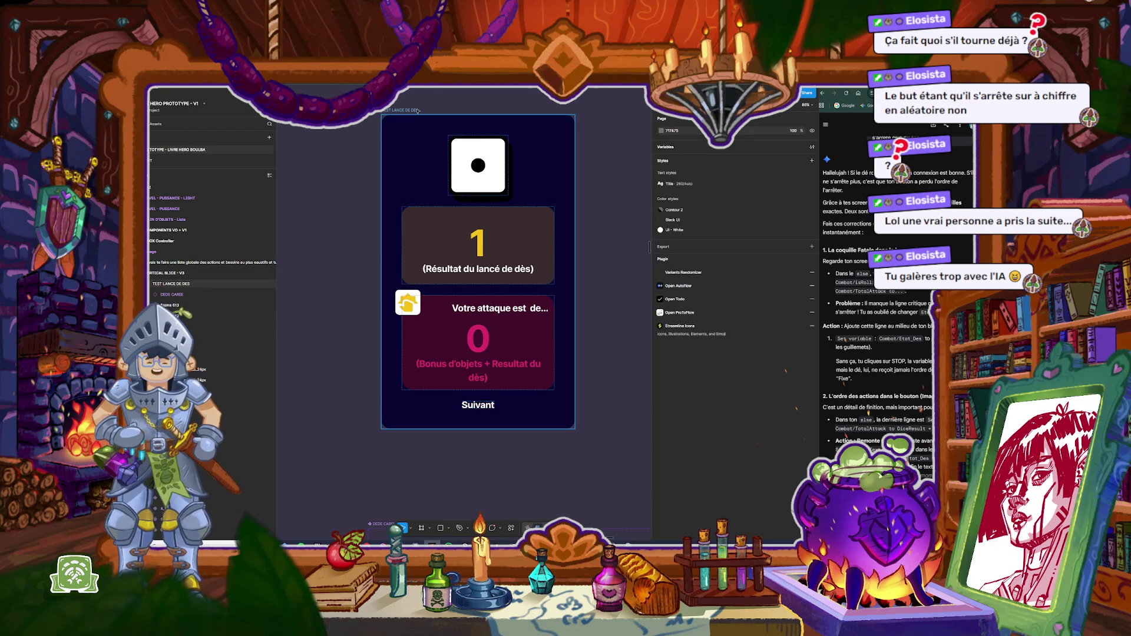
key(shift+space)
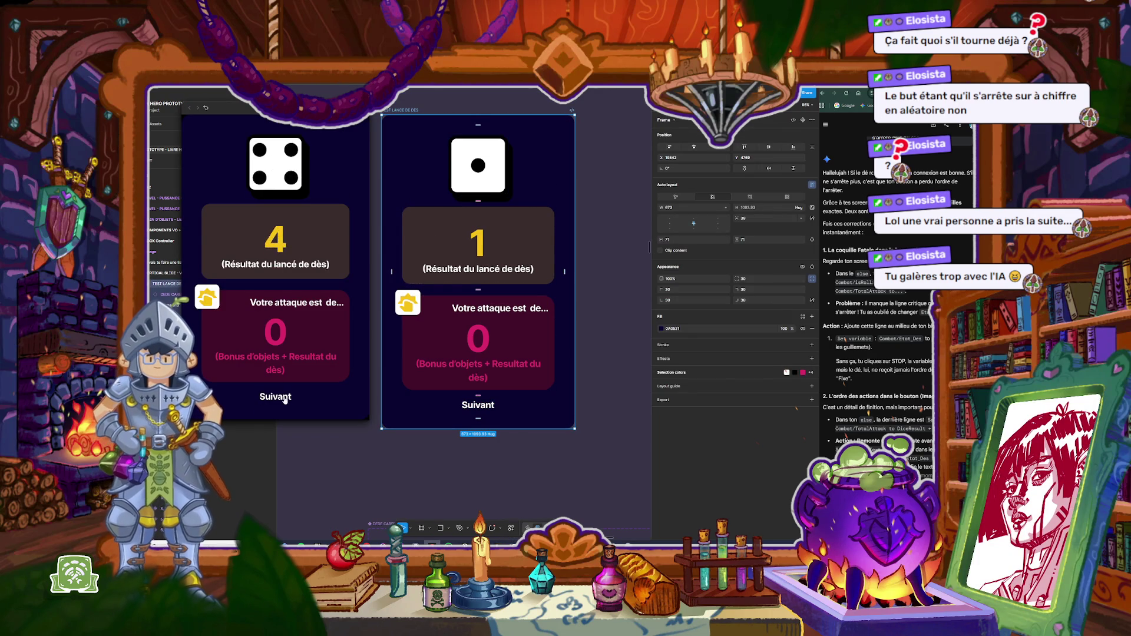
Step: Stop the rolling die in the preview, close it, and inspect the Suivant label and frame
click(284, 399)
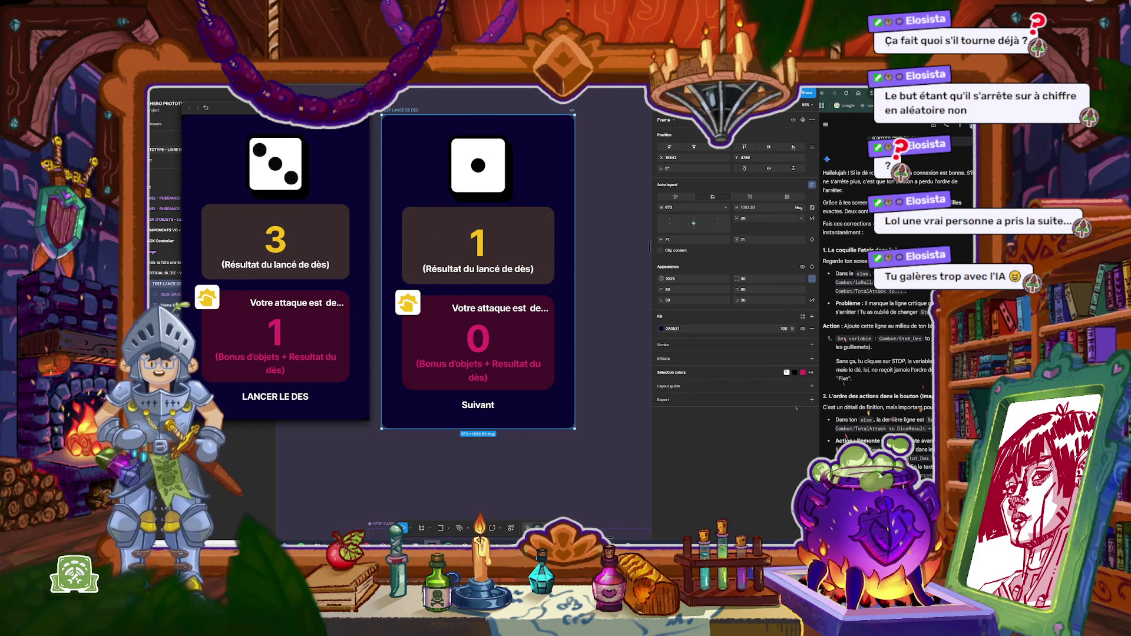
key(Escape)
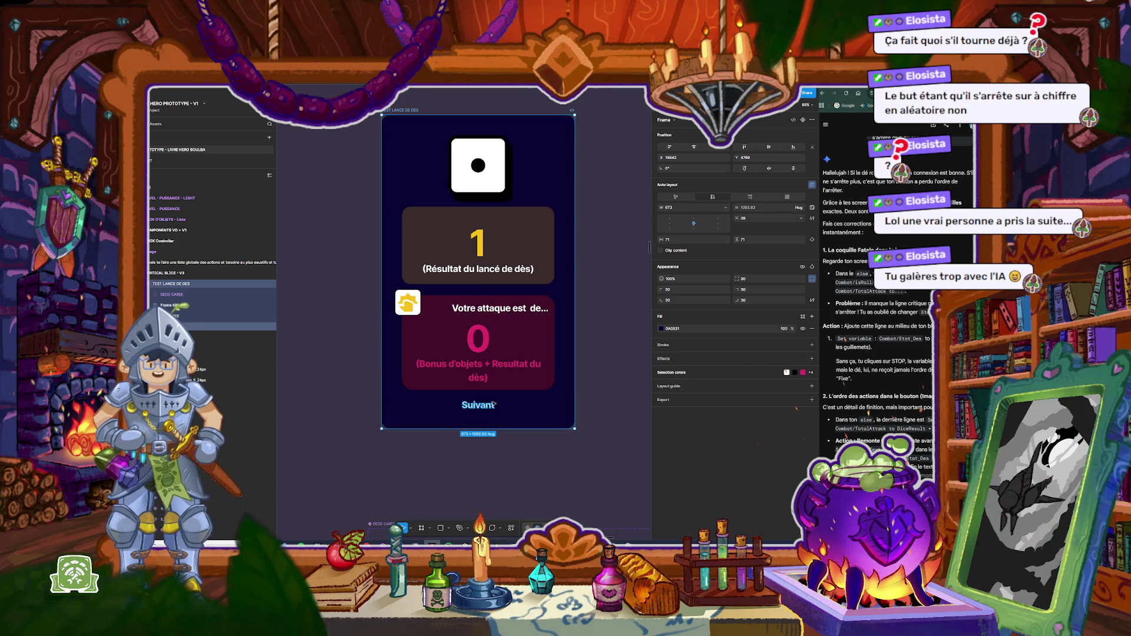
click(270, 326)
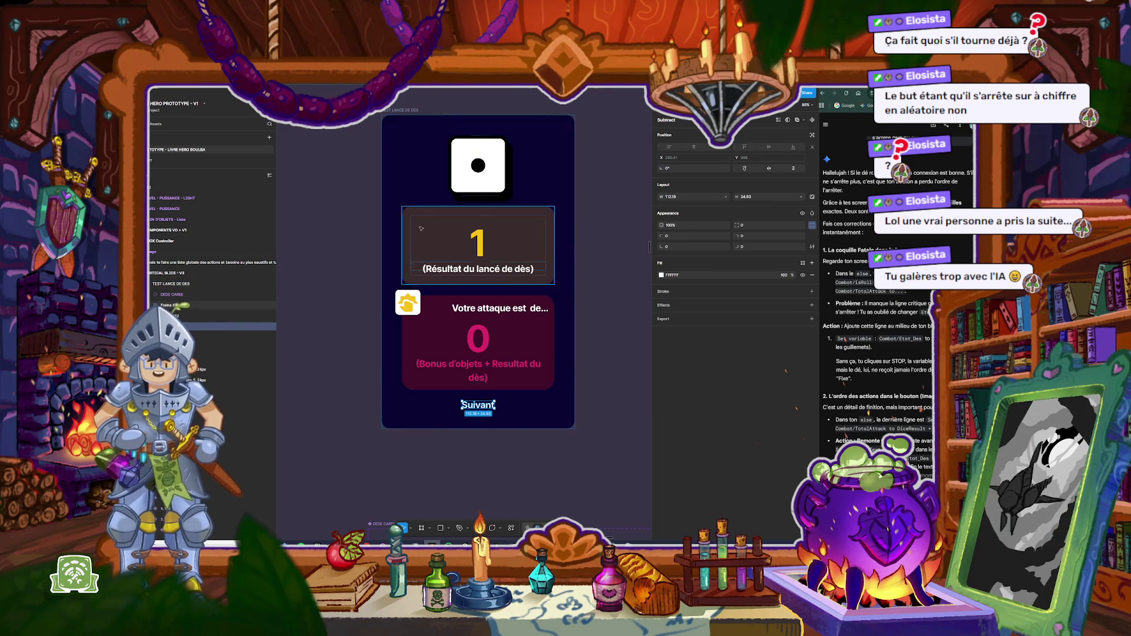
click(402, 111)
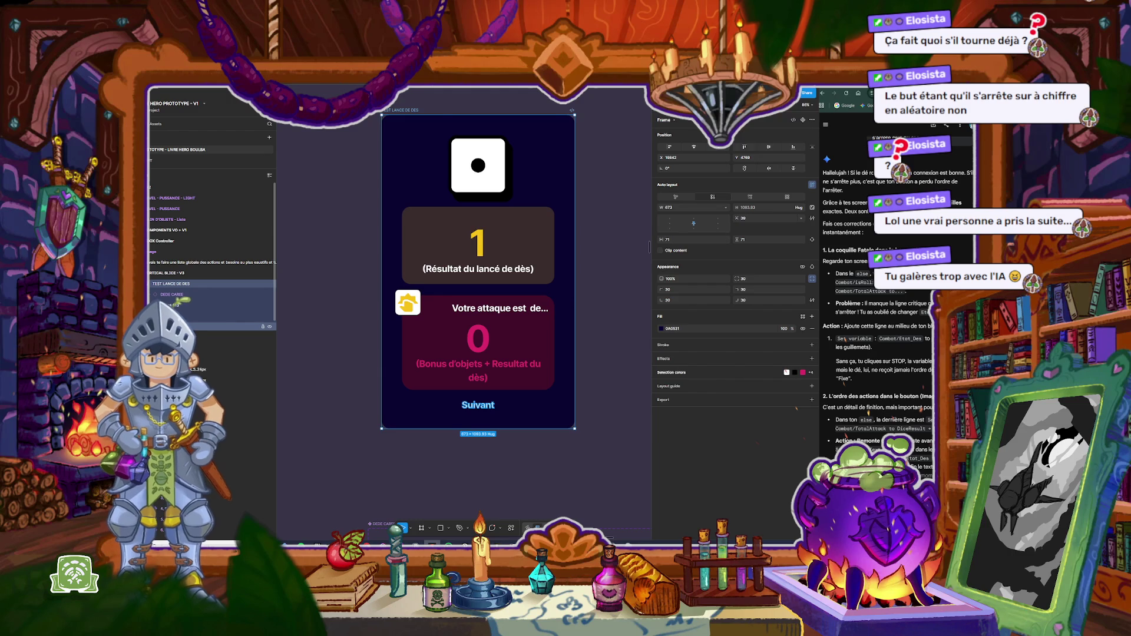
click(214, 326)
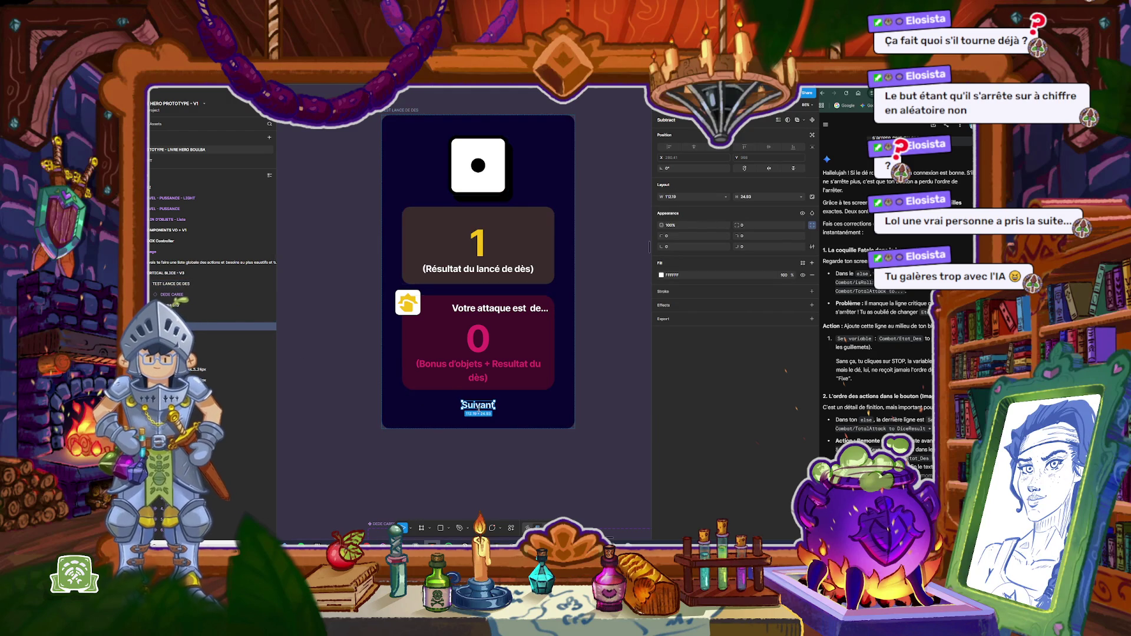
Step: Preview the TEST LANCE DE DES frame again, then close it and select the Suivant label
click(400, 110)
key(shift+space)
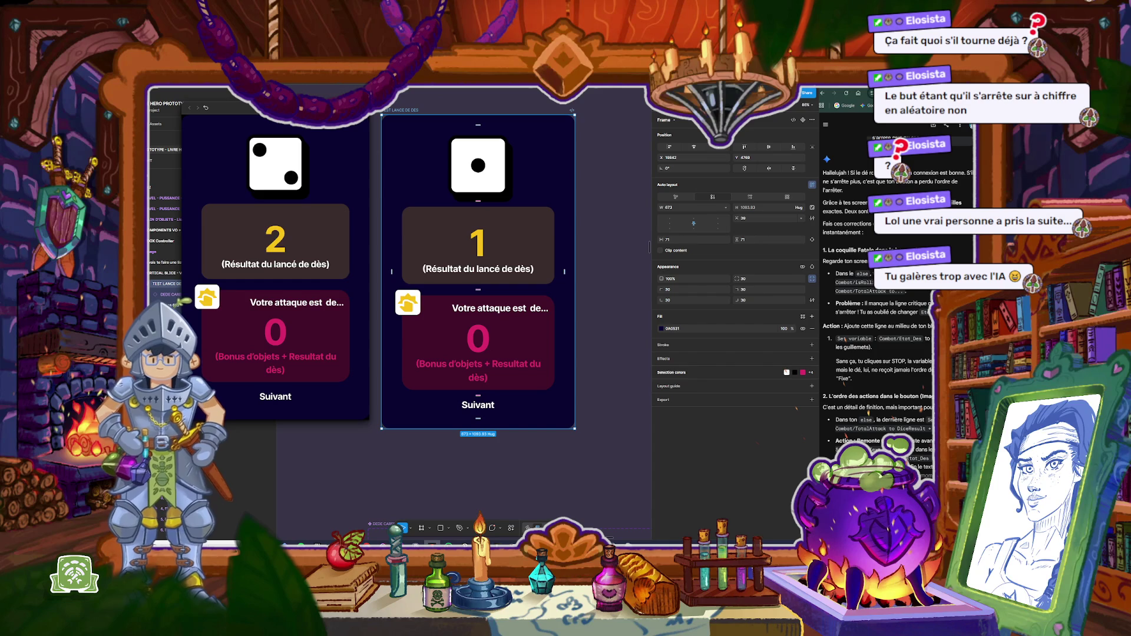
key(Escape)
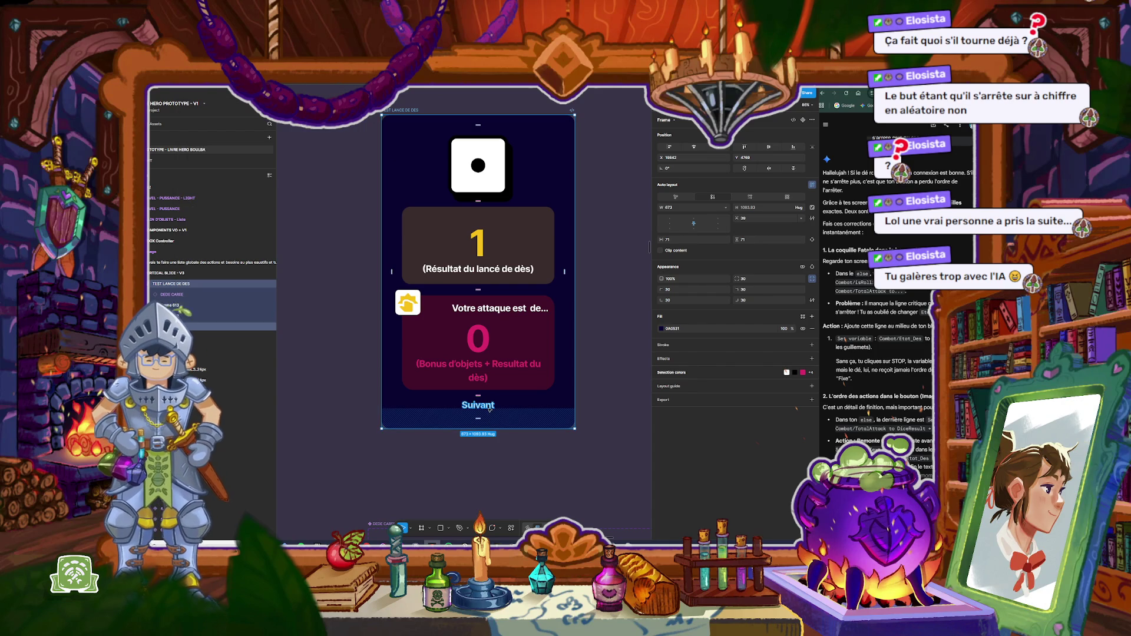
click(489, 407)
scroll(471, 383, down, 5)
scroll(438, 365, up, 3)
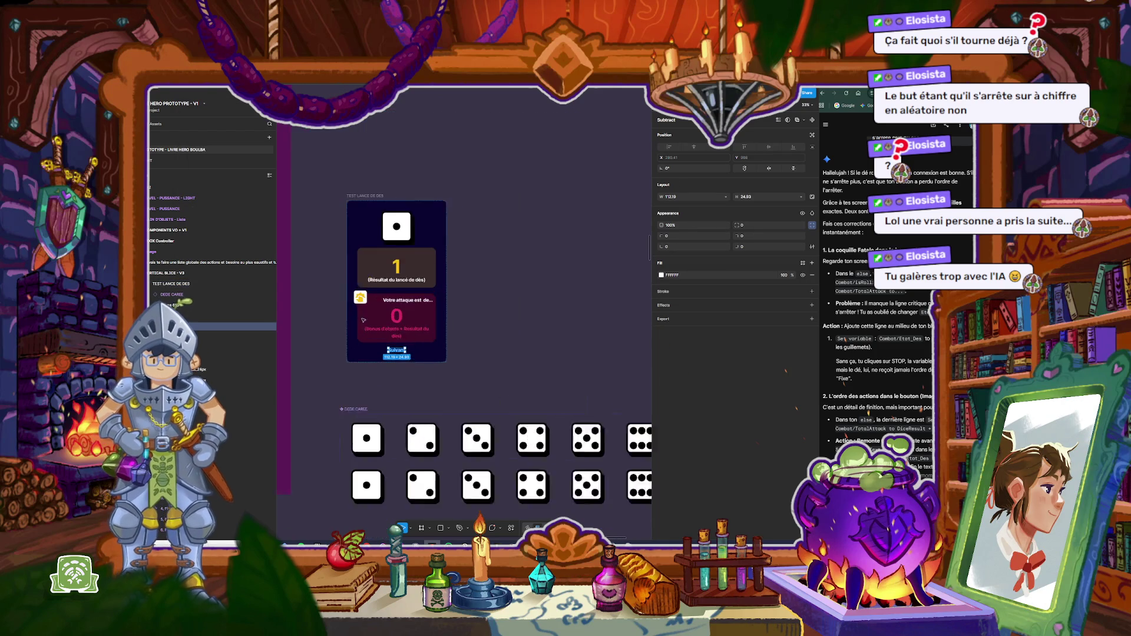
Step: Undo recent edits to restore the Suivant button's white outline and Ⓐ icon
scroll(437, 365, up, 3)
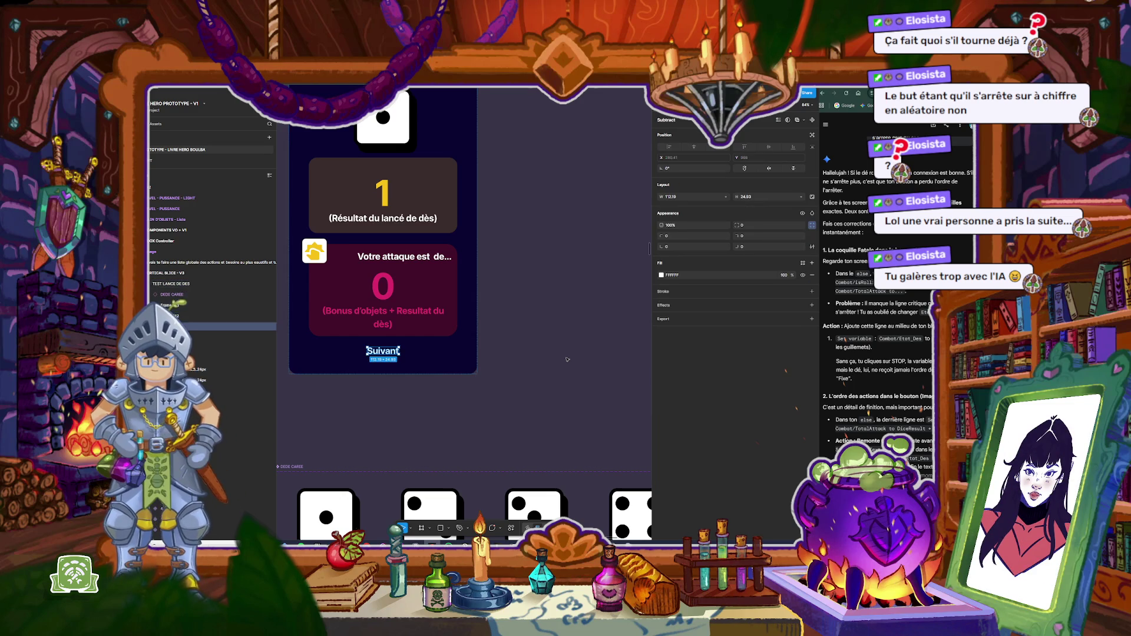
click(567, 360)
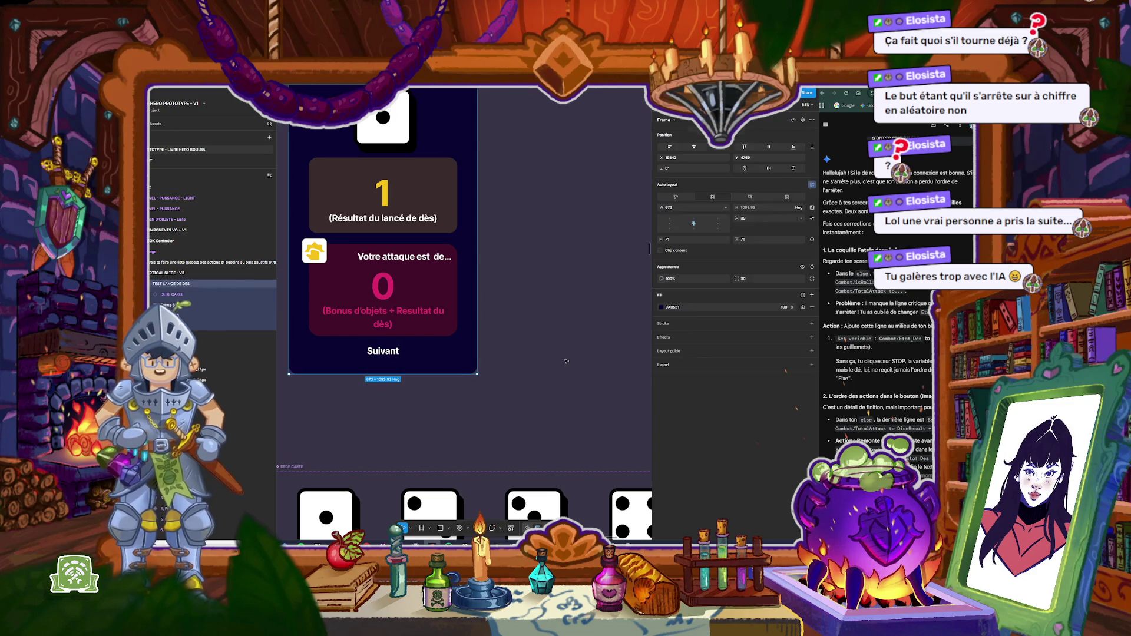
key(ctrl+z)
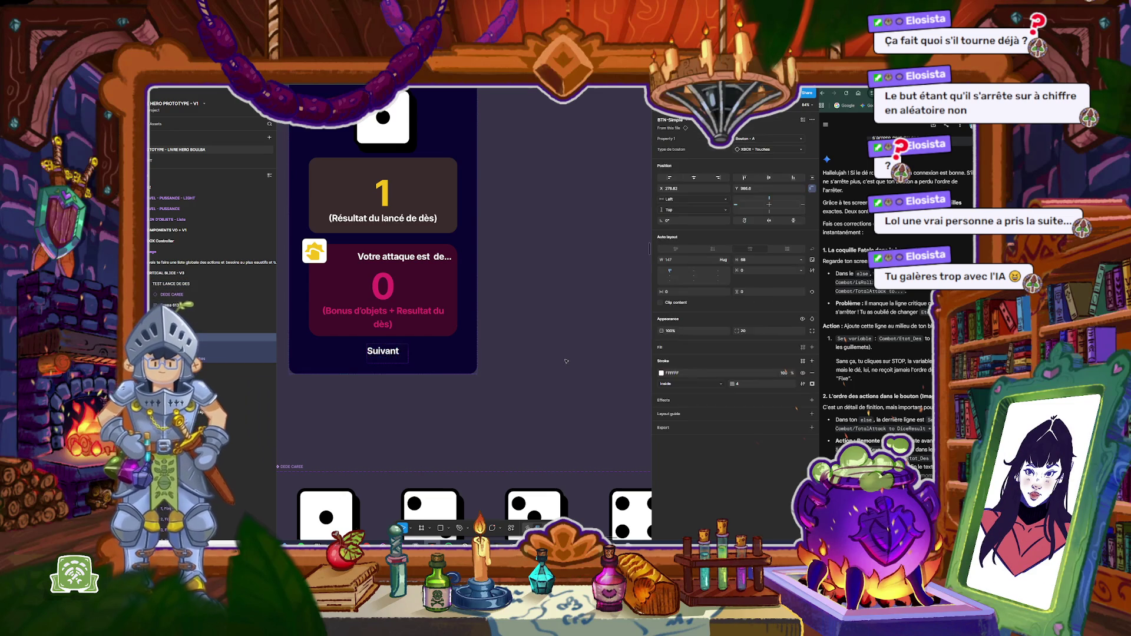
key(ctrl+z)
key(ctrl+z)
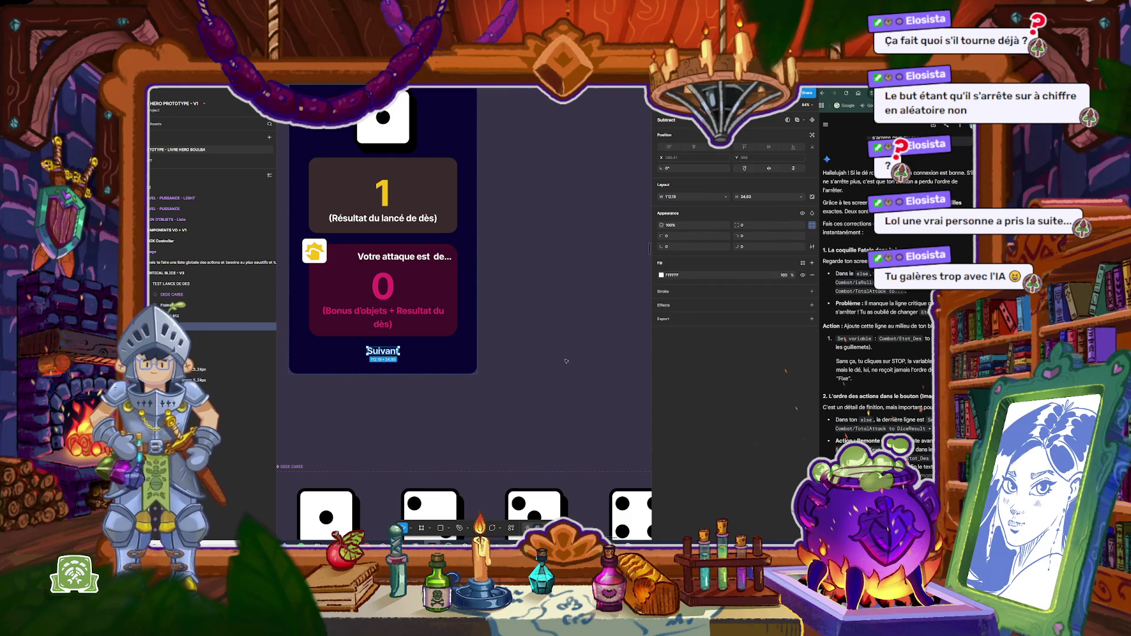
key(ctrl+shift+z)
Step: Preview the frame, toggling the die between rolling and stopped twice, then select the button
scroll(565, 359, down, 5)
click(417, 173)
key(shift+space)
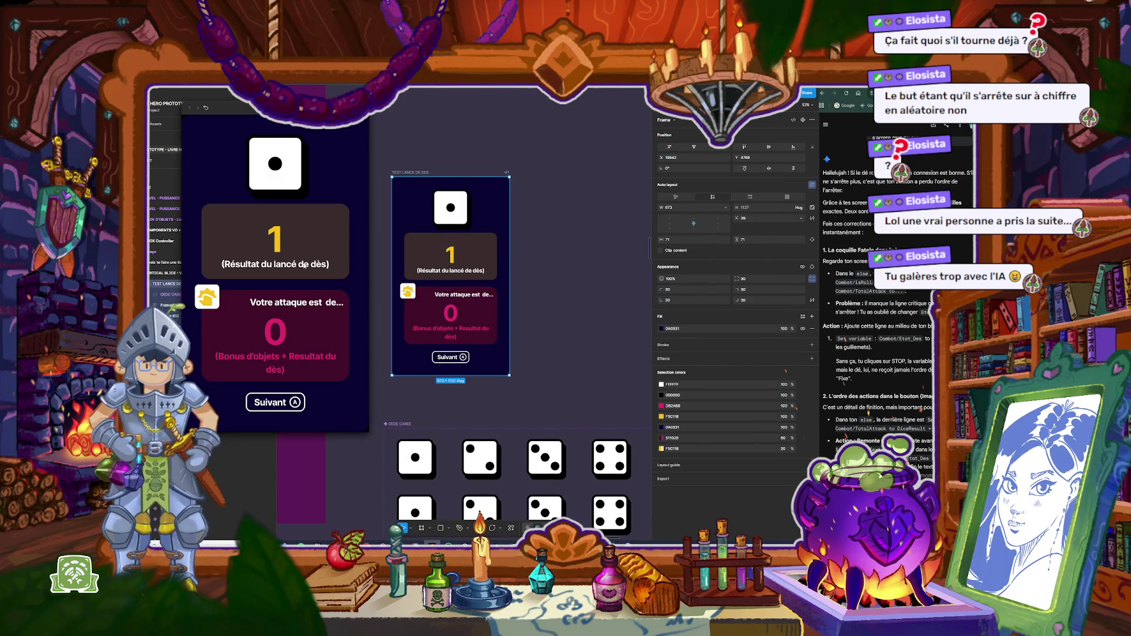
click(273, 403)
click(273, 403)
click(273, 403)
click(273, 403)
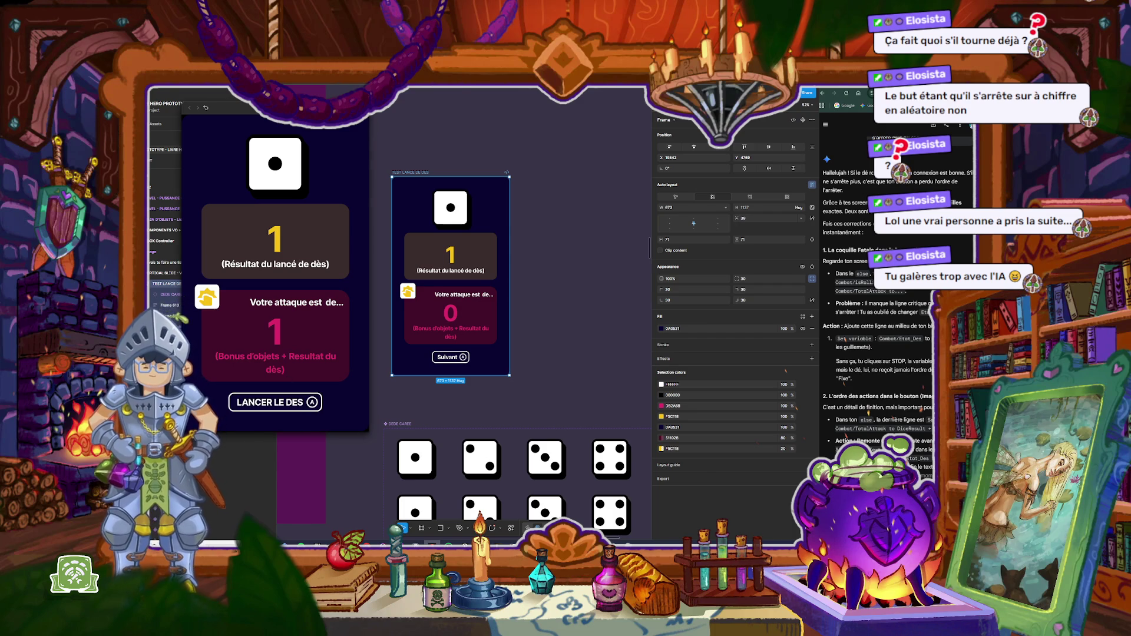
key(Escape)
scroll(473, 401, up, 3)
key(Escape)
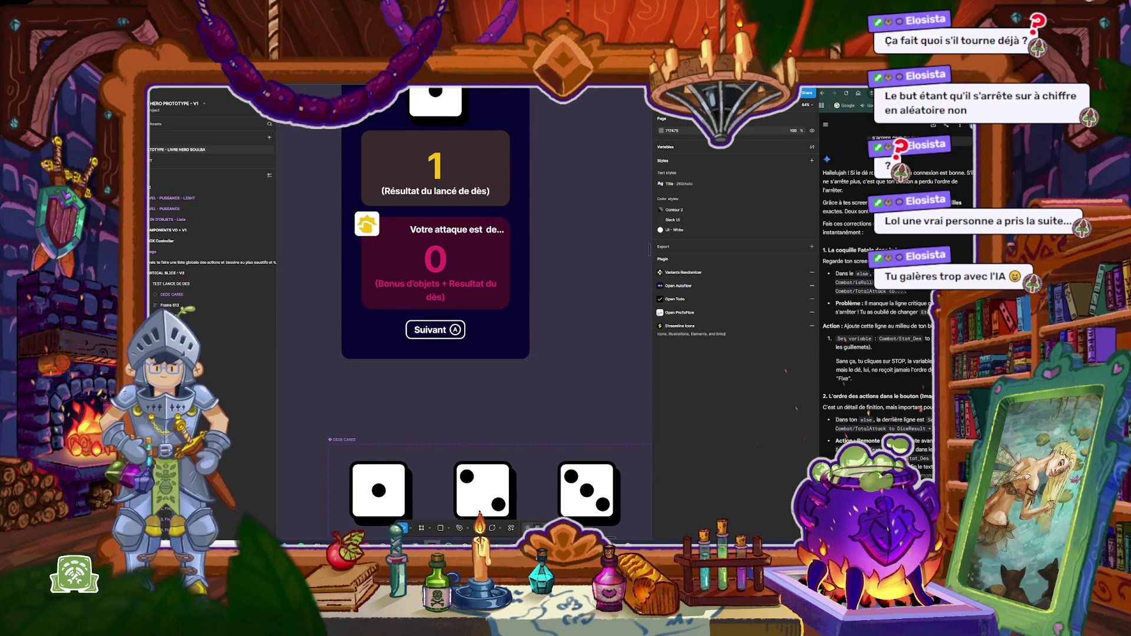
click(462, 330)
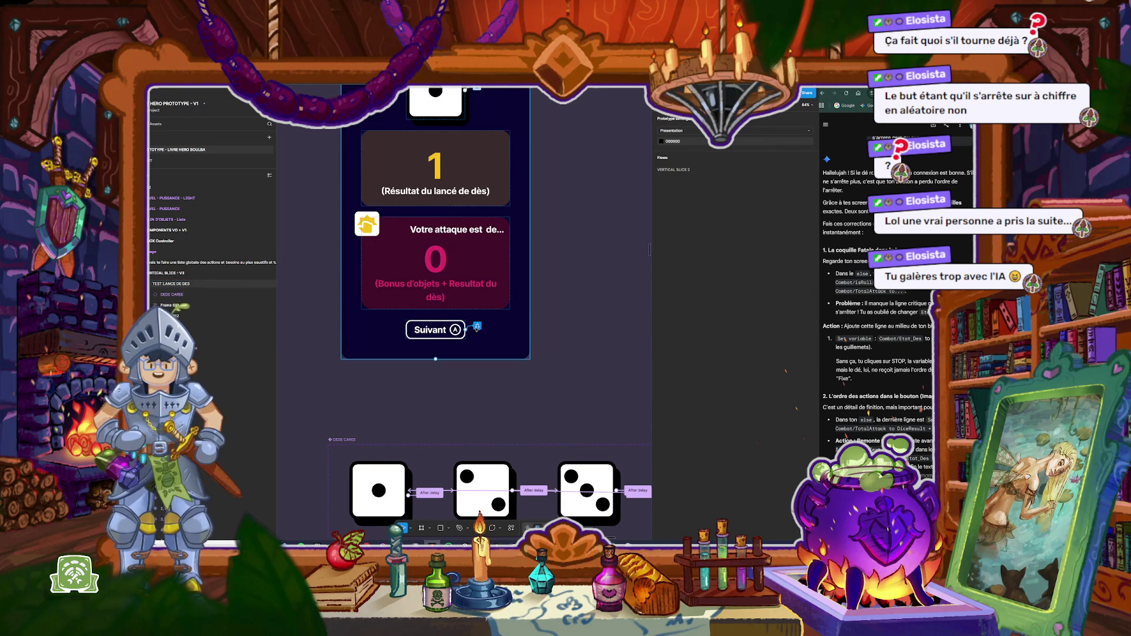
Step: Open the Suivant button's On click conditional on isRolling to review its if/else actions
click(463, 330)
click(477, 327)
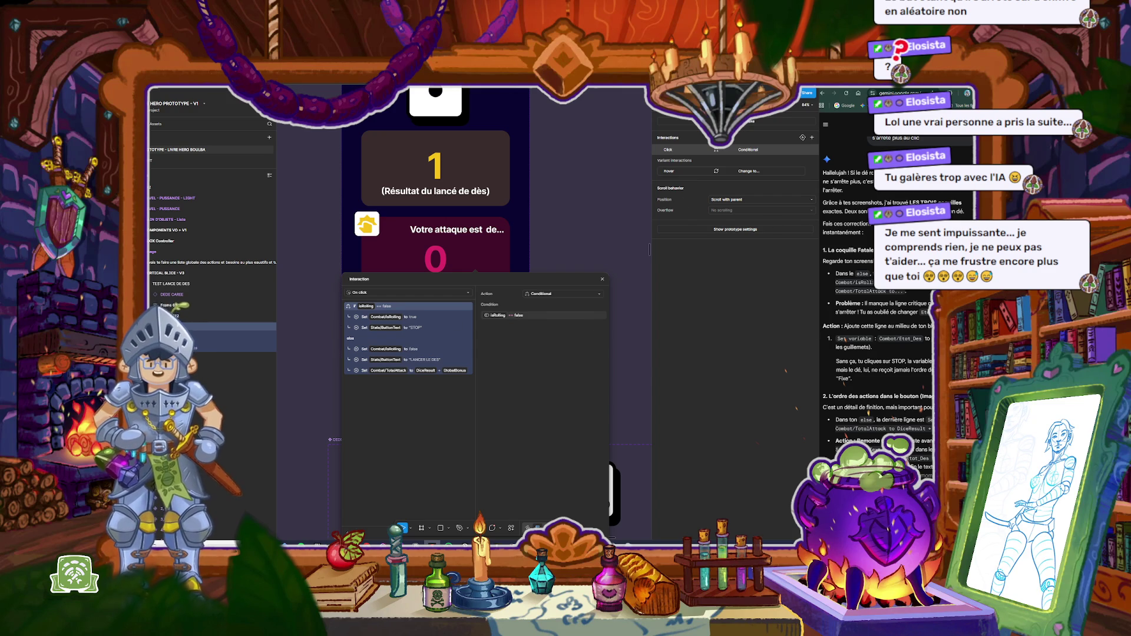
scroll(878, 324, up, 2)
scroll(878, 325, down, 1)
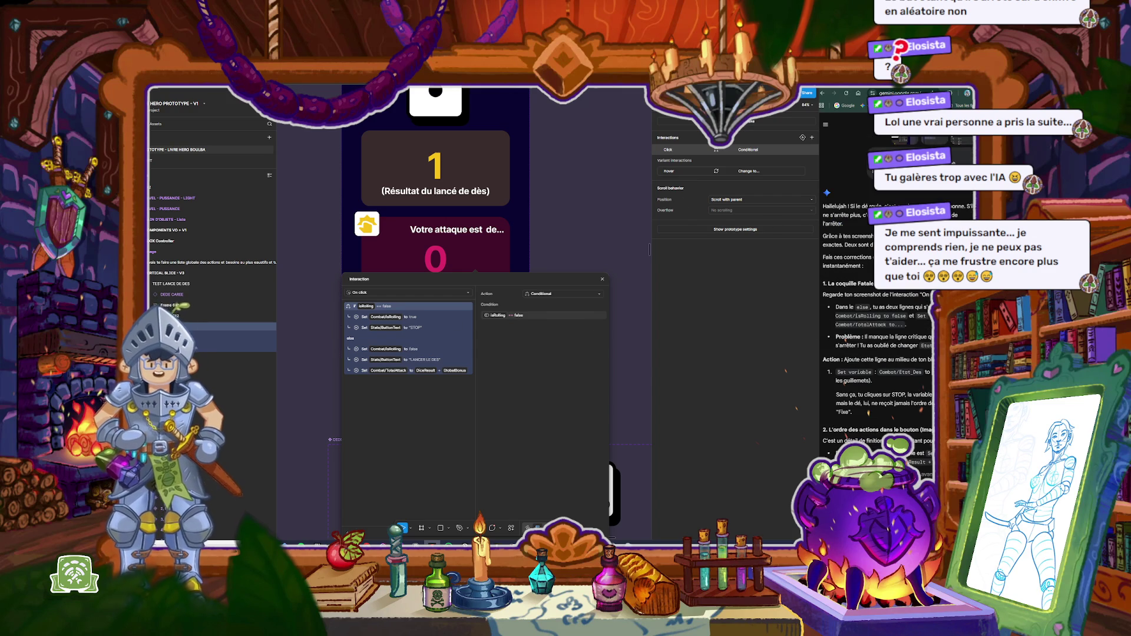
drag(836, 306, 929, 323)
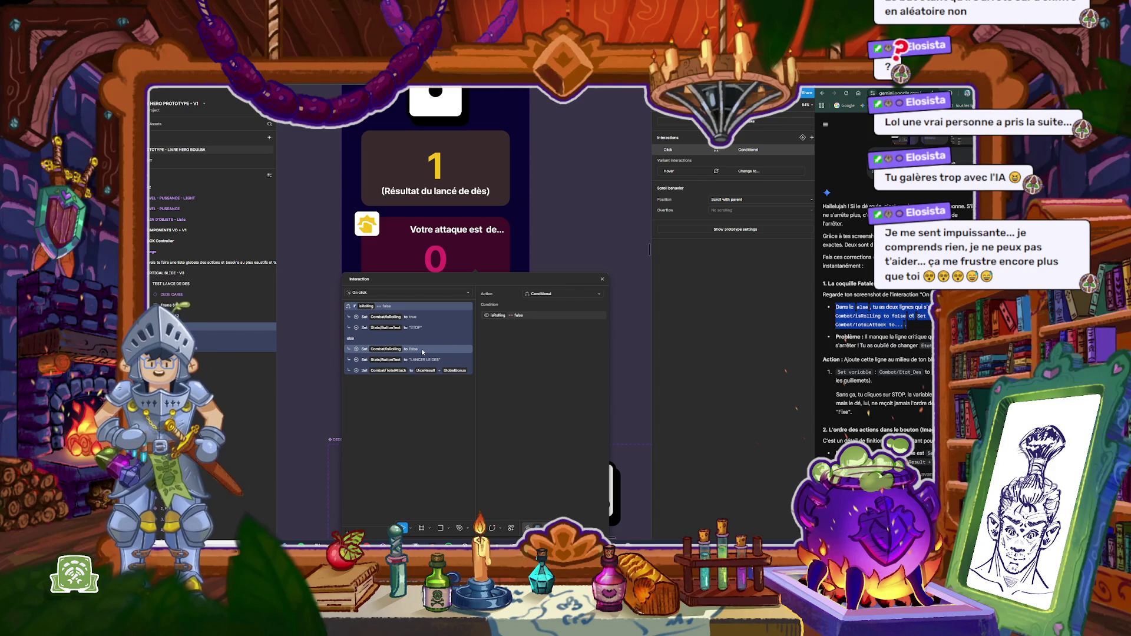
Step: Inspect the 'Set Combat/isRolling to false' action, narrow Figma, and send the assistant a question
click(422, 352)
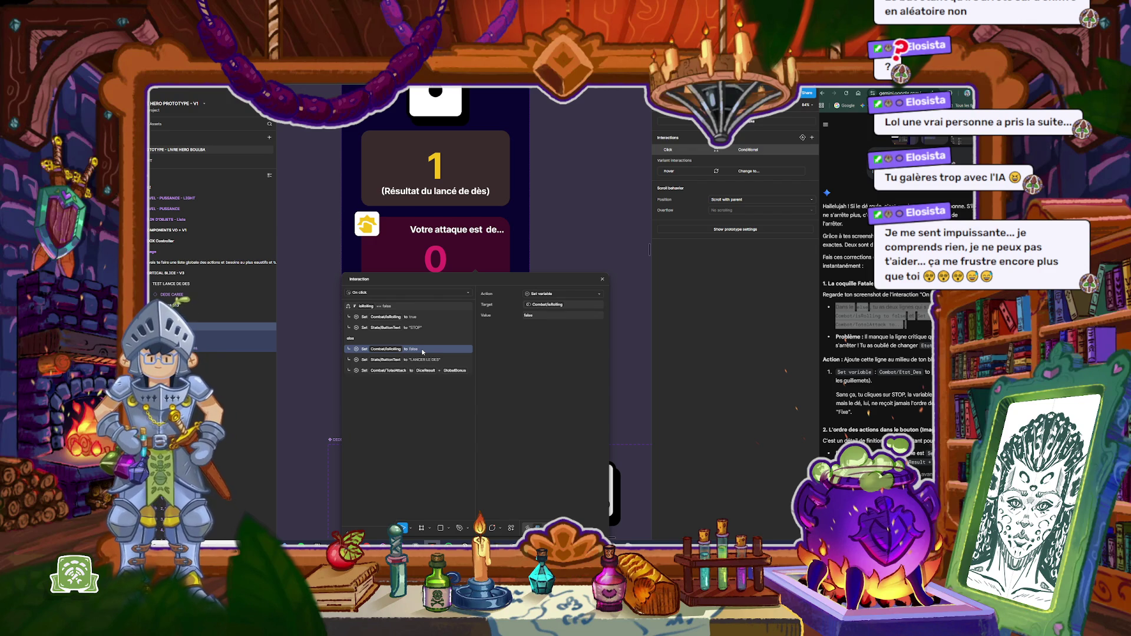
scroll(847, 388, down, 2)
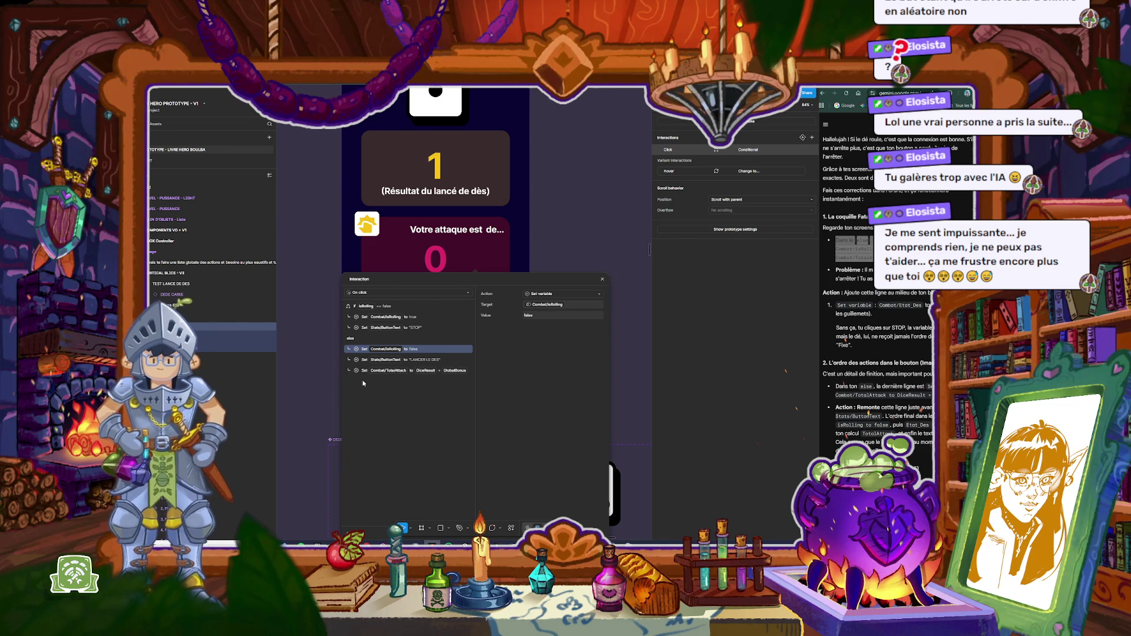
scroll(855, 378, down, 5)
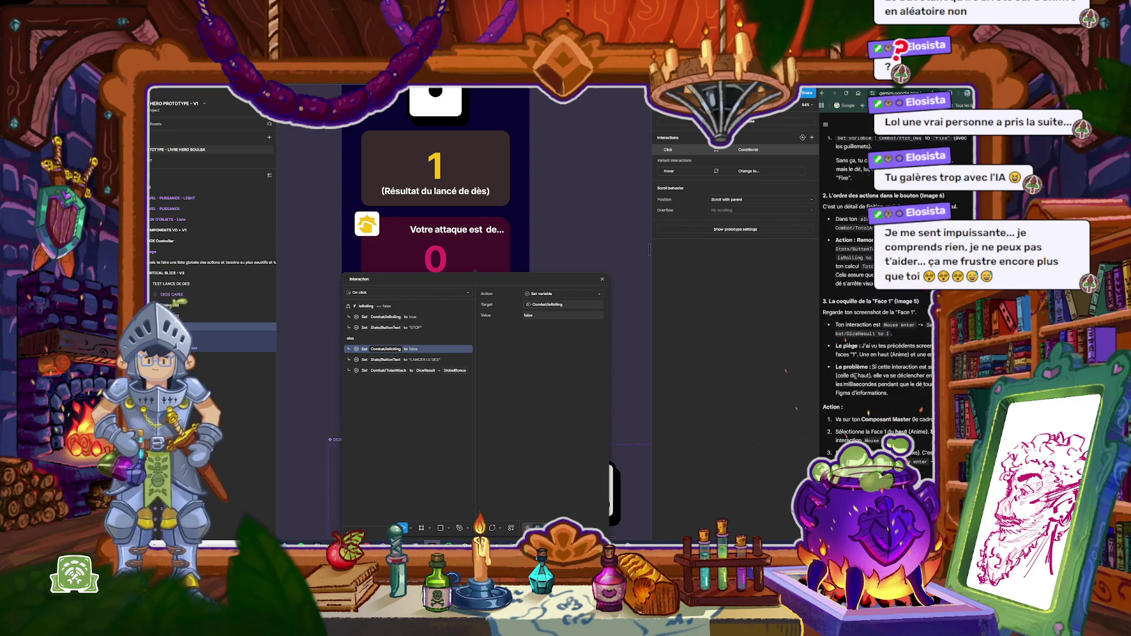
scroll(838, 334, up, 5)
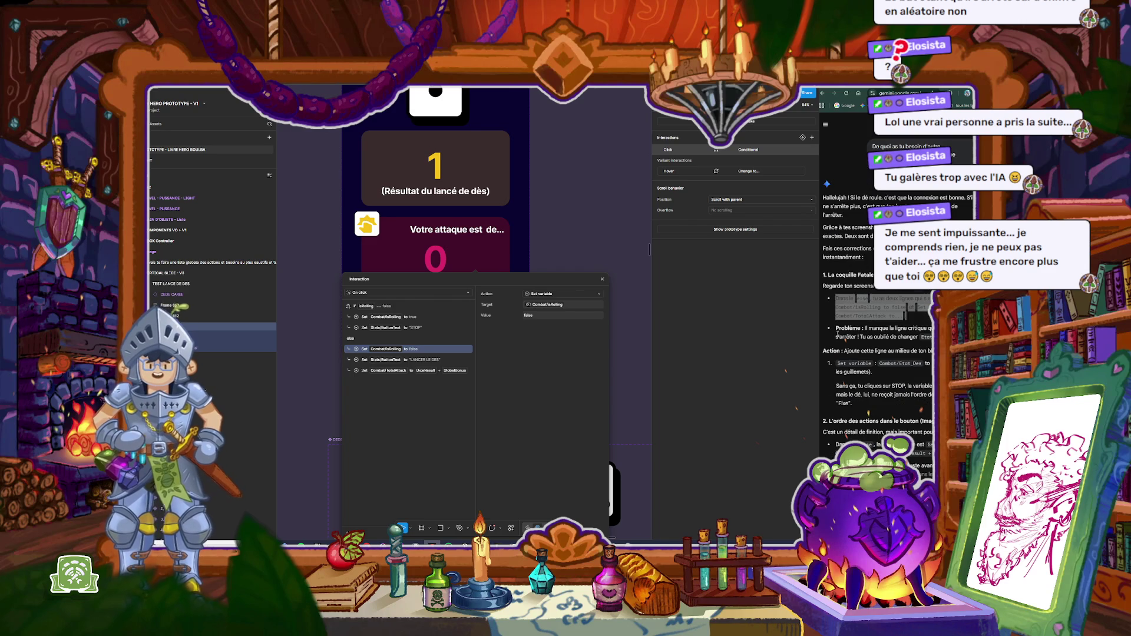
drag(819, 325, 781, 330)
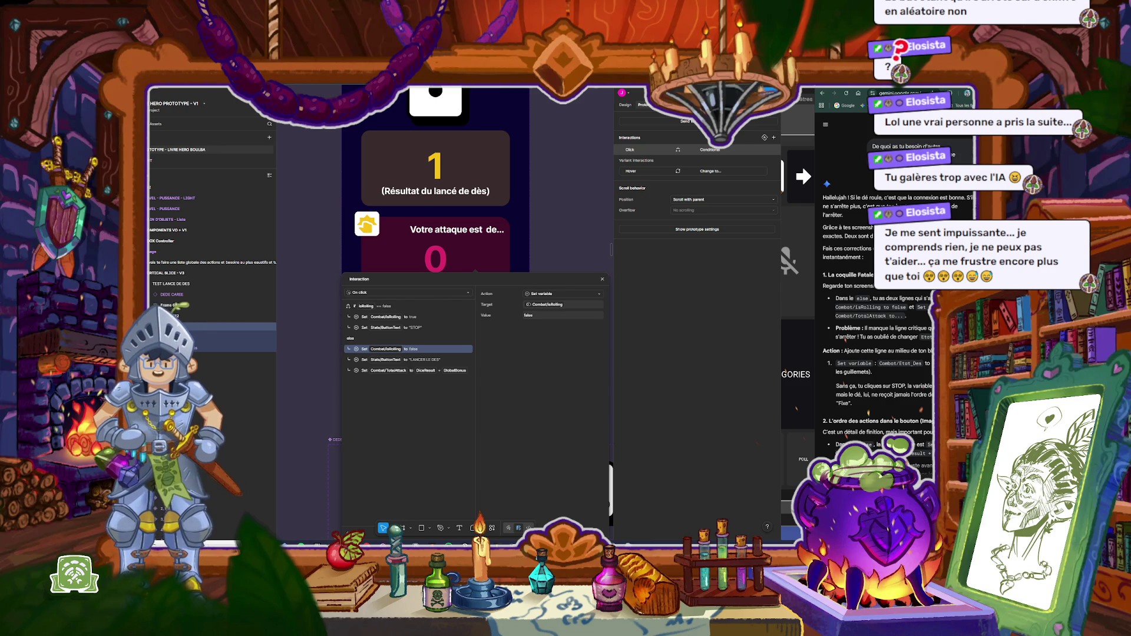
key(Return)
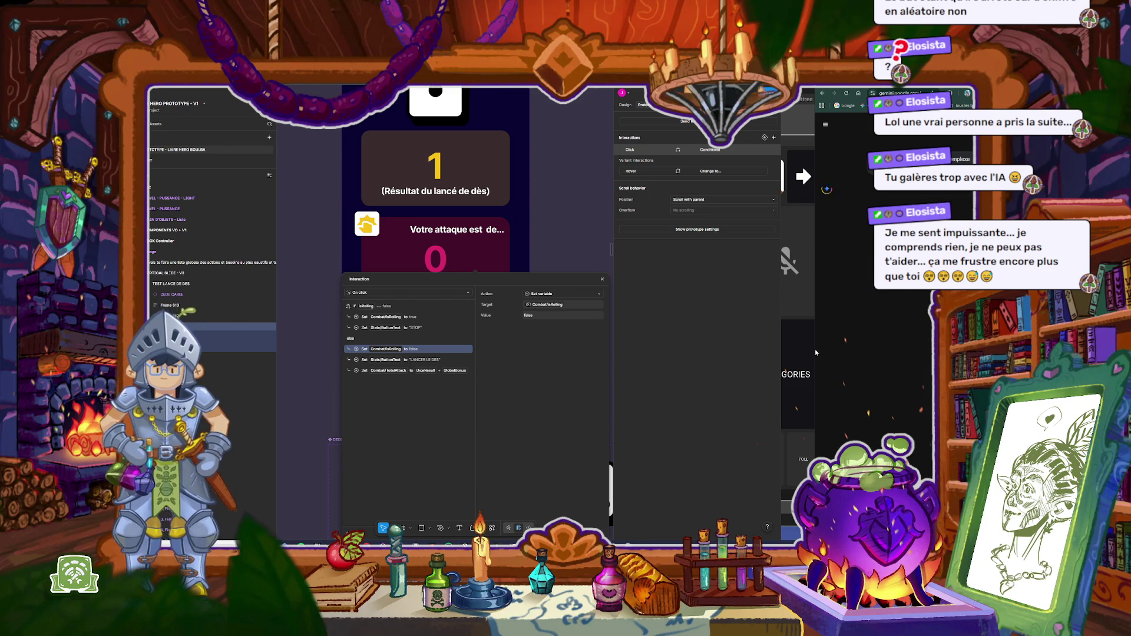
Step: Widen the Gemini chat and send the question about the IF/ELSE action order
drag(815, 340, 784, 341)
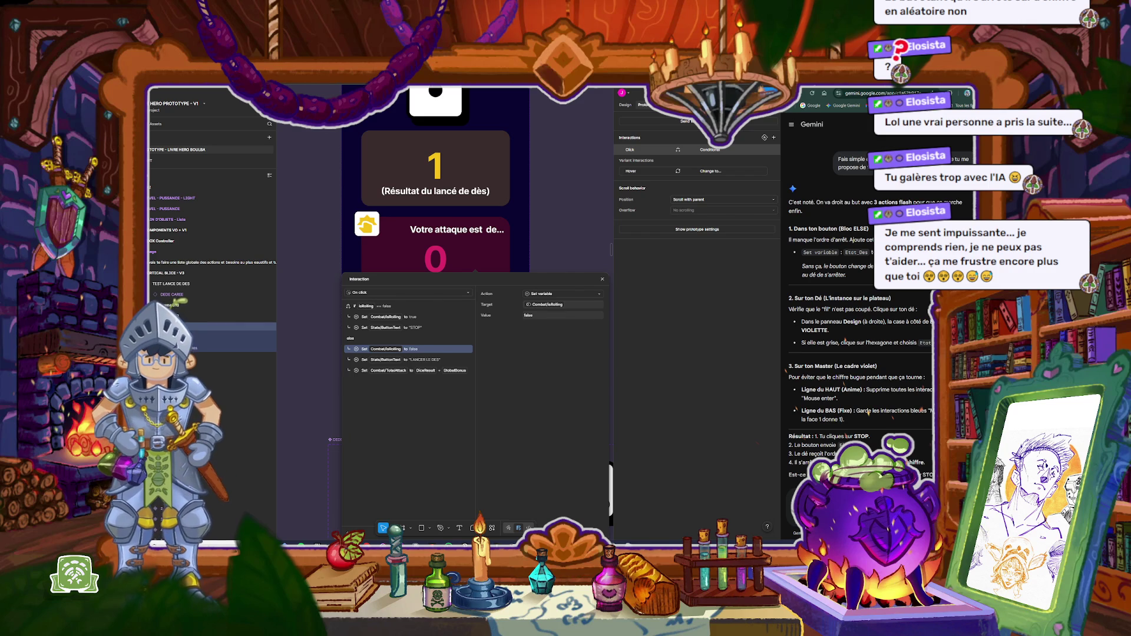
key(Return)
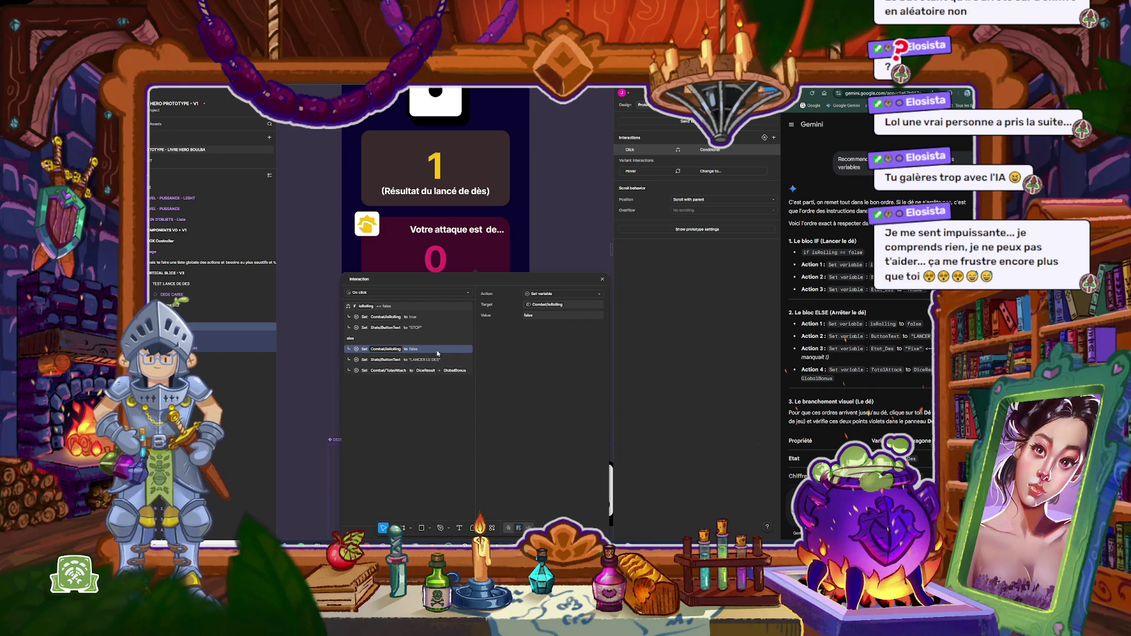
Step: After the ButtonText STOP action, add a Set variable setting Combat/Etat_Des to 'Anime'
click(424, 320)
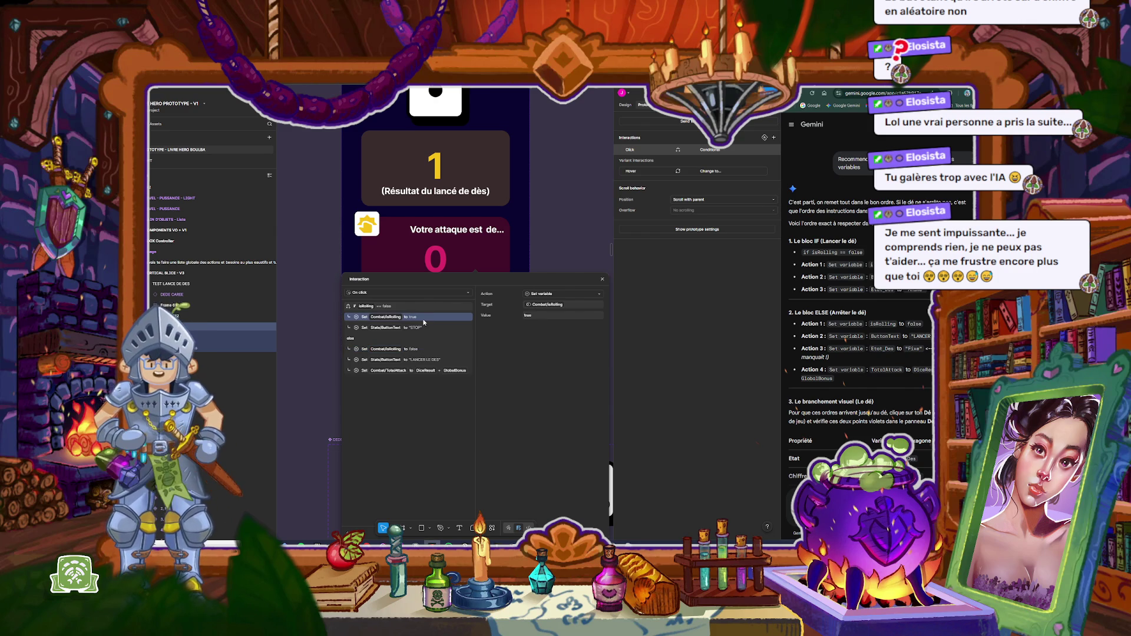
click(428, 328)
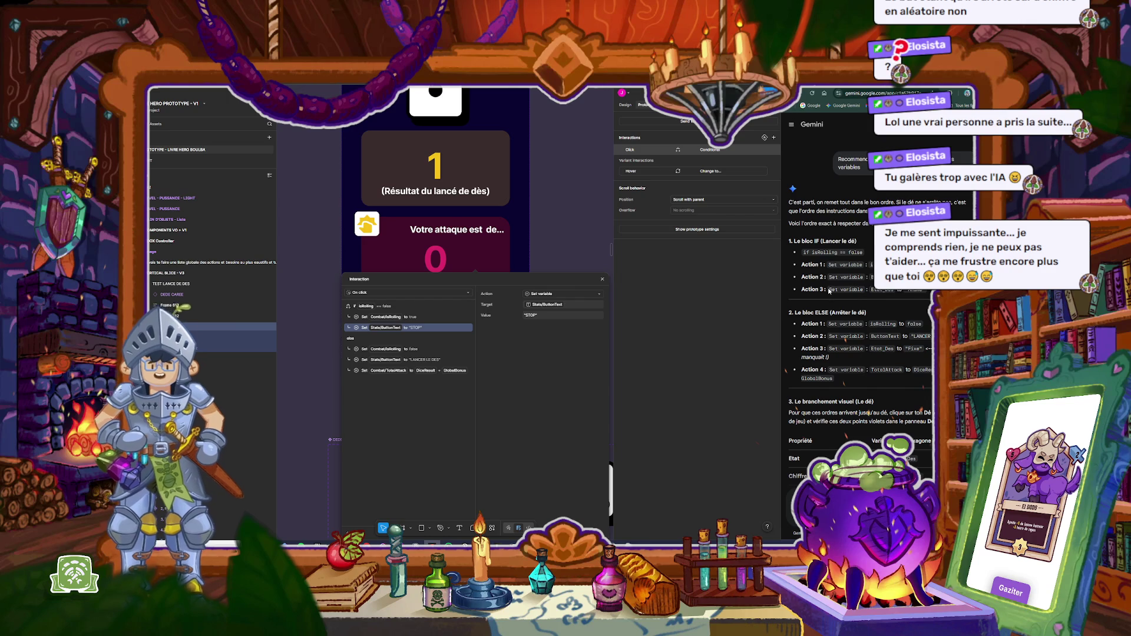
drag(829, 289, 926, 294)
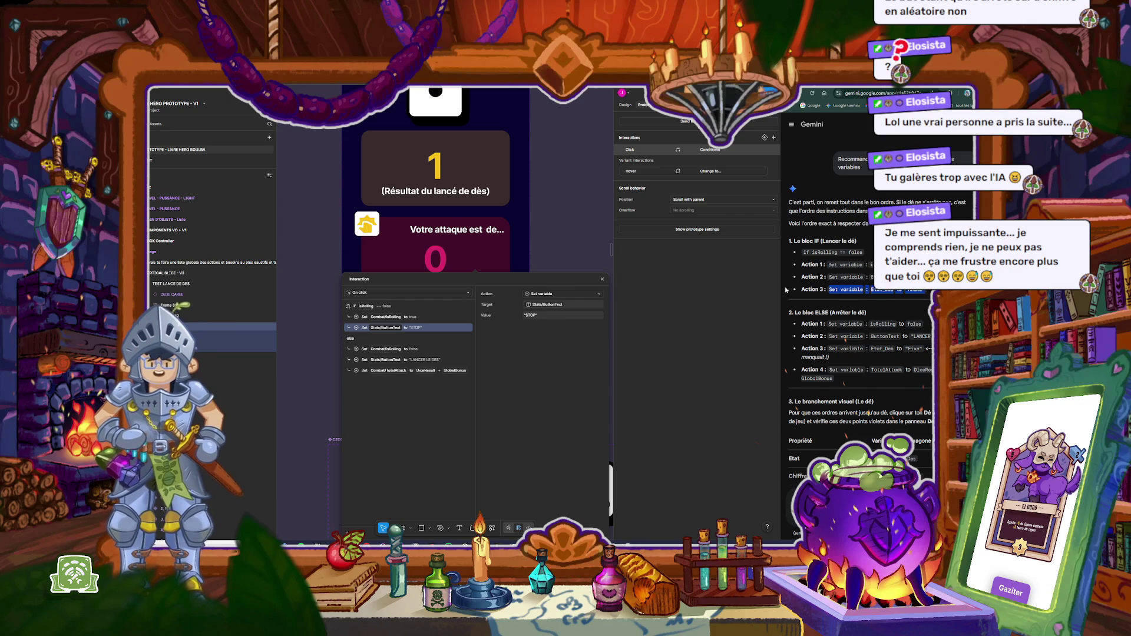
click(449, 389)
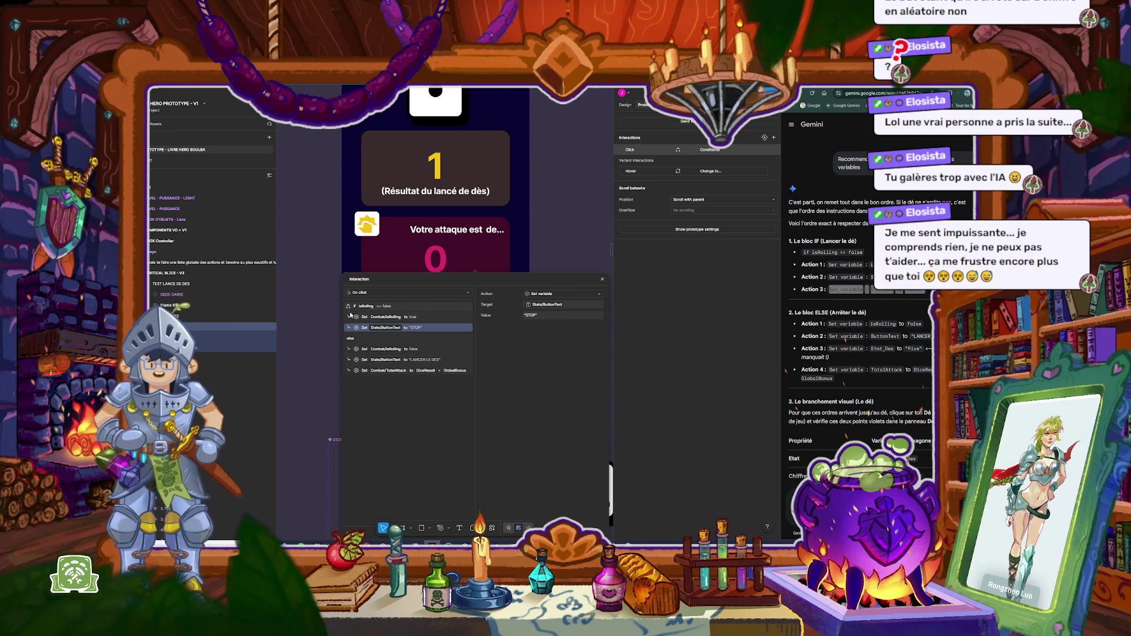
click(352, 526)
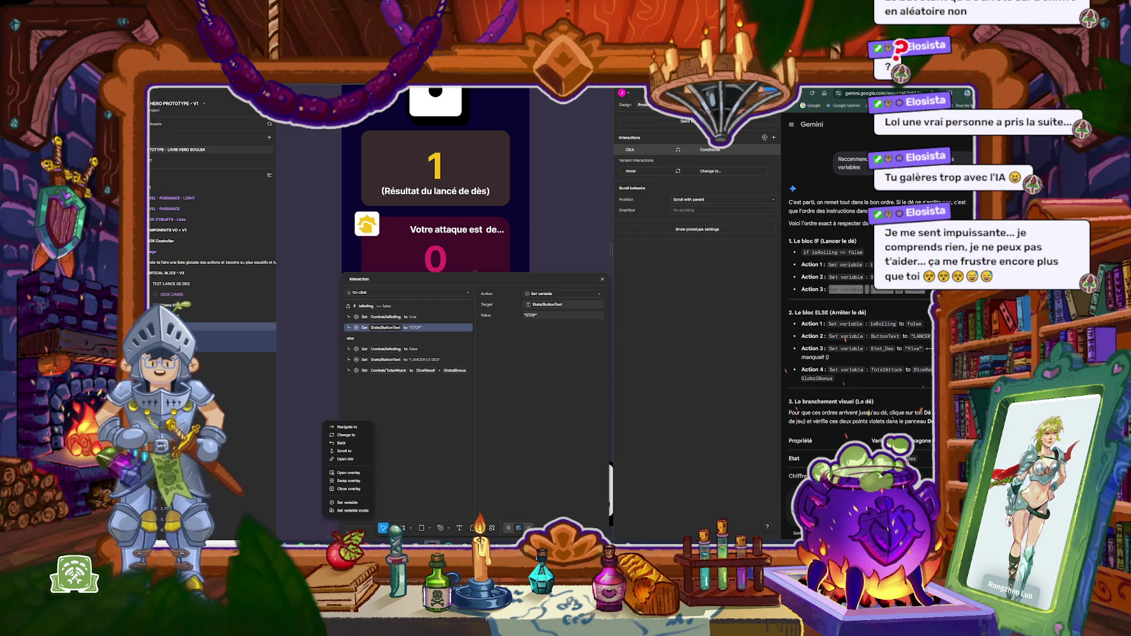
click(355, 492)
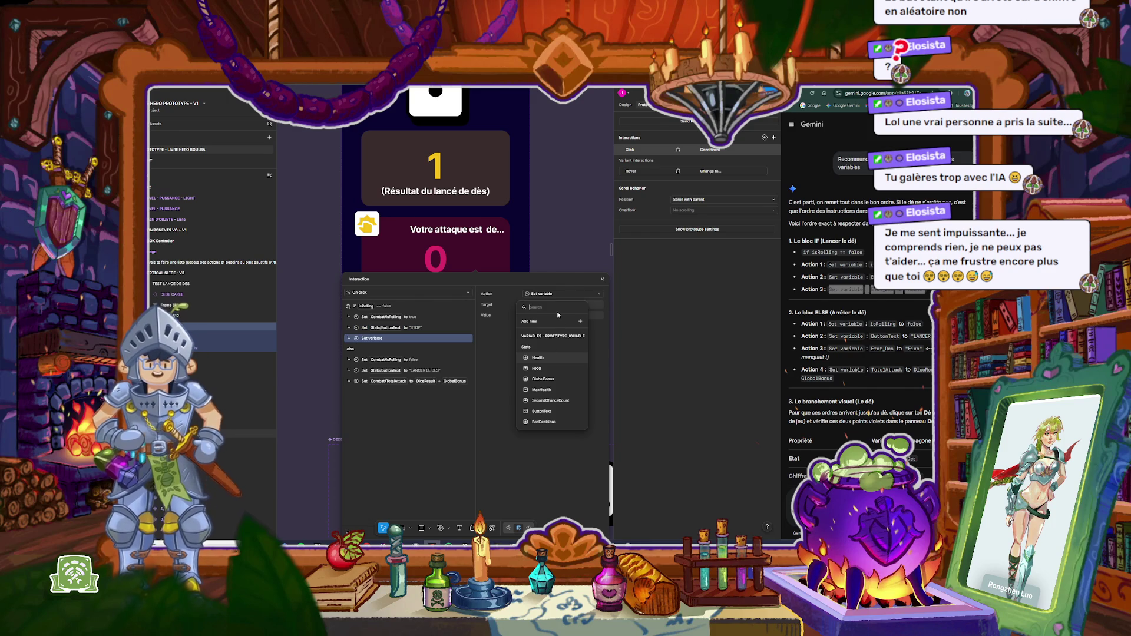
text(eta)
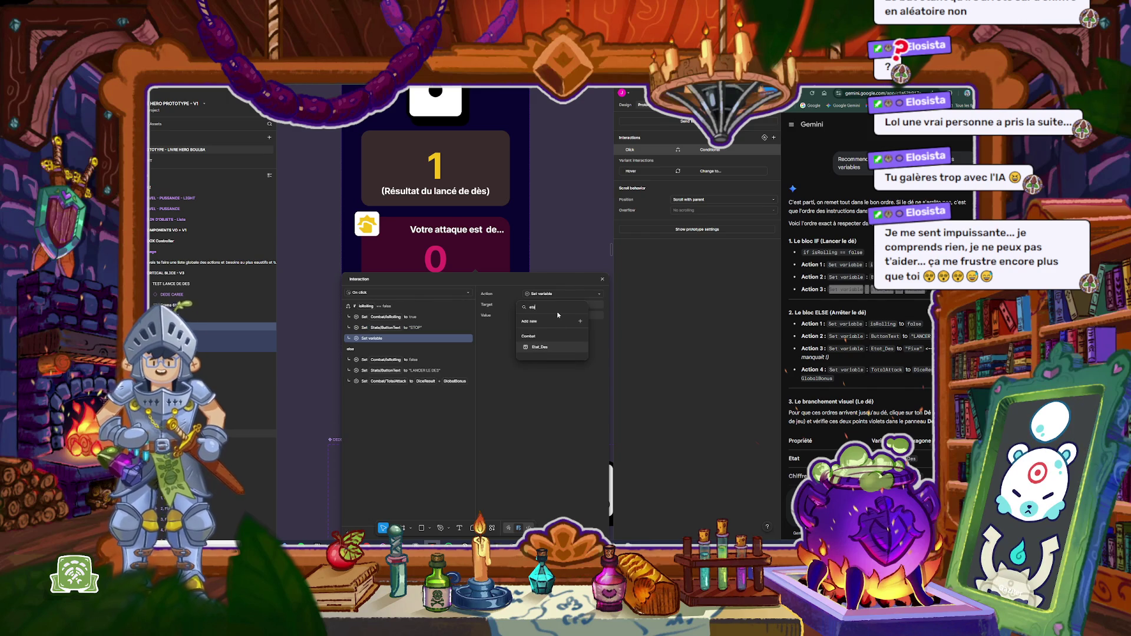
click(551, 349)
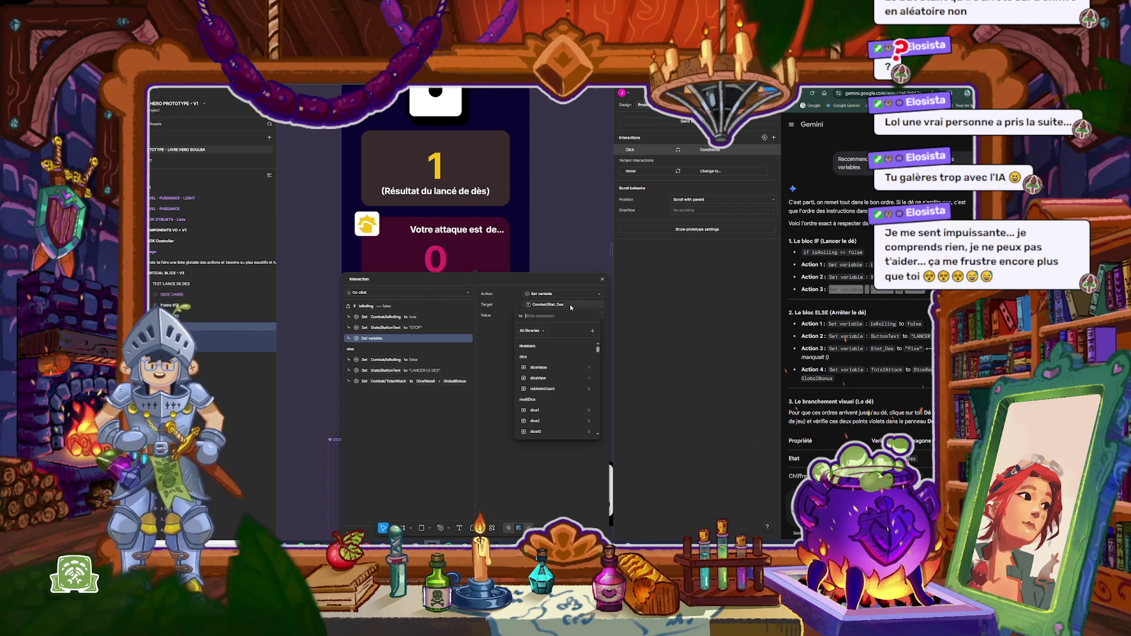
text("anime)
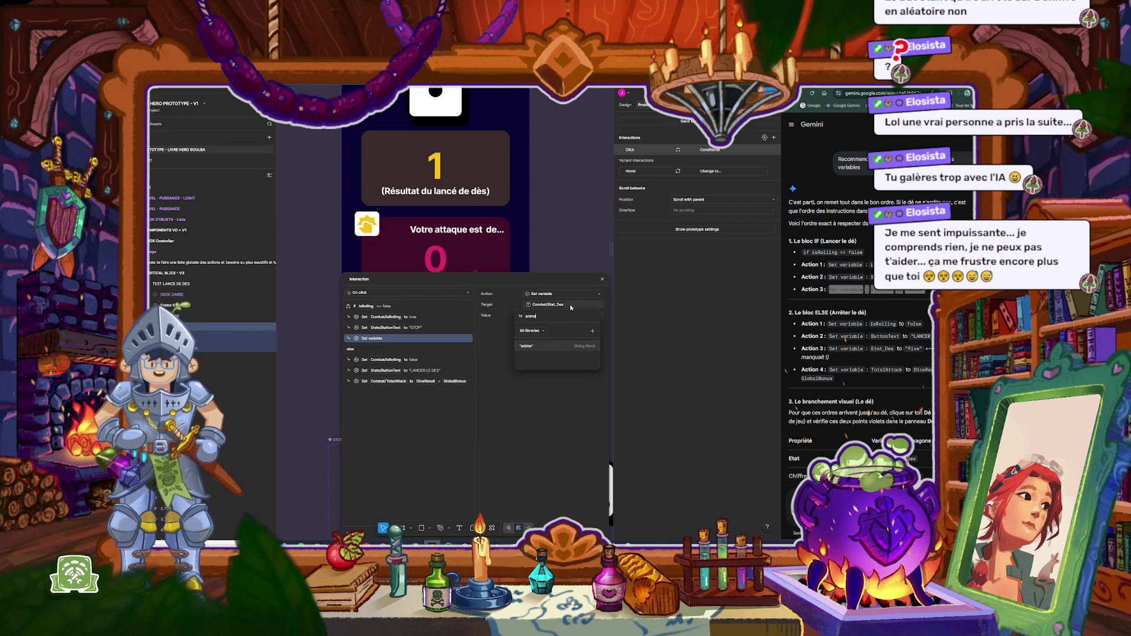
click(531, 318)
key(Return)
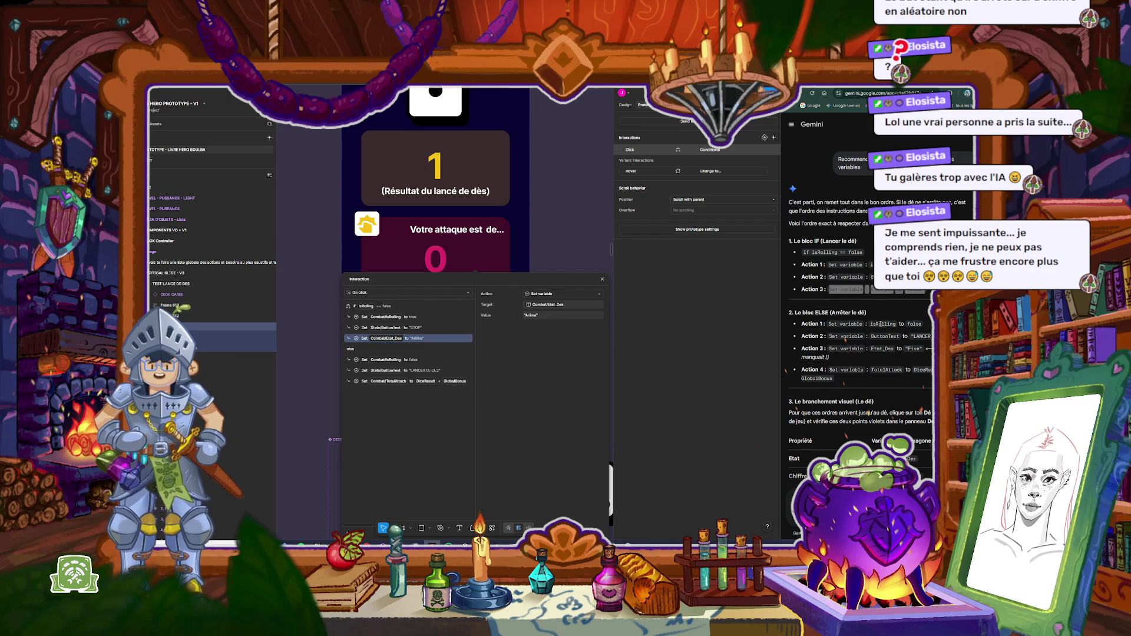
click(428, 359)
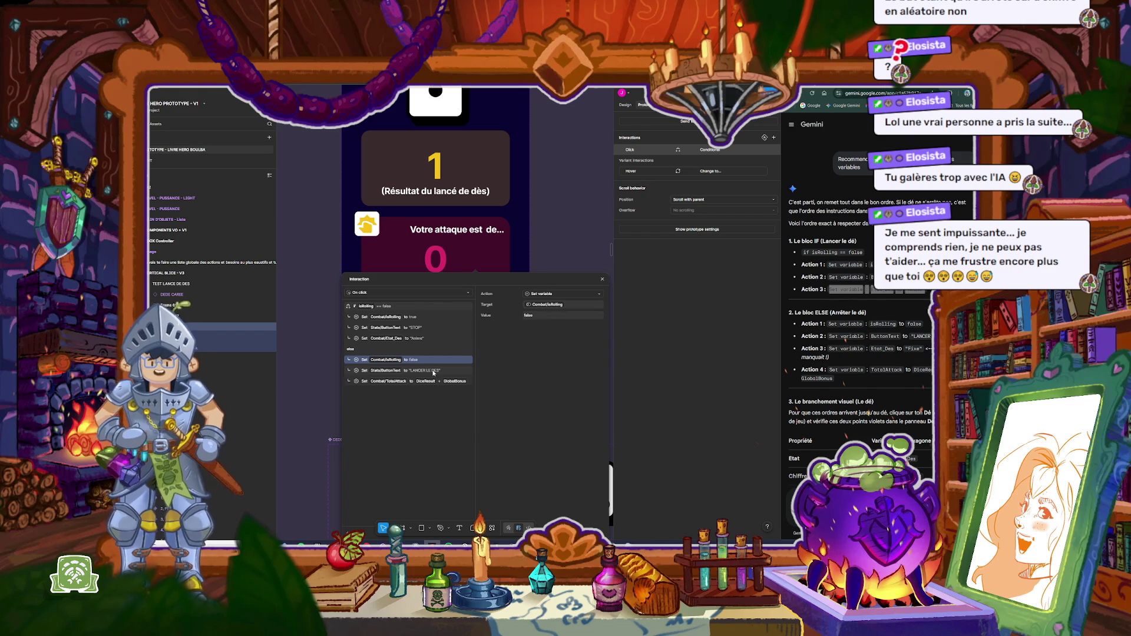
Step: In the ELSE branch, add a Set variable after LANCER LE DES setting Combat/Etat_Des to 'Fixe'
click(433, 371)
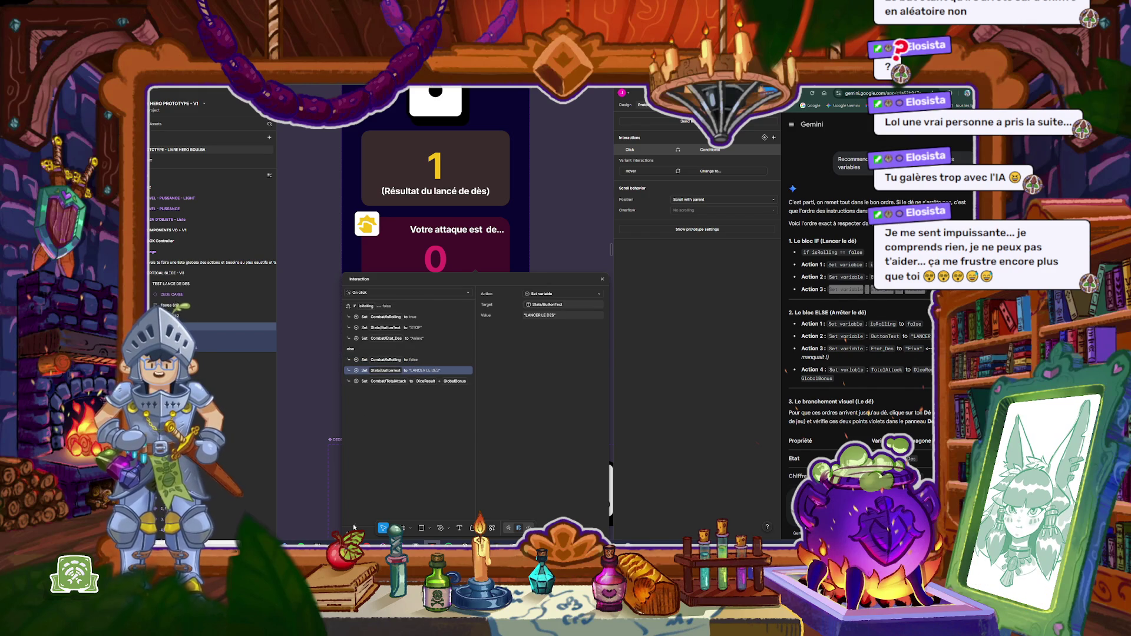
click(349, 415)
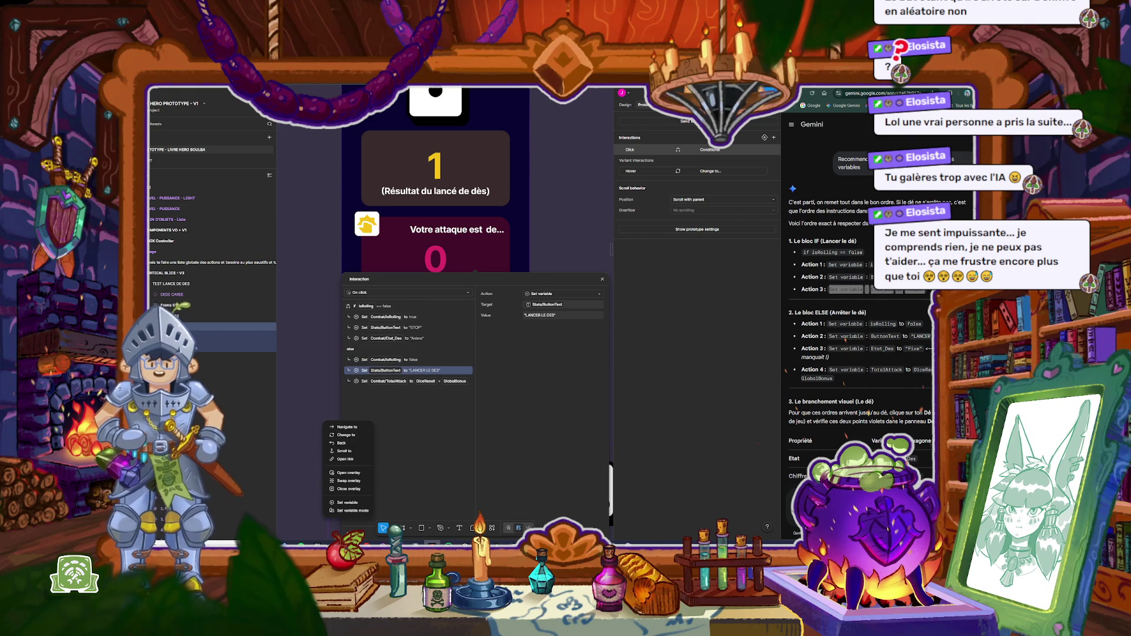
click(354, 502)
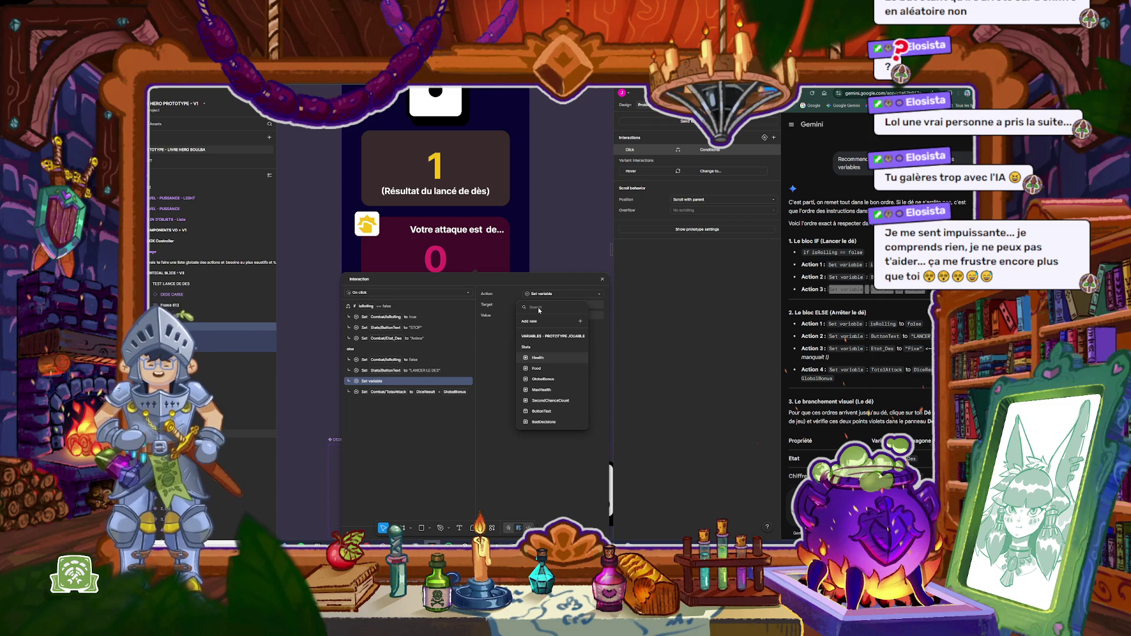
text(teta)
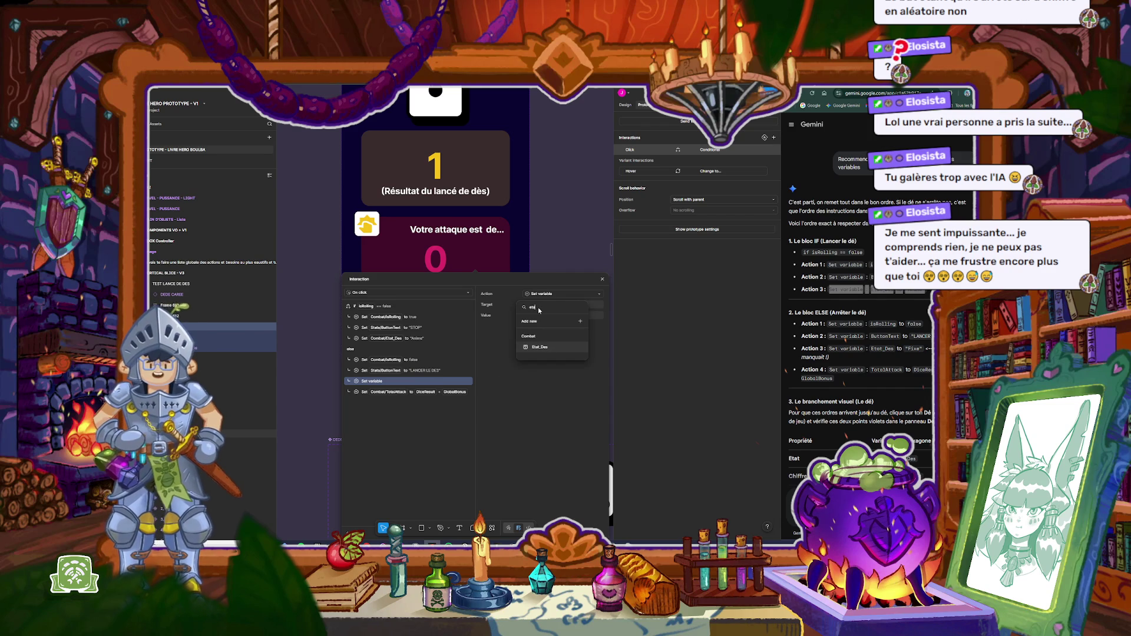
click(539, 347)
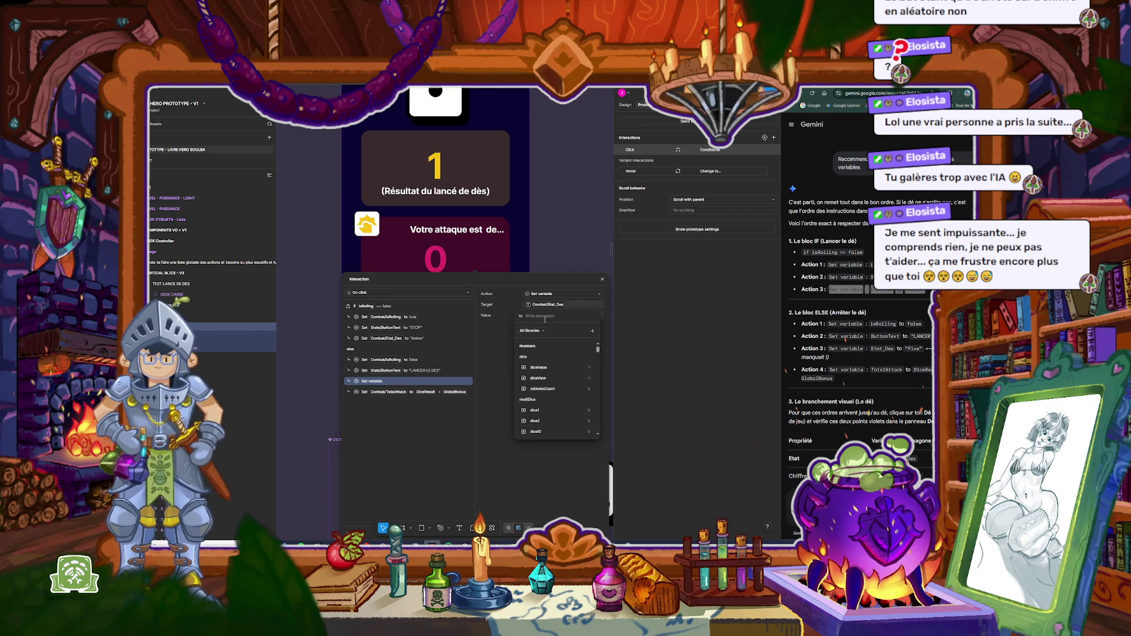
text("Fixe")
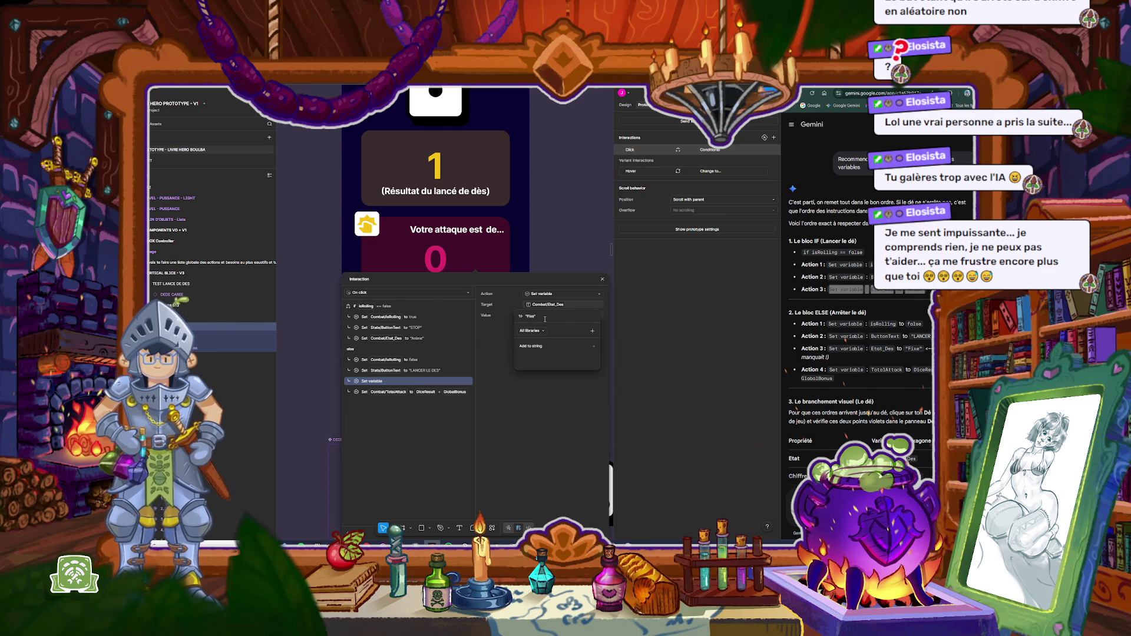
click(502, 408)
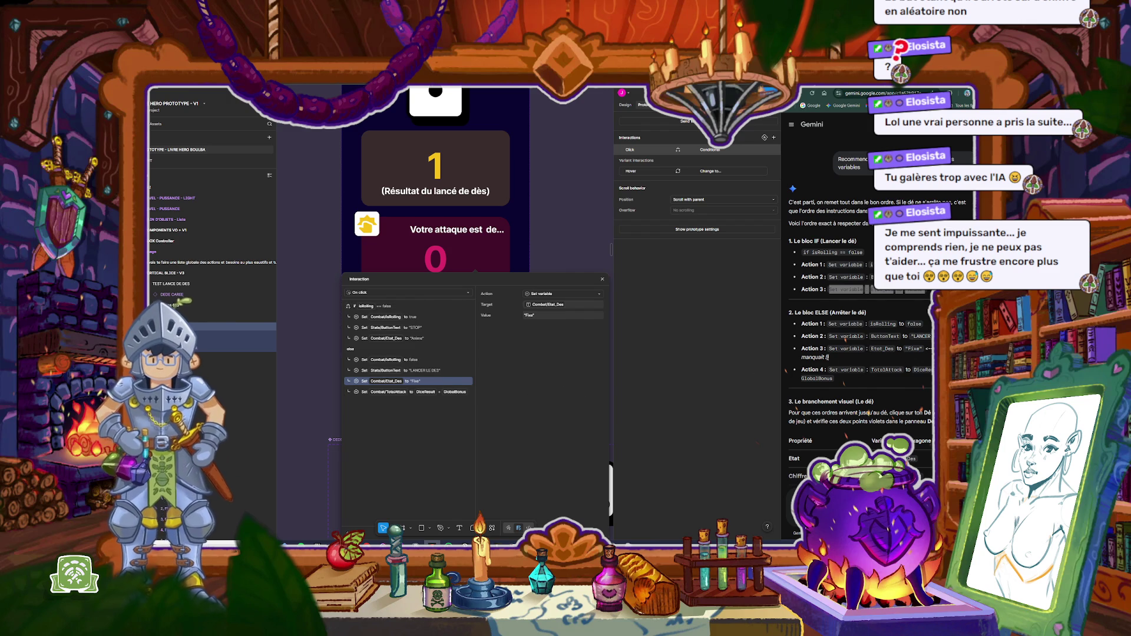
scroll(833, 401, down, 2)
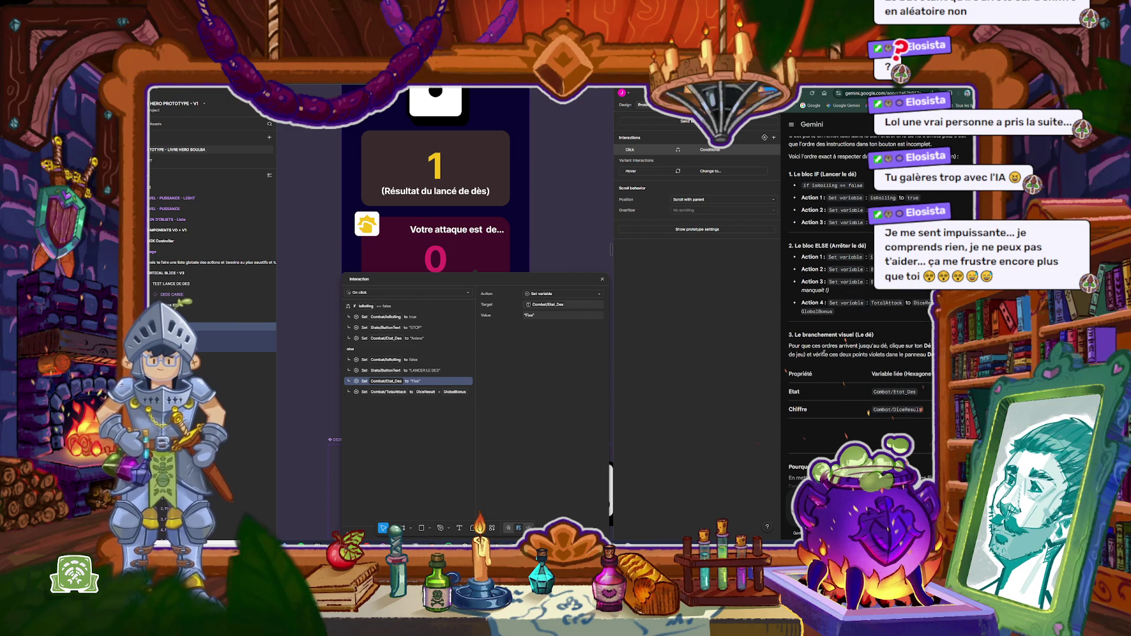
drag(862, 347, 932, 346)
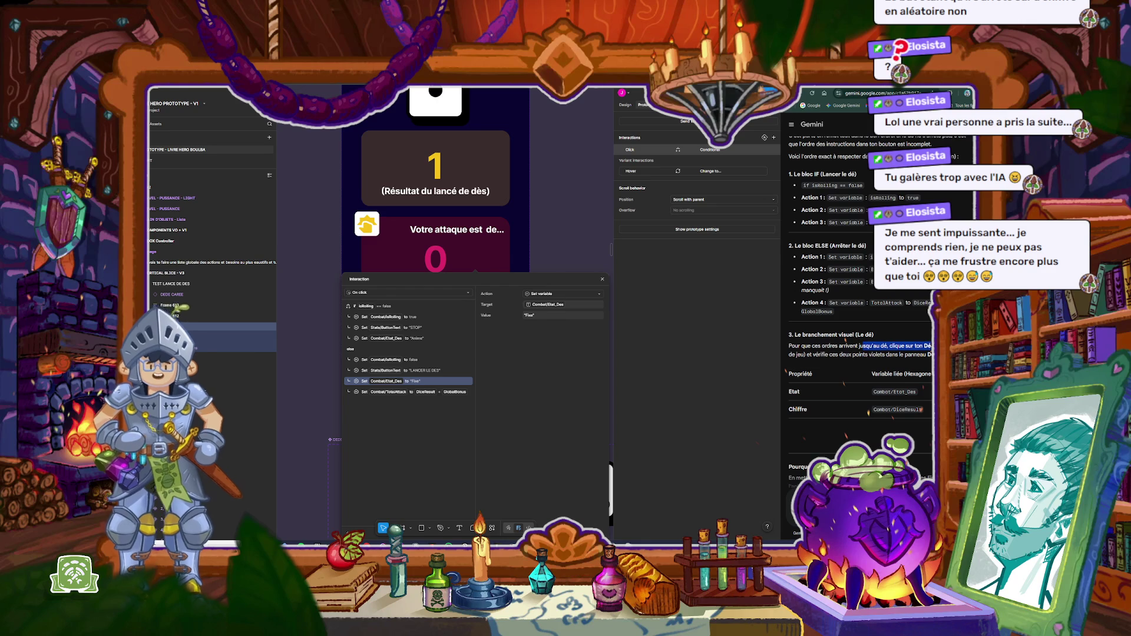
Step: Close the interaction editor and check the die's hover interaction and variable bindings
click(659, 273)
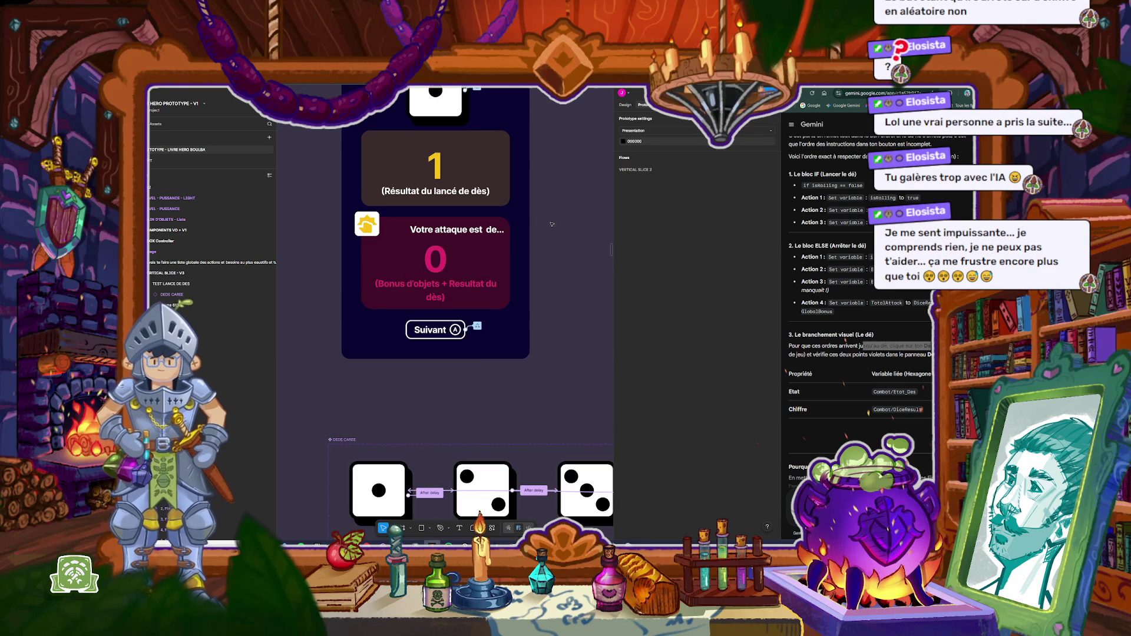
scroll(476, 176, up, 2)
click(476, 154)
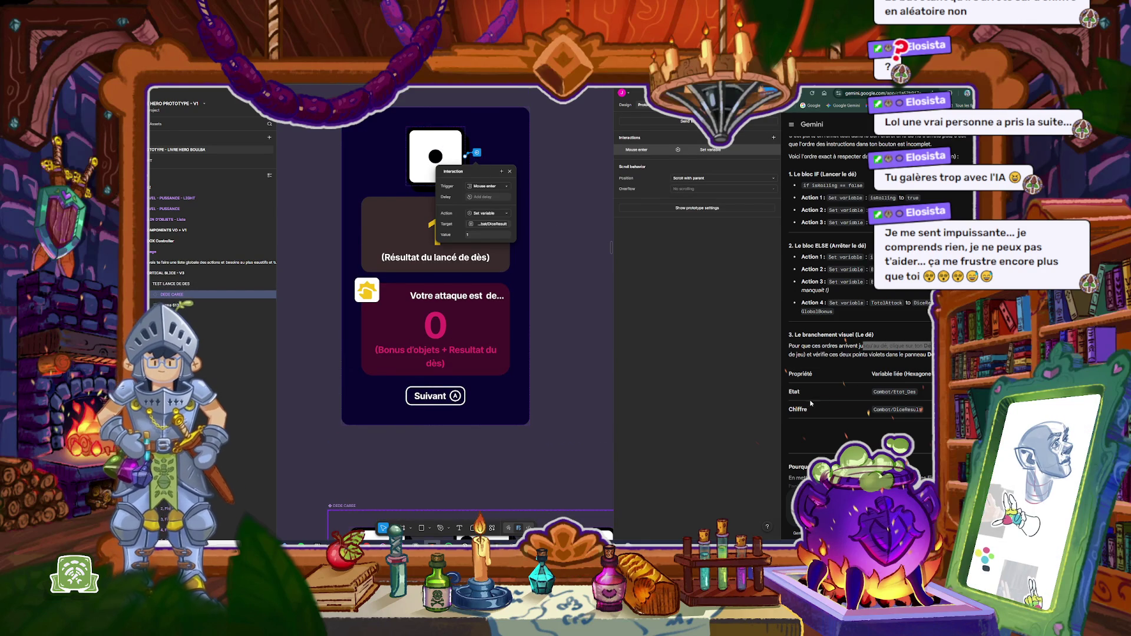
click(626, 105)
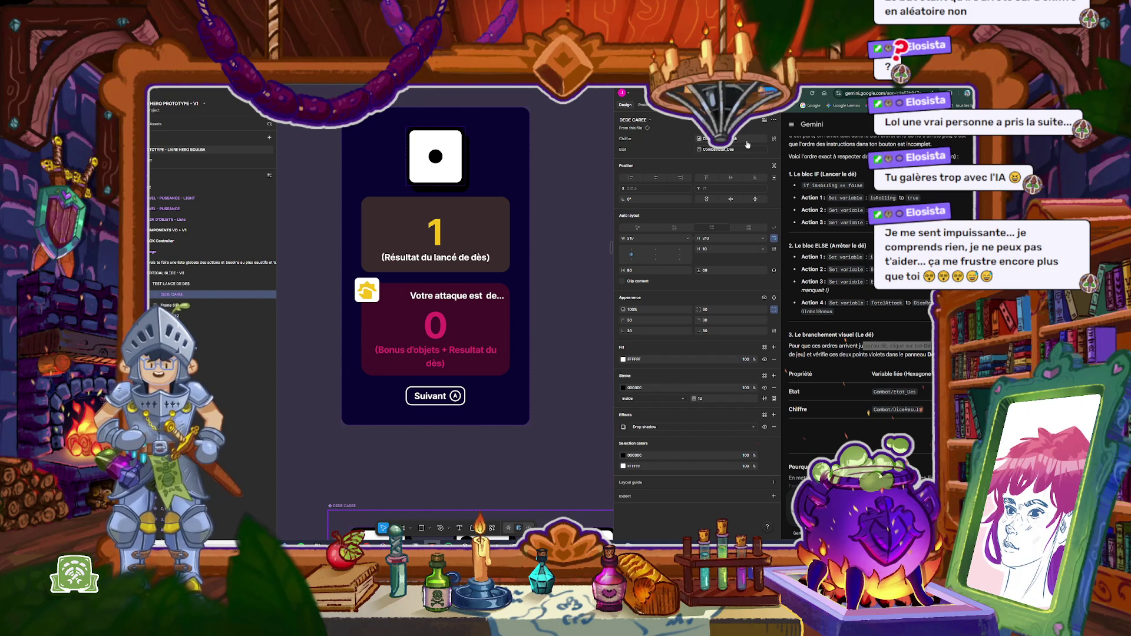
scroll(816, 435, down, 2)
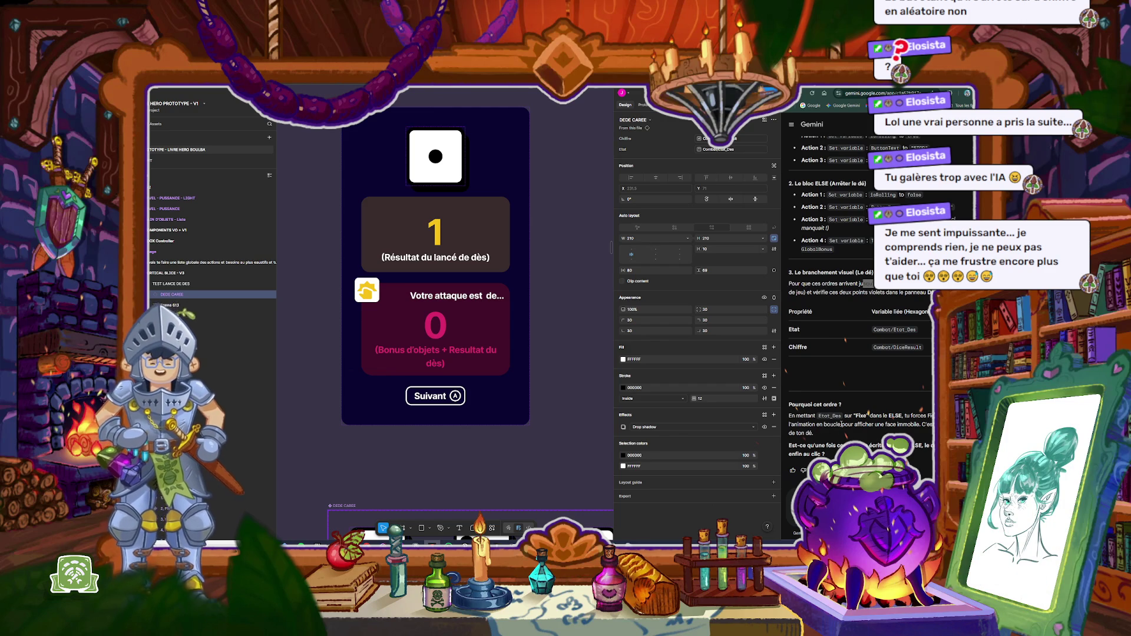
click(565, 236)
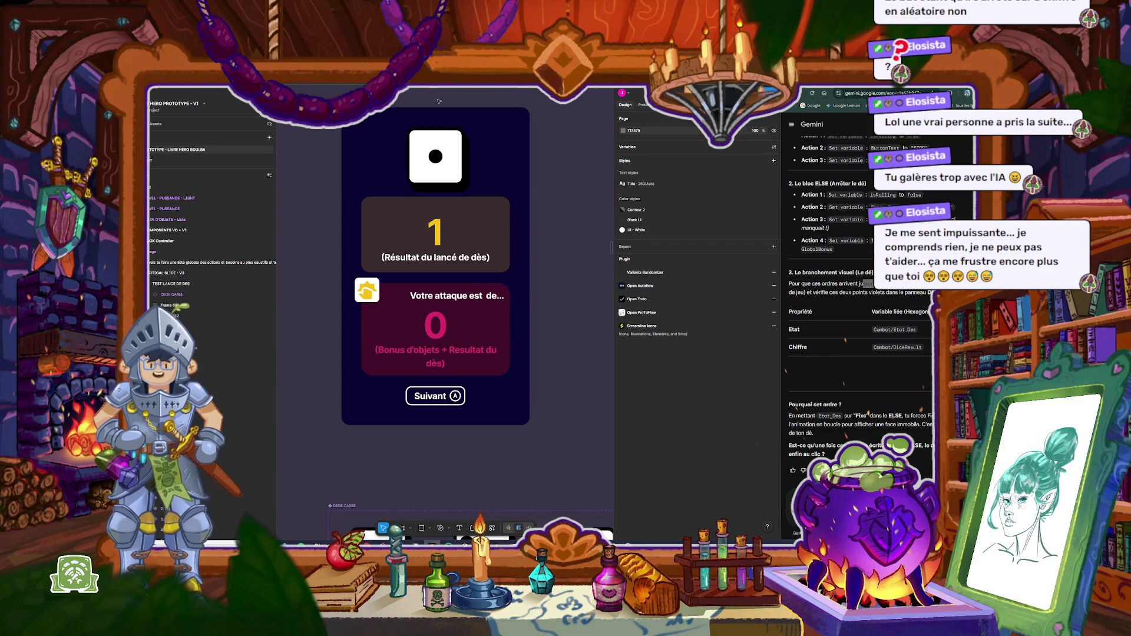
Step: Play a quick preview, rolling and stopping the die to show the attack total
drag(425, 392, 265, 398)
click(267, 402)
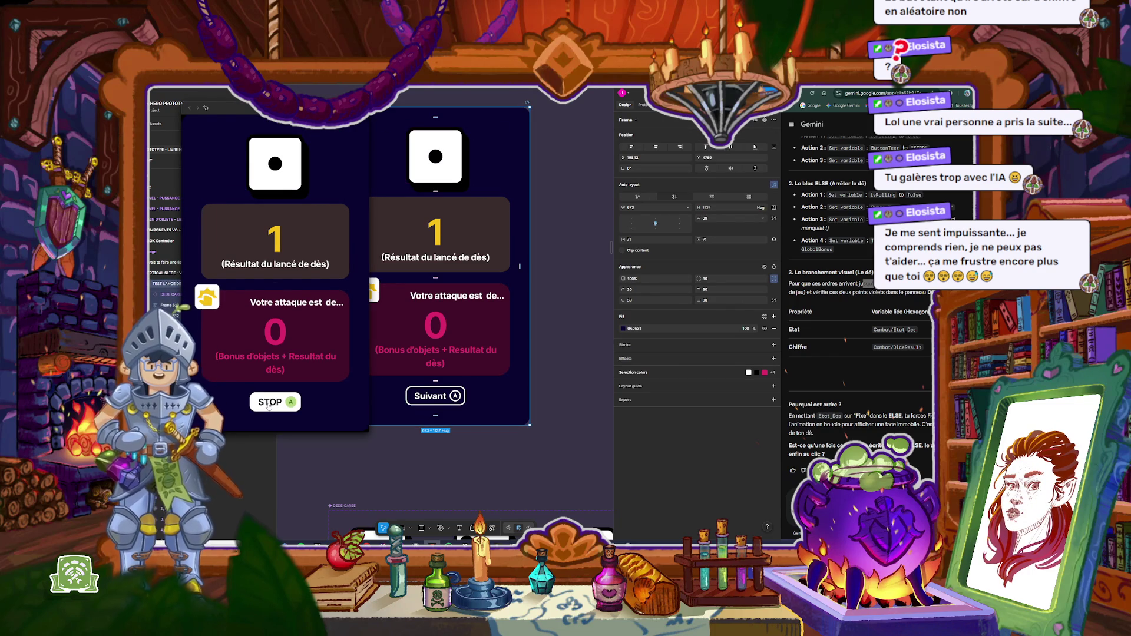
click(268, 404)
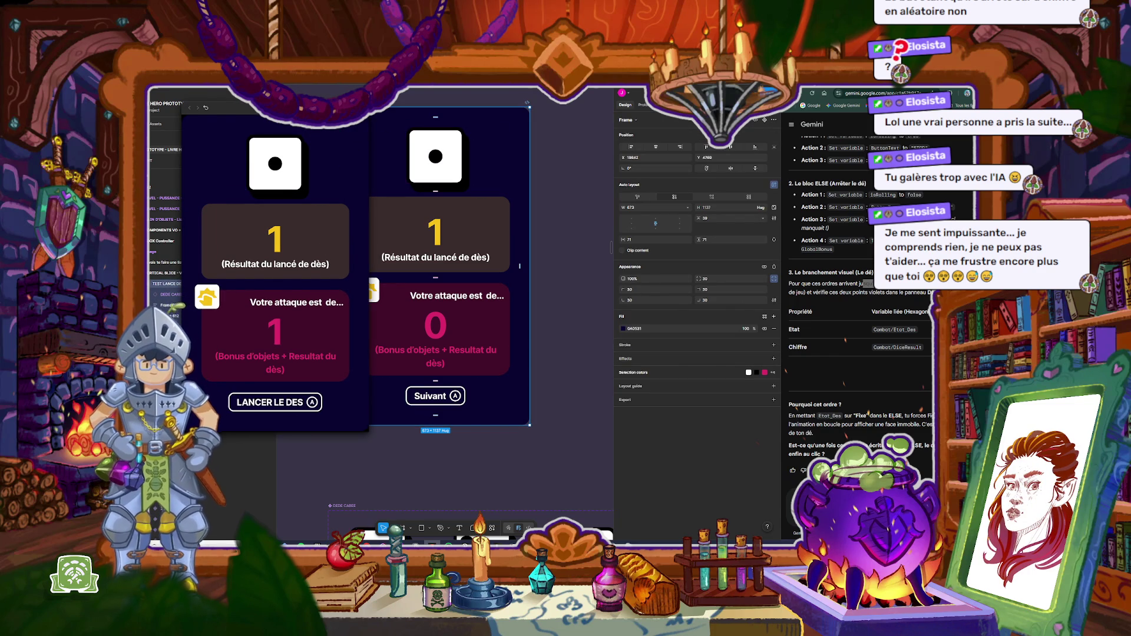
key(Delete)
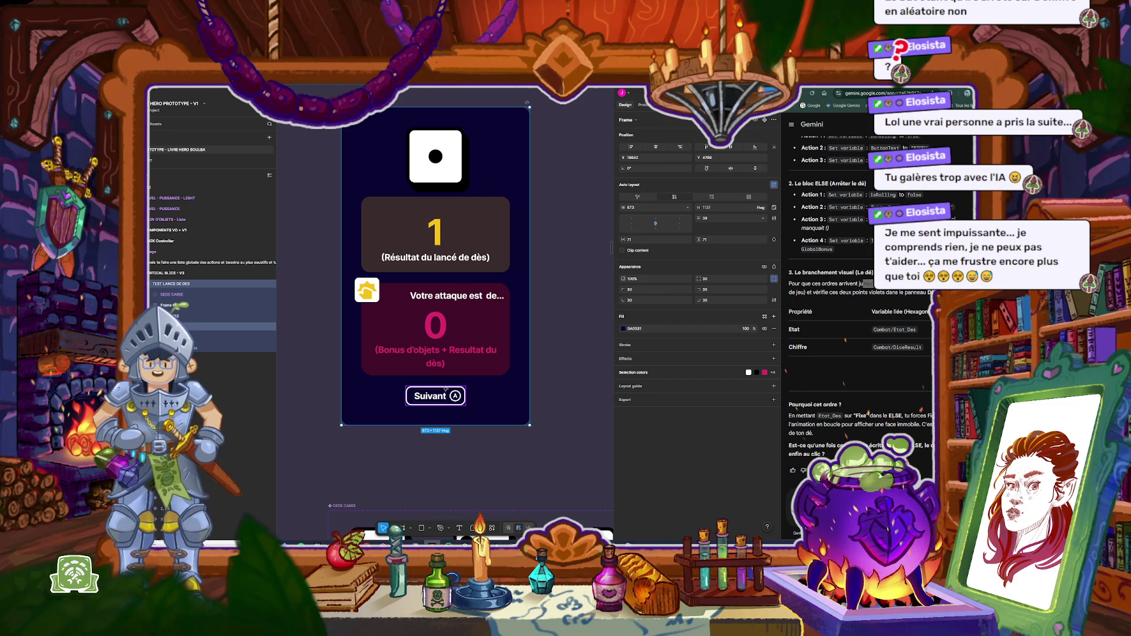
click(564, 315)
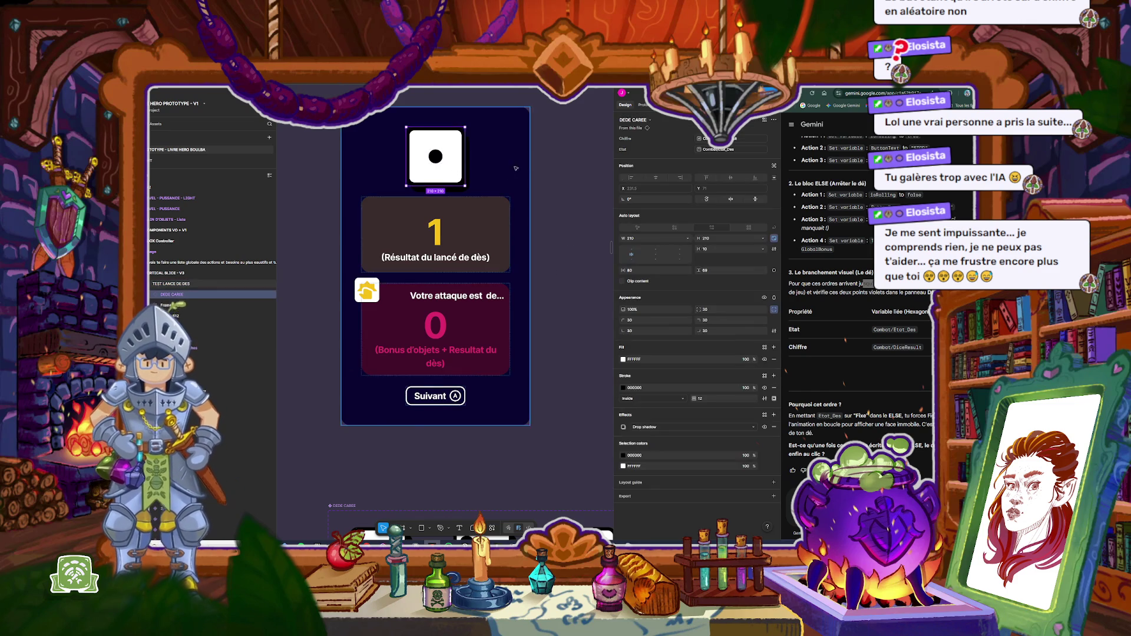
Step: Inspect the die's mouse-enter interaction, then relaunch the preview and move it over the frame
key(shift+e)
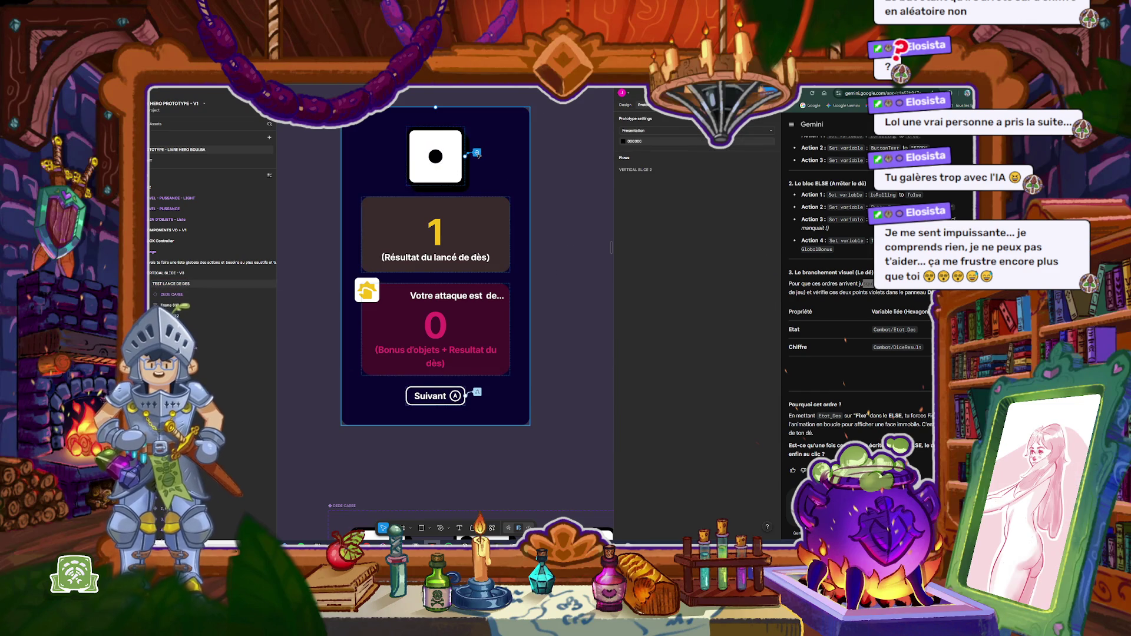
click(477, 153)
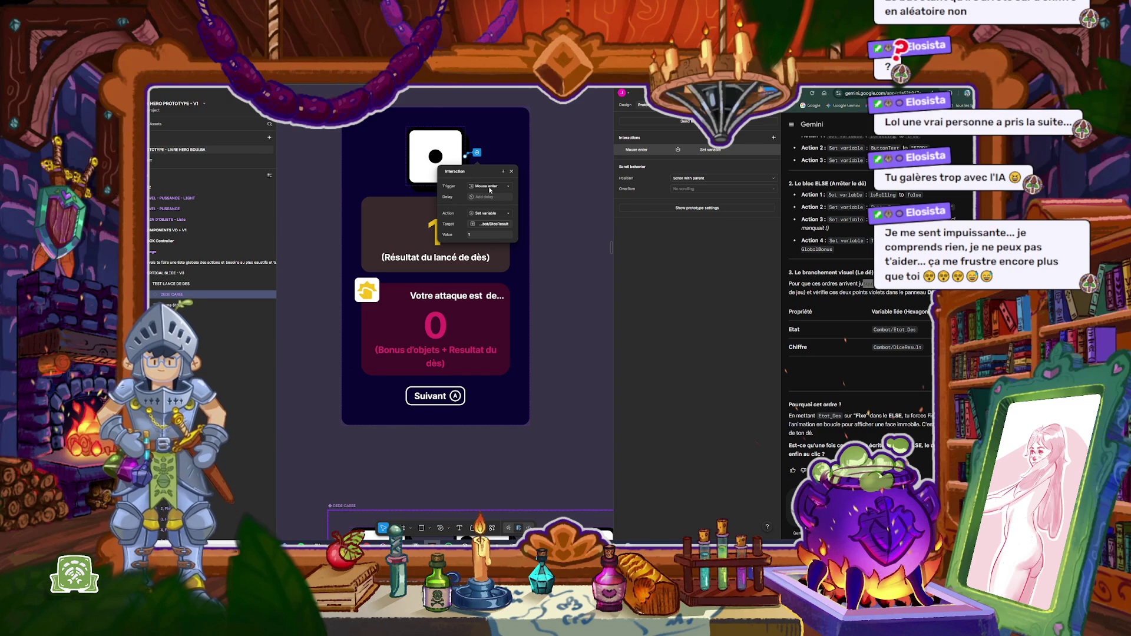
click(558, 140)
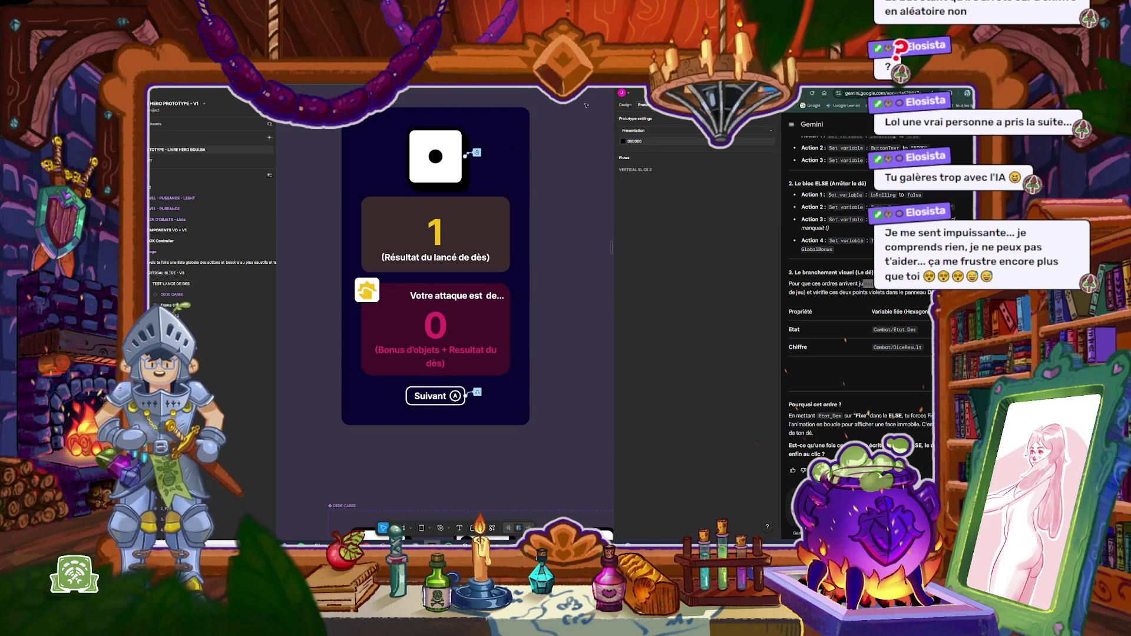
key(shift+space)
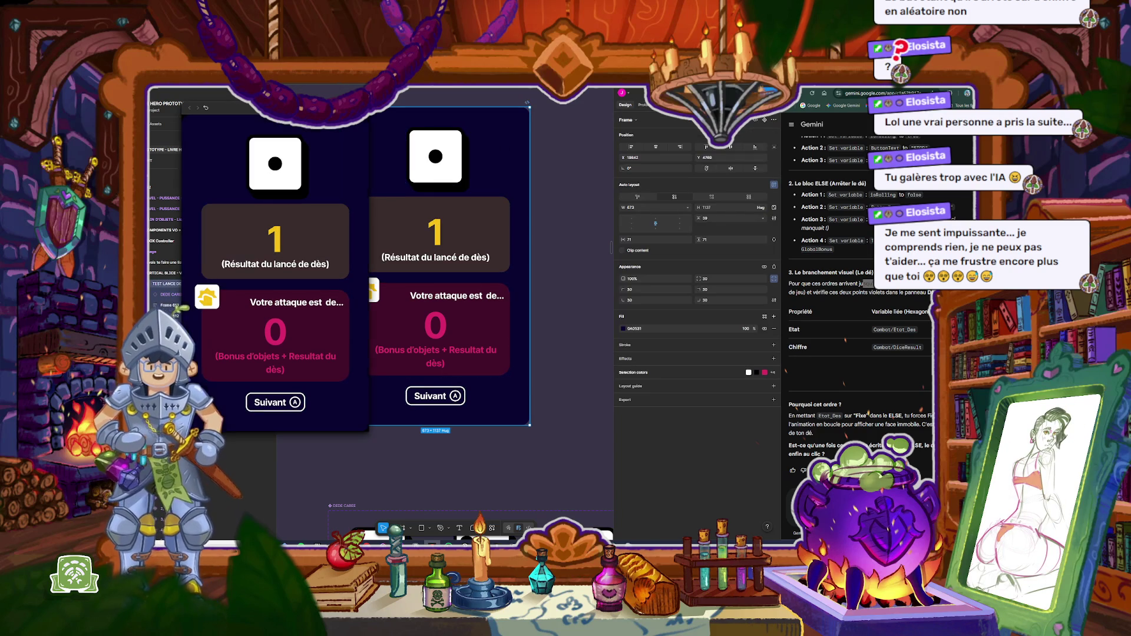
mouse_move(266, 107)
mouse_down()
mouse_move(429, 132)
mouse_move(408, 142)
mouse_up()
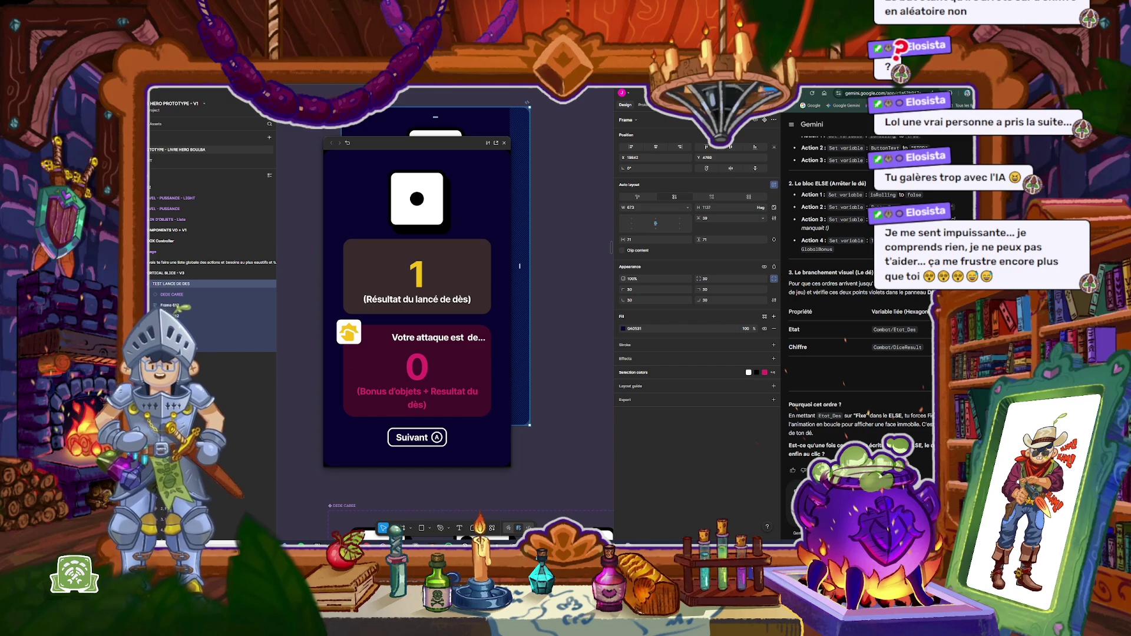
Step: Send the Gemini question, set the Etat_Des variable to Anime, and relaunch the preview
key(Return)
click(577, 177)
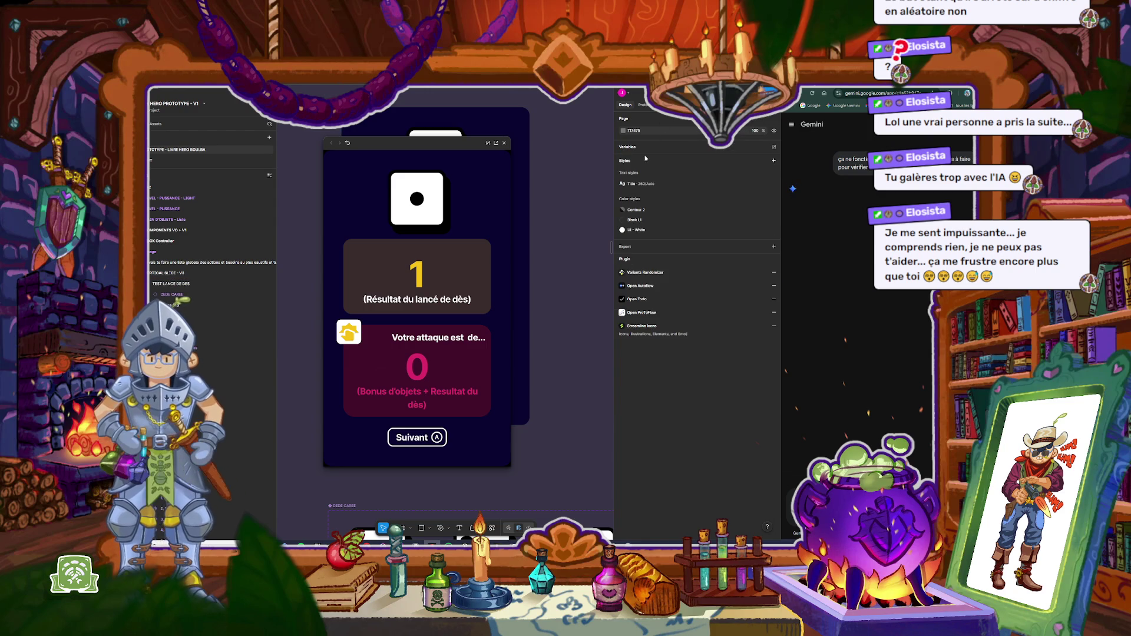
key(ctrl+alt+p)
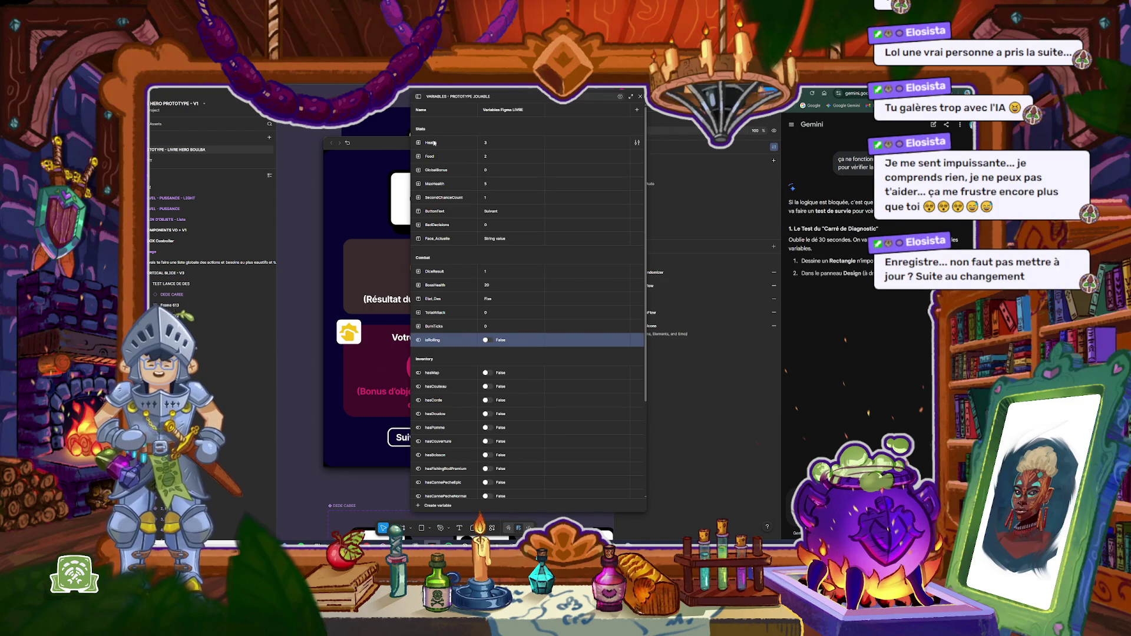
drag(353, 142, 243, 126)
click(386, 127)
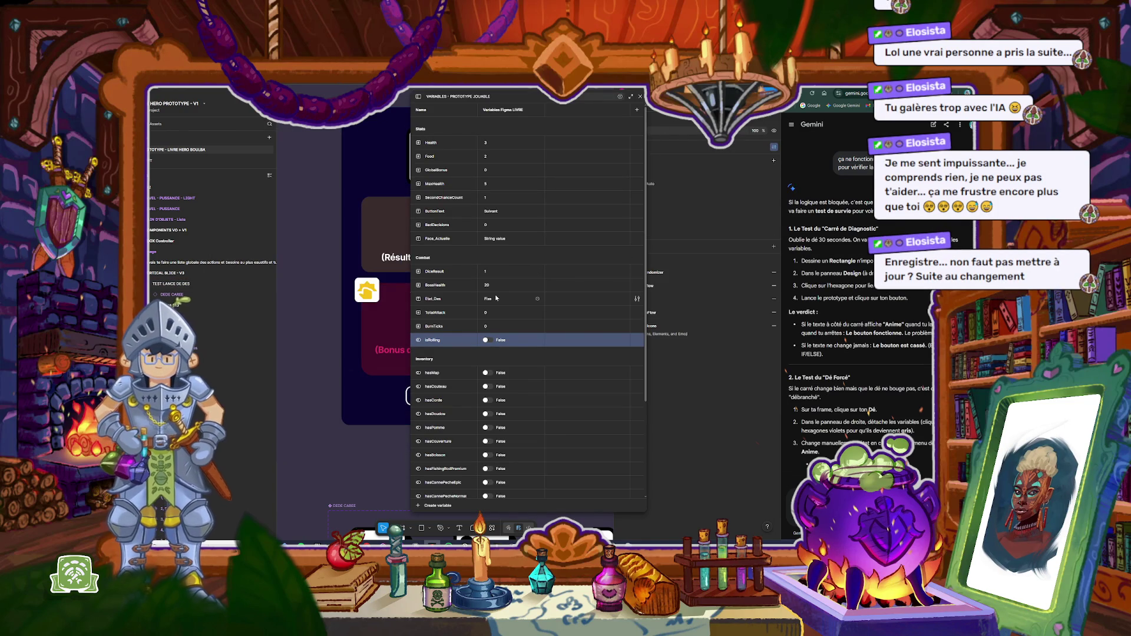
double_click(488, 300)
text(ime)
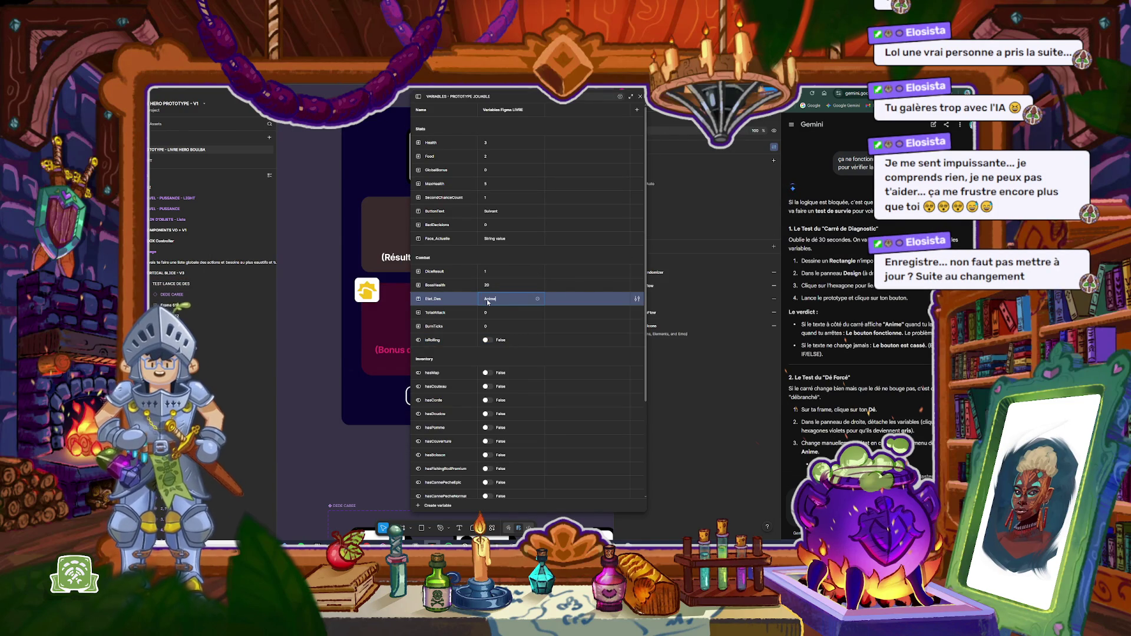
key(Return)
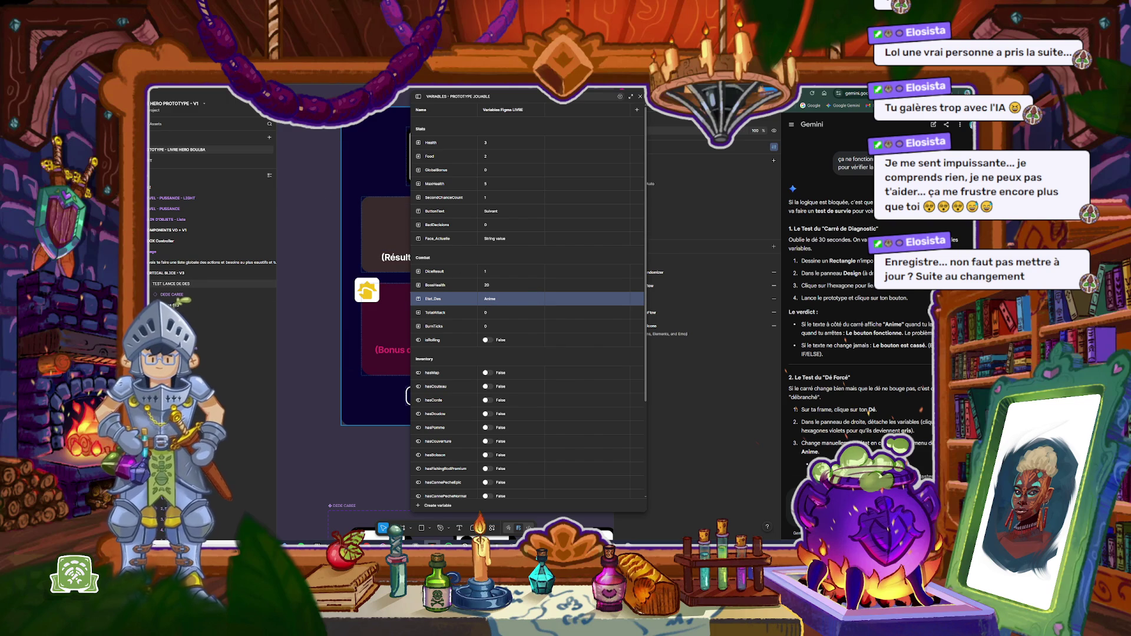
key(shift+space)
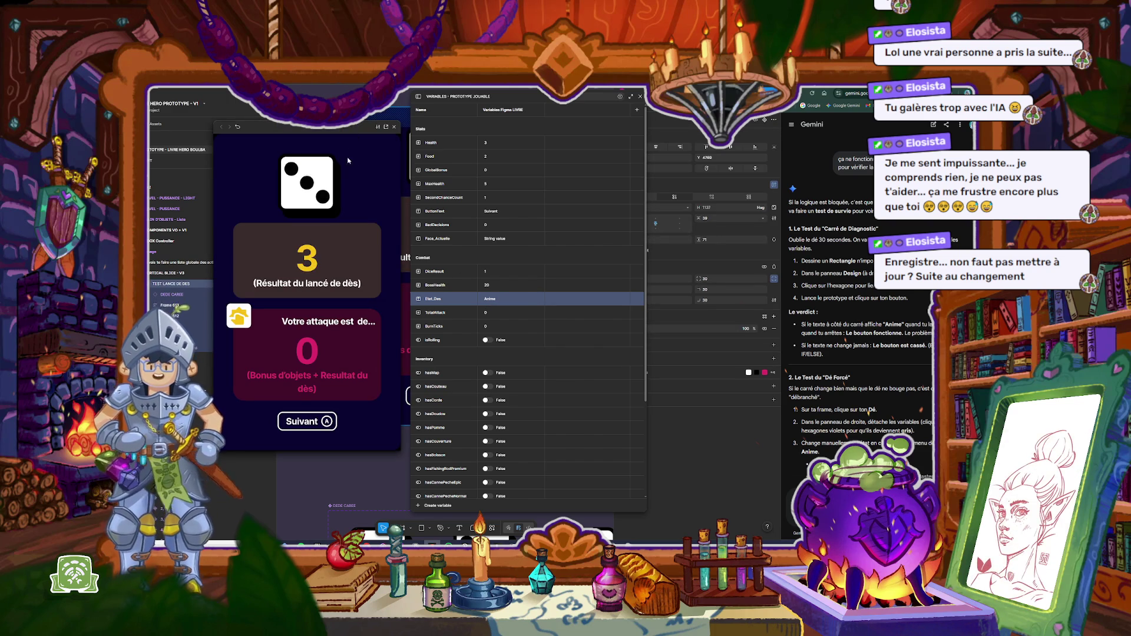
Step: Roll and stop the die three times, checking the STOP/LANCER LE DES label and attack total
click(307, 421)
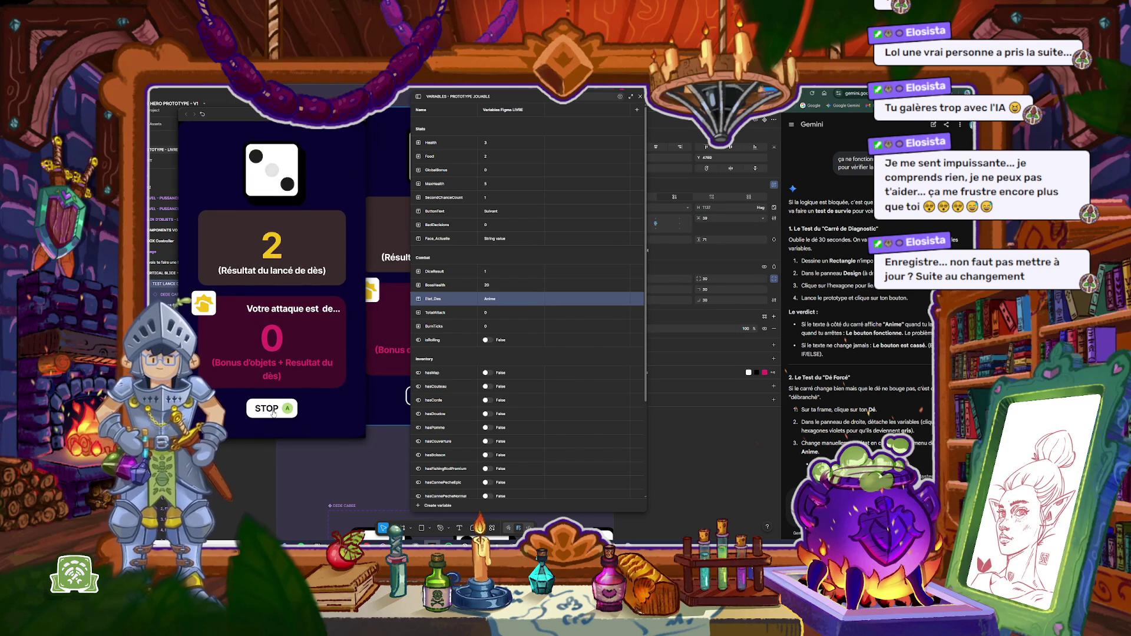
click(272, 413)
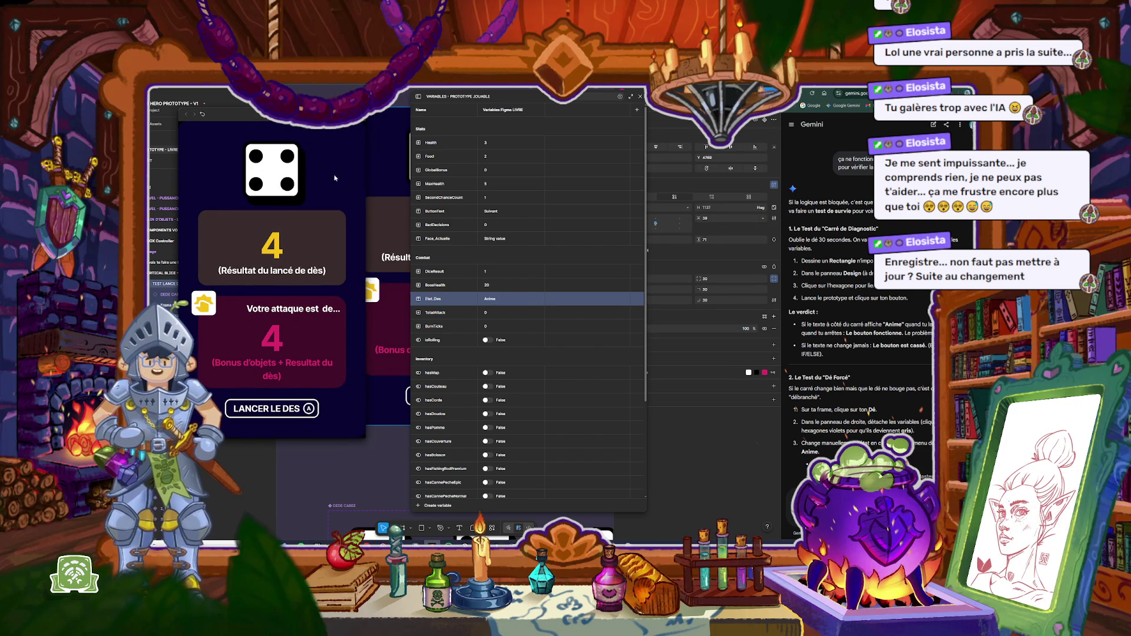
click(263, 413)
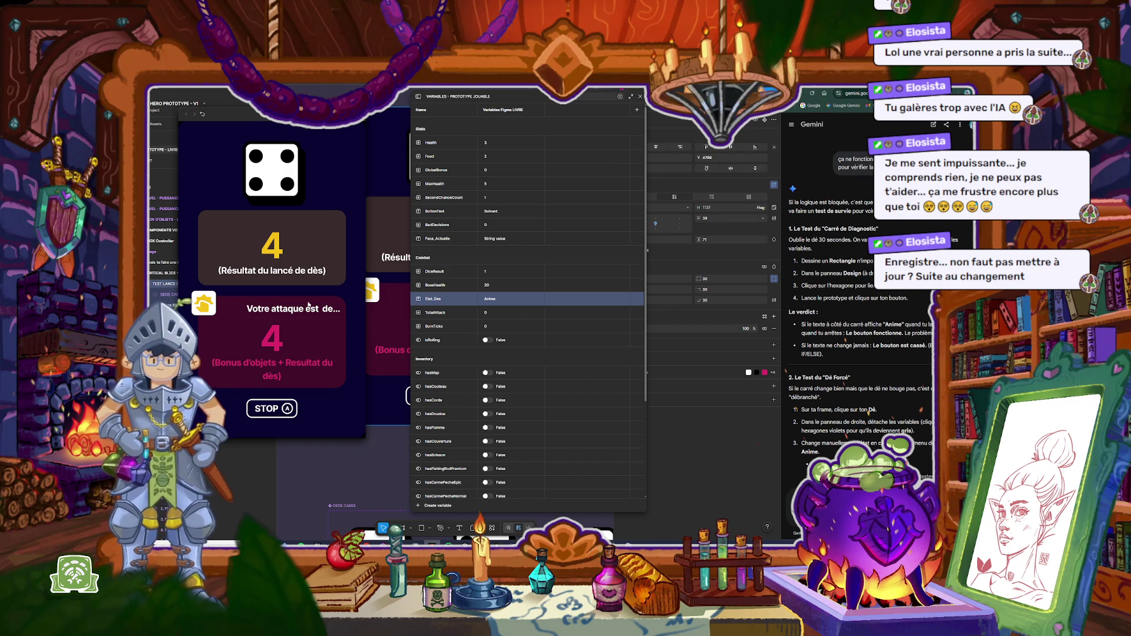
click(272, 408)
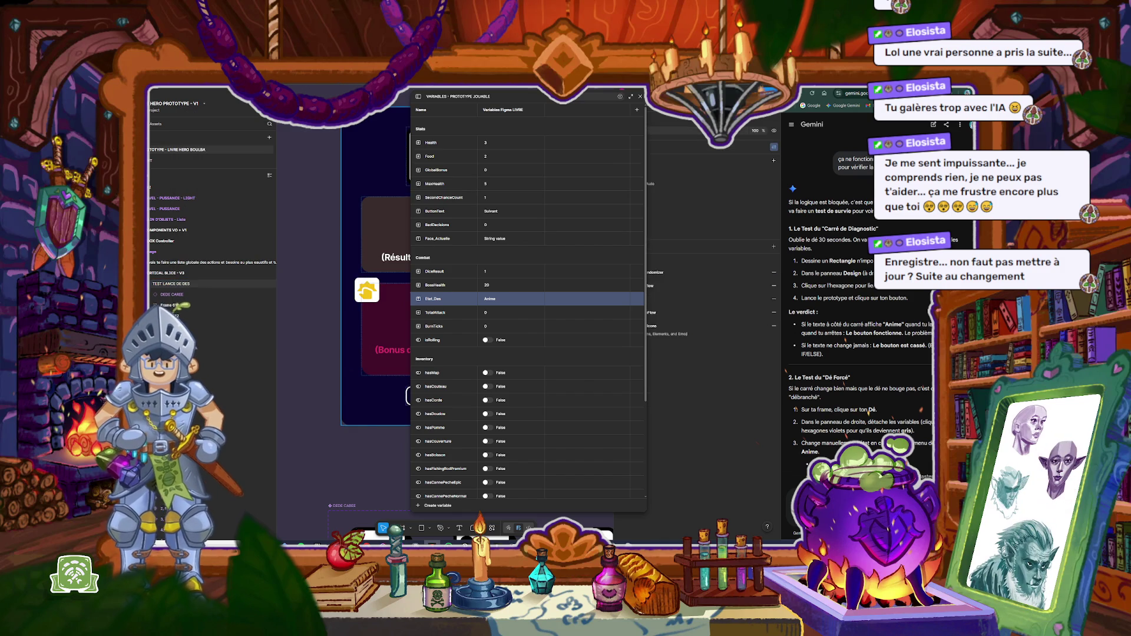
click(273, 412)
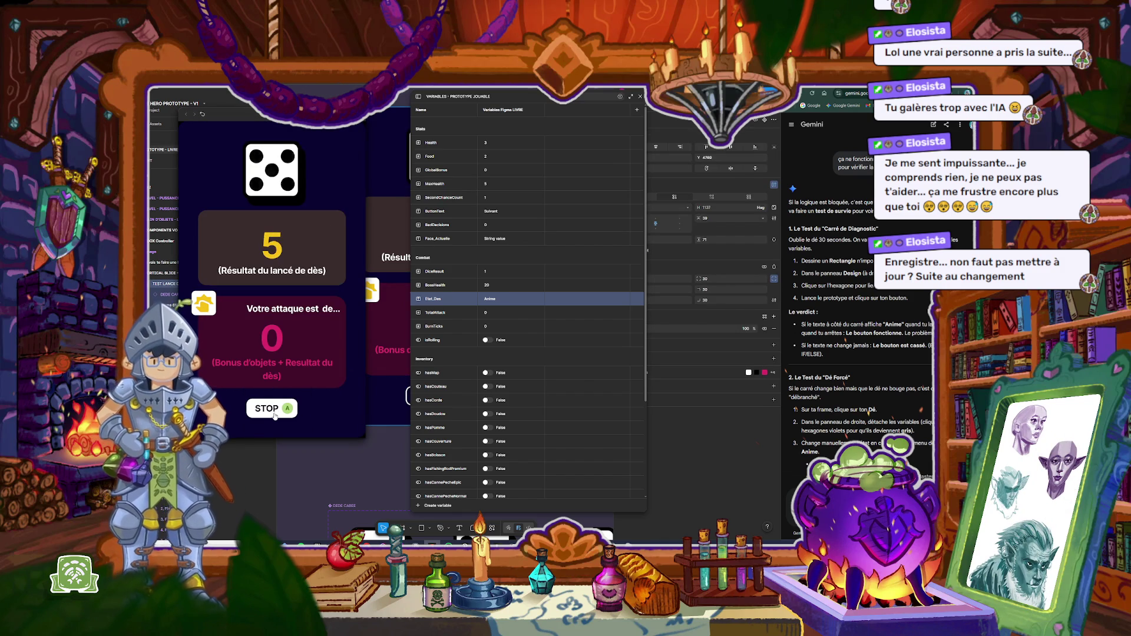
click(273, 413)
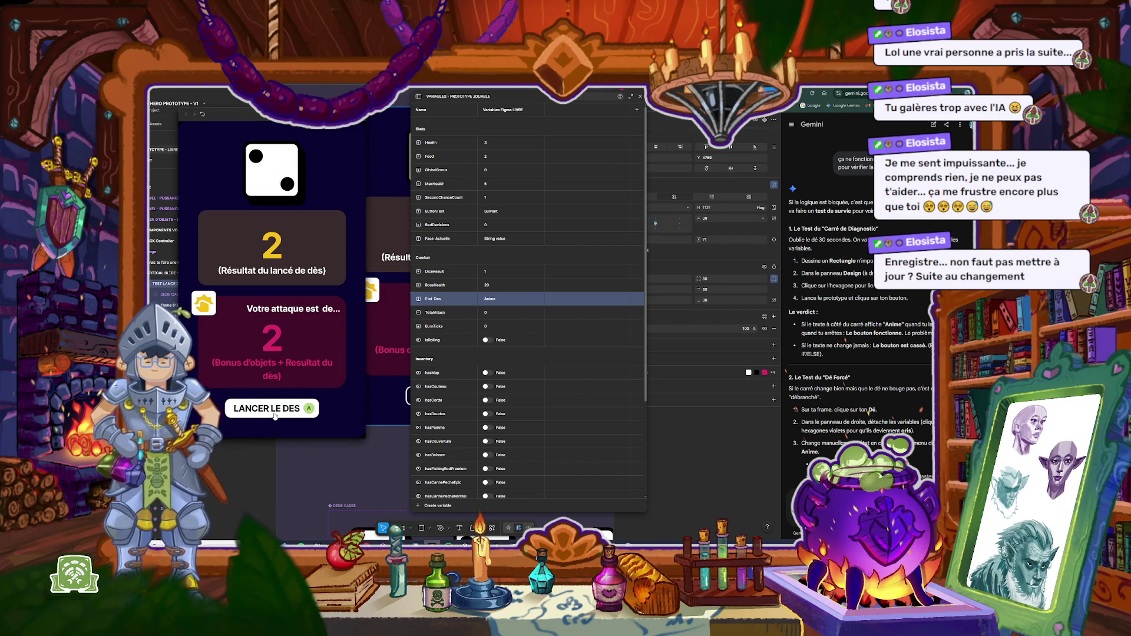
Step: Restart the preview and roll once more, landing on 5 for both result and attack
key(Escape)
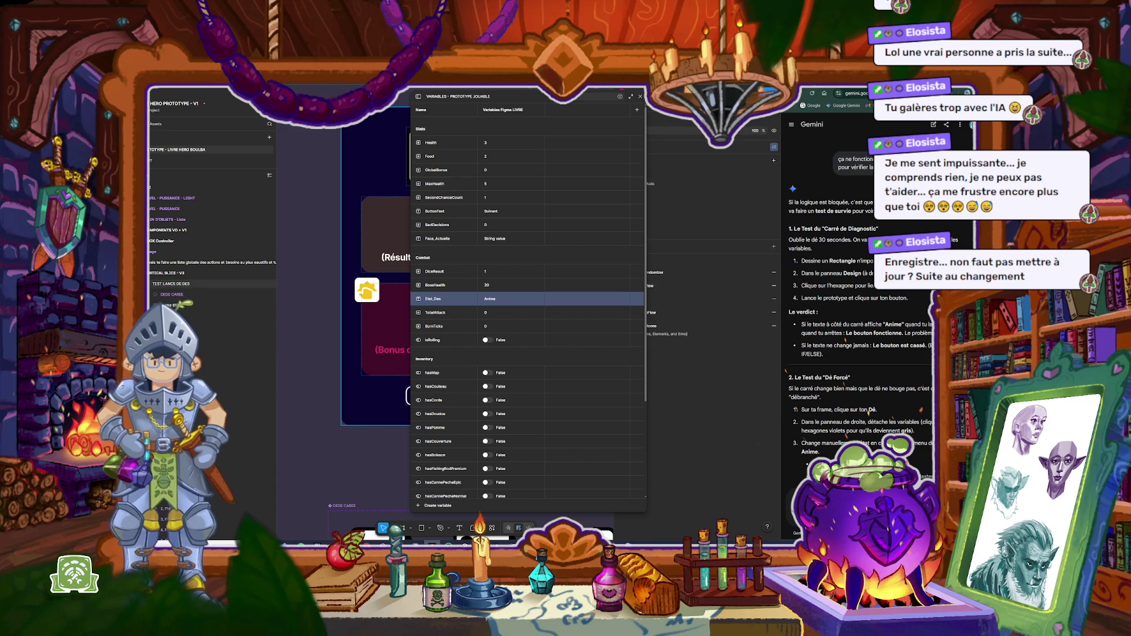
key(shift+space)
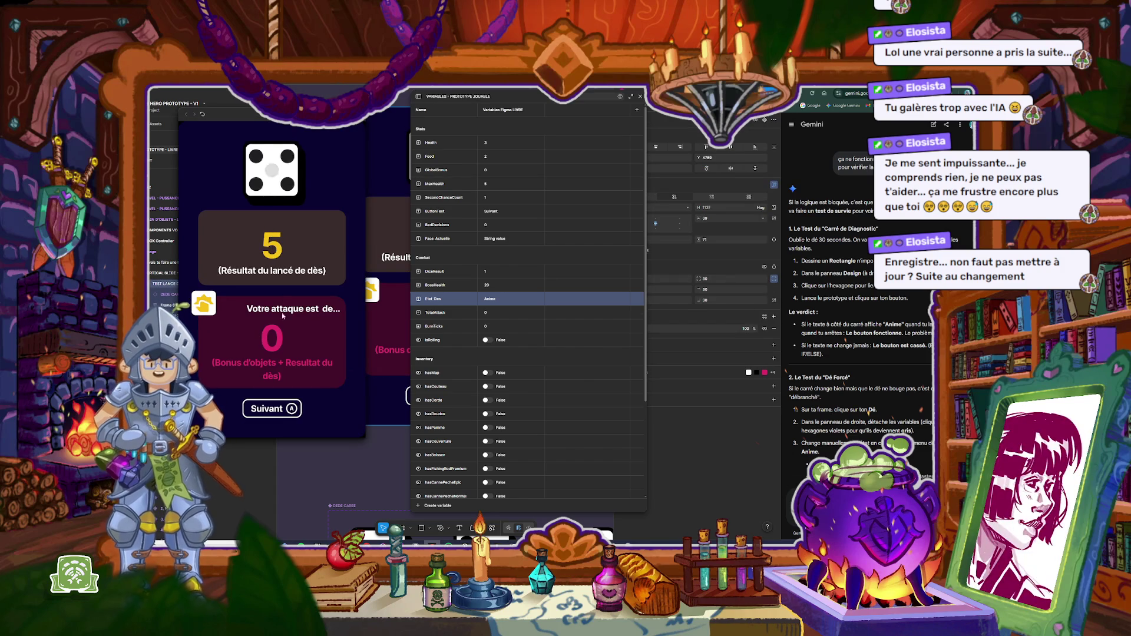
click(273, 409)
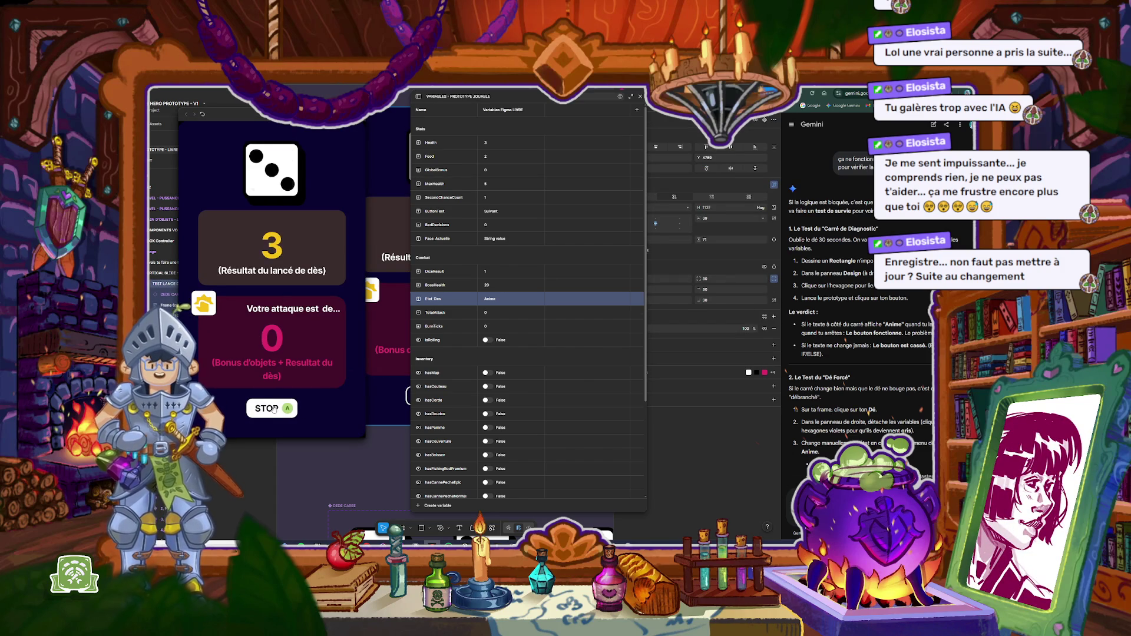
click(273, 409)
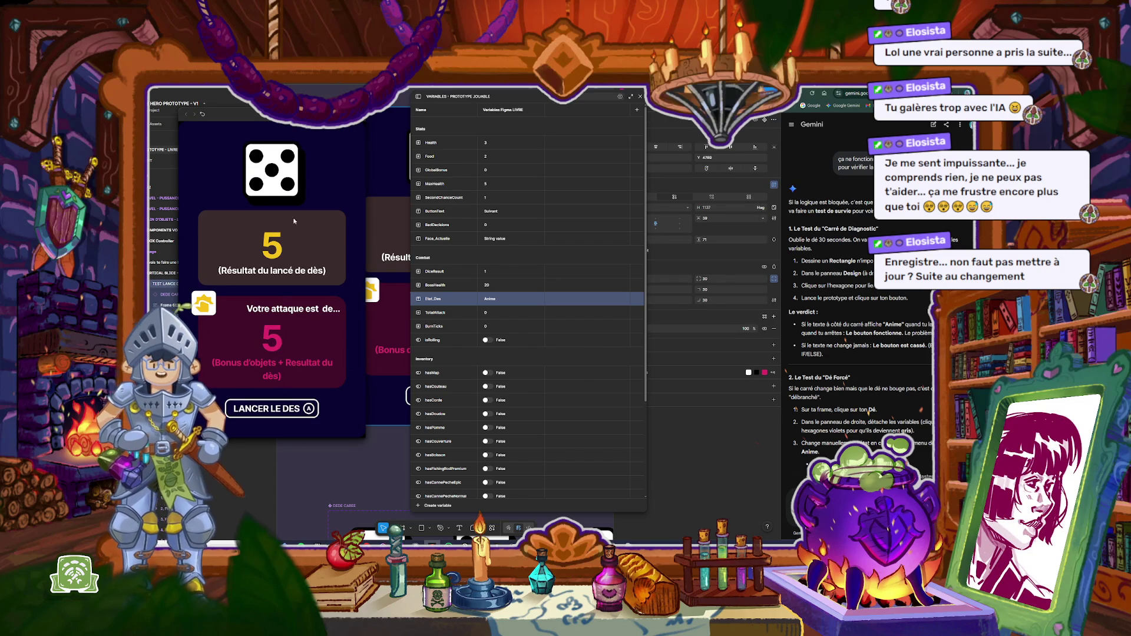
Step: Close the prototype preview and the local variables list, leaving the dice-roll frame on the canvas
key(Escape)
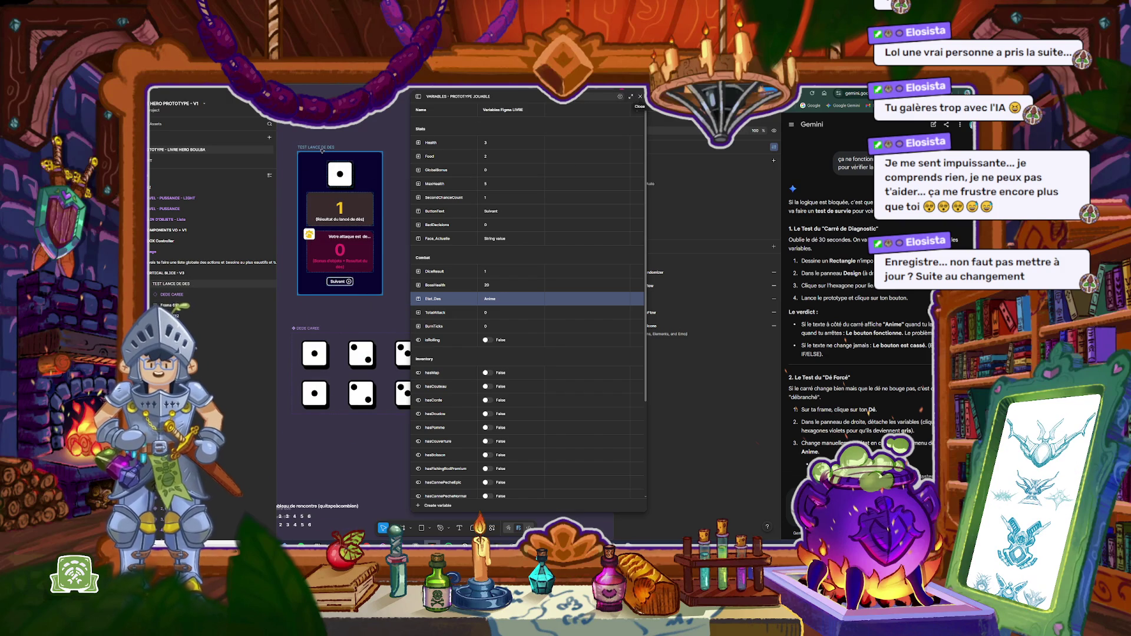
drag(323, 149, 330, 154)
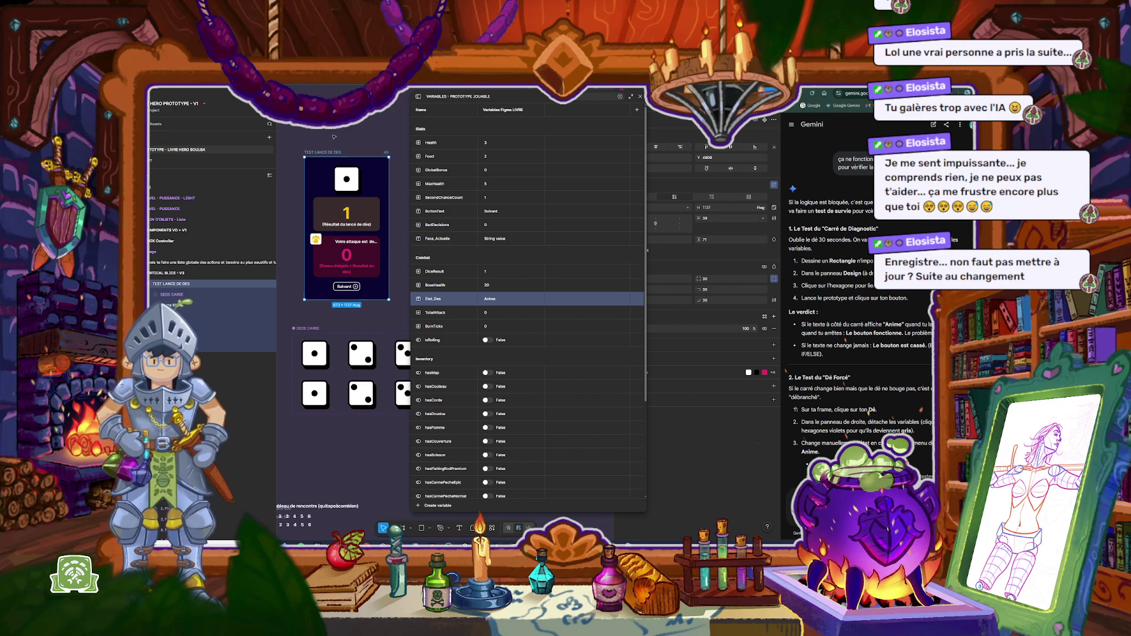
click(334, 137)
click(640, 97)
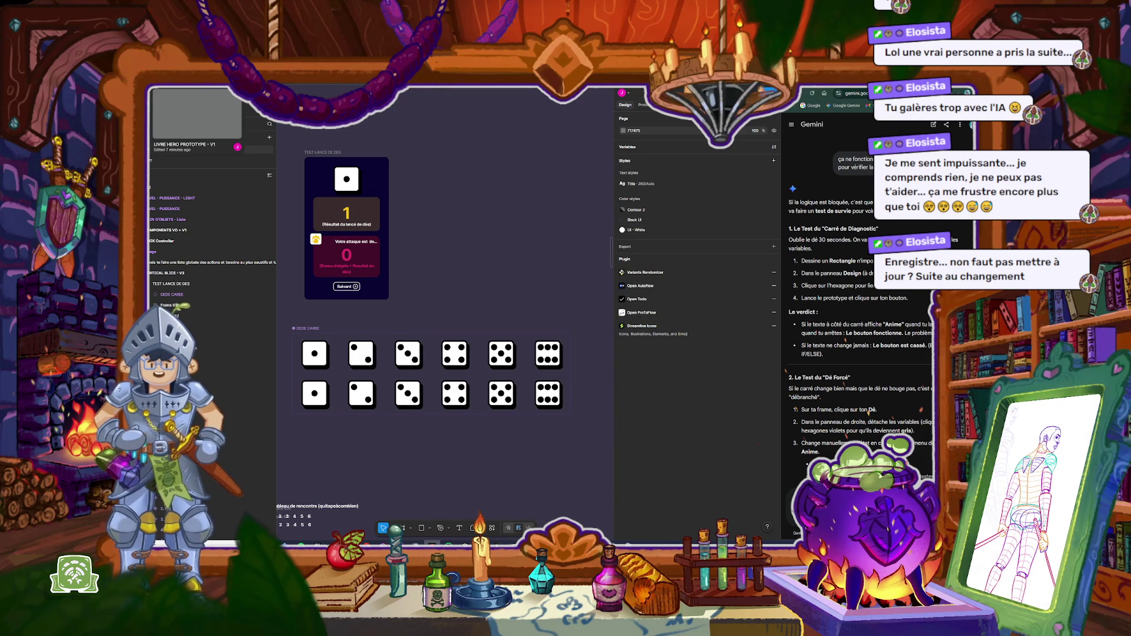
Step: Check the file options menu, dismiss it, and return to the team's file browser
click(204, 104)
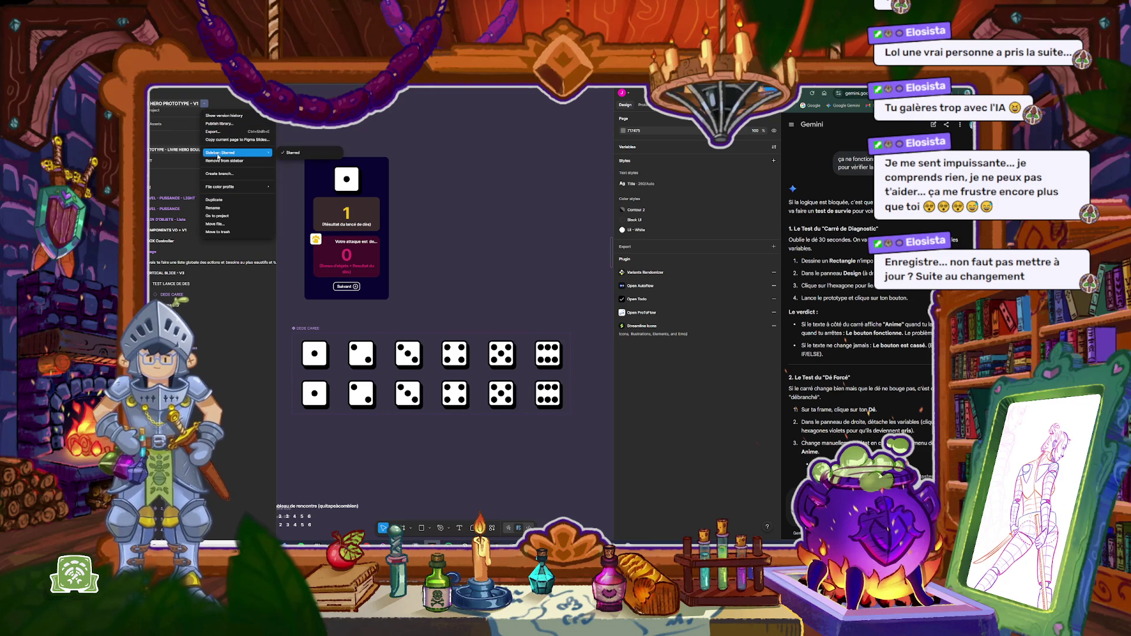
mouse_move(223, 189)
key(Escape)
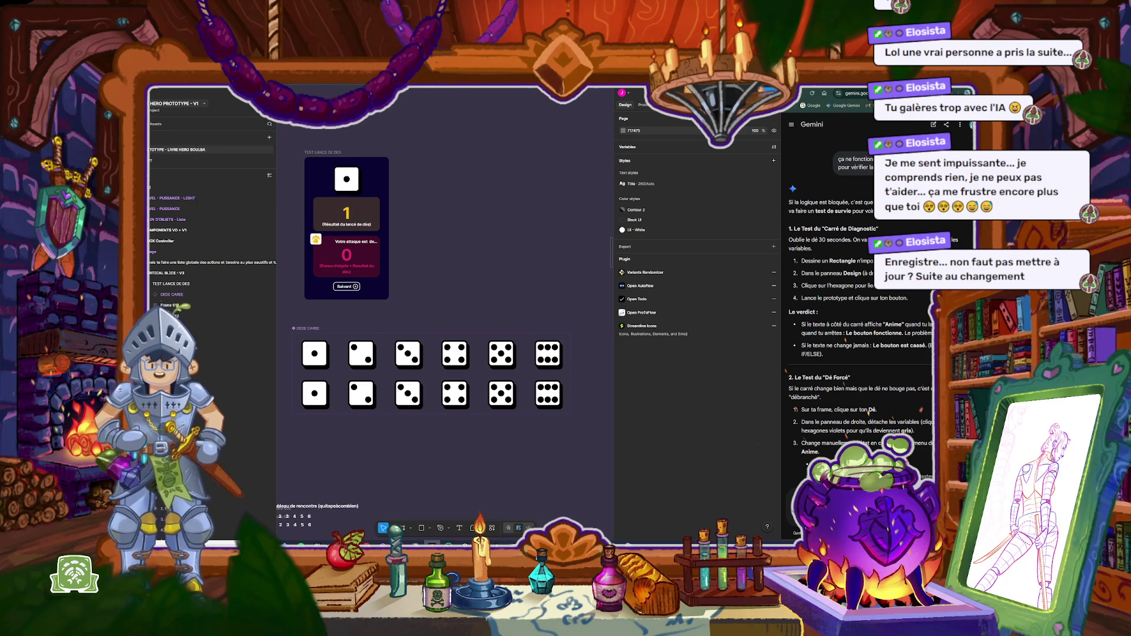
click(219, 95)
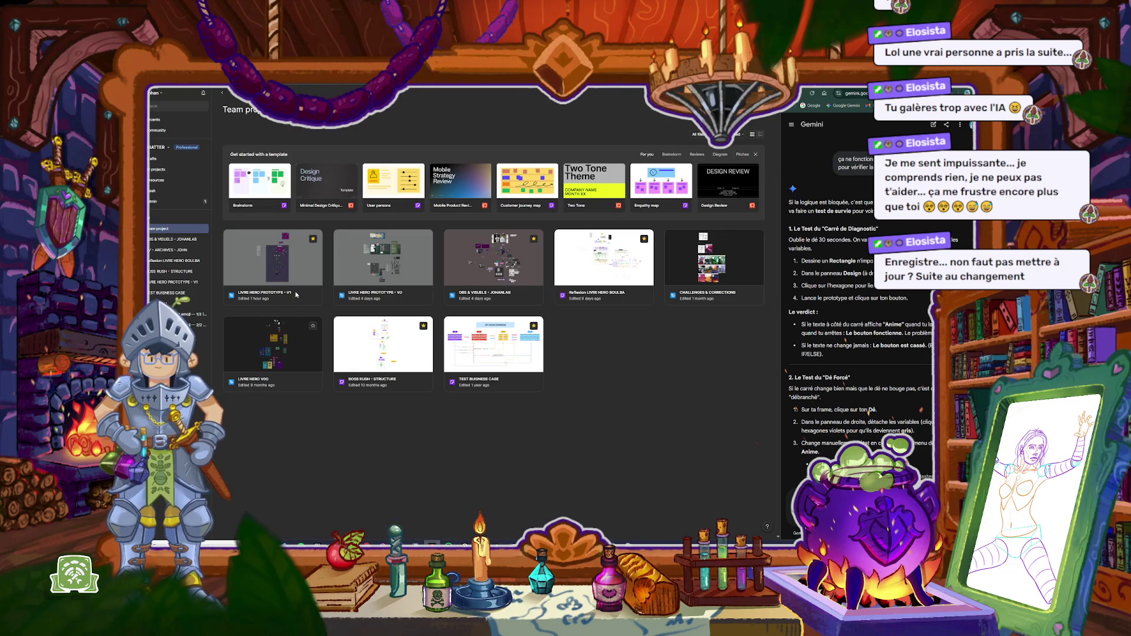
Step: Duplicate the LIVRE HERO PROTOTYPE - V1 file
click(303, 262)
right_click(303, 264)
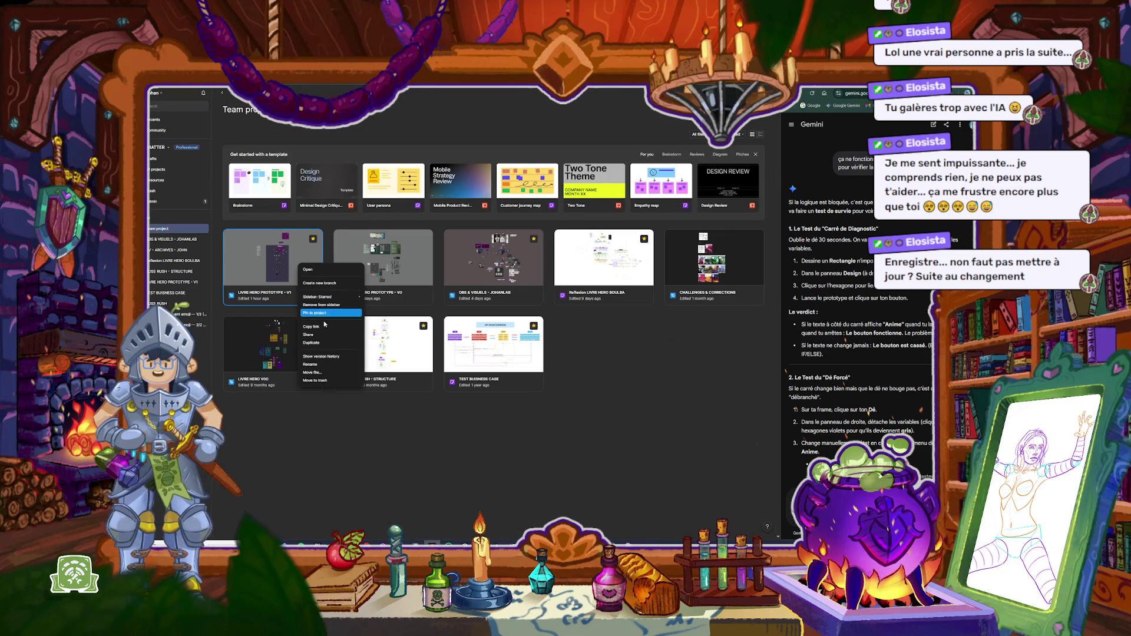
click(326, 344)
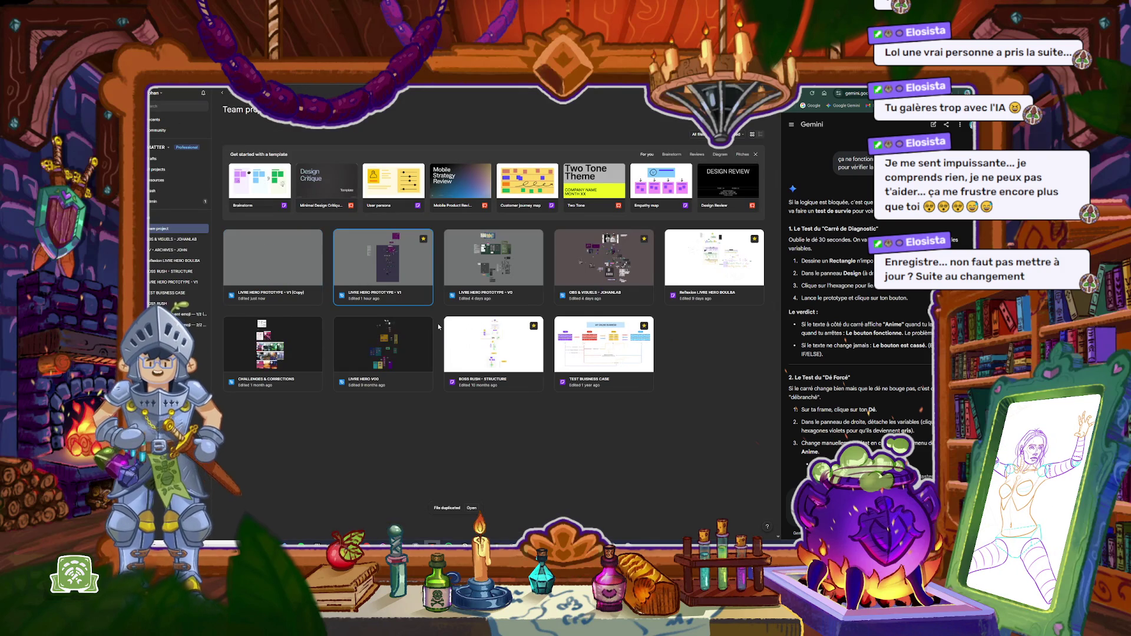
Step: Rename the copy to LIVRE HERO PROTOTYPE - V2 and open it
click(296, 293)
drag(290, 293, 305, 294)
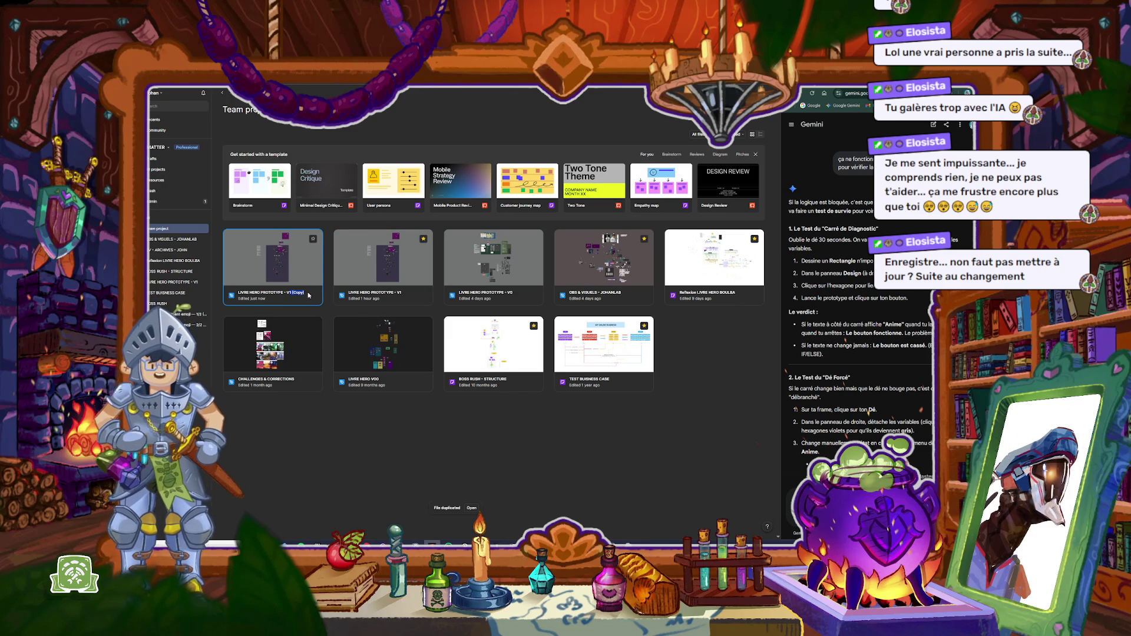
click(290, 292)
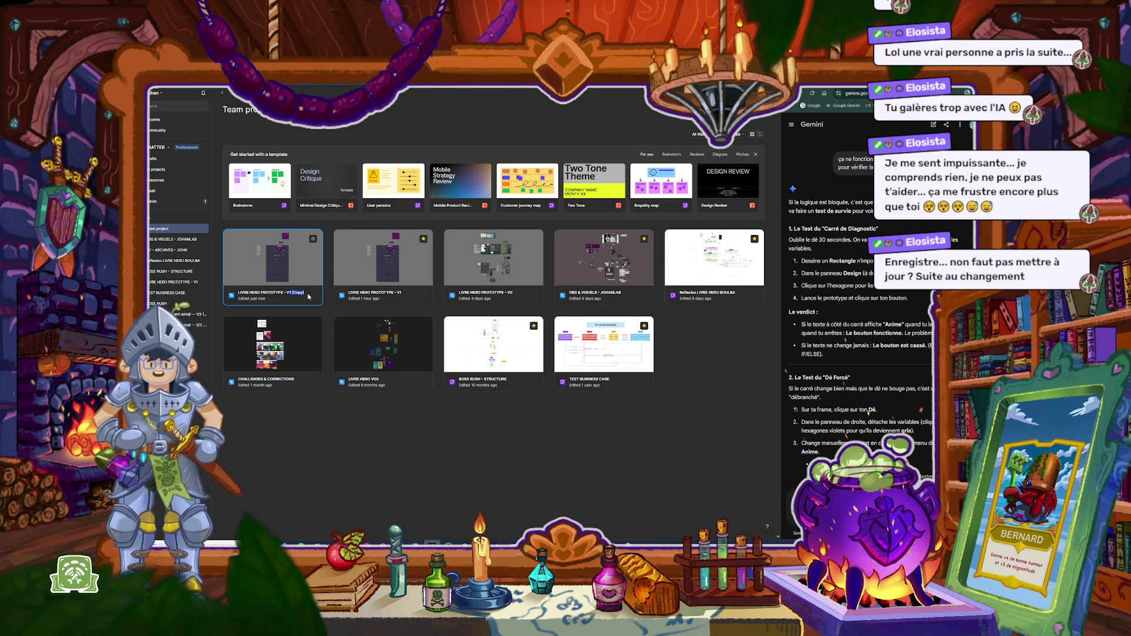
right_click(273, 291)
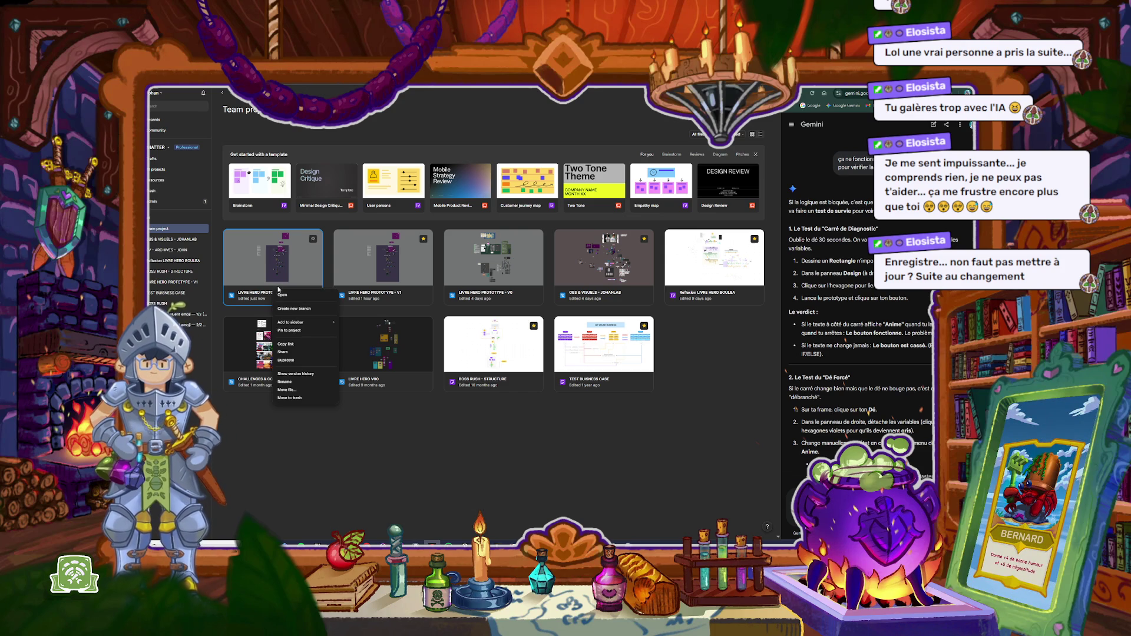
click(299, 384)
drag(289, 293, 302, 293)
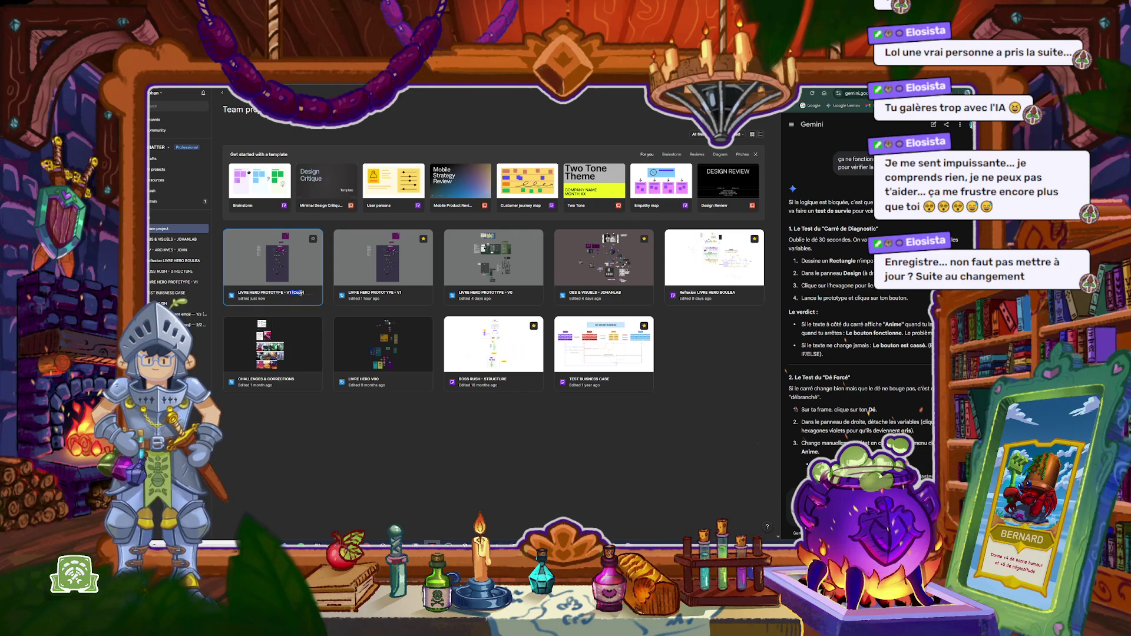
text(2)
key(Escape)
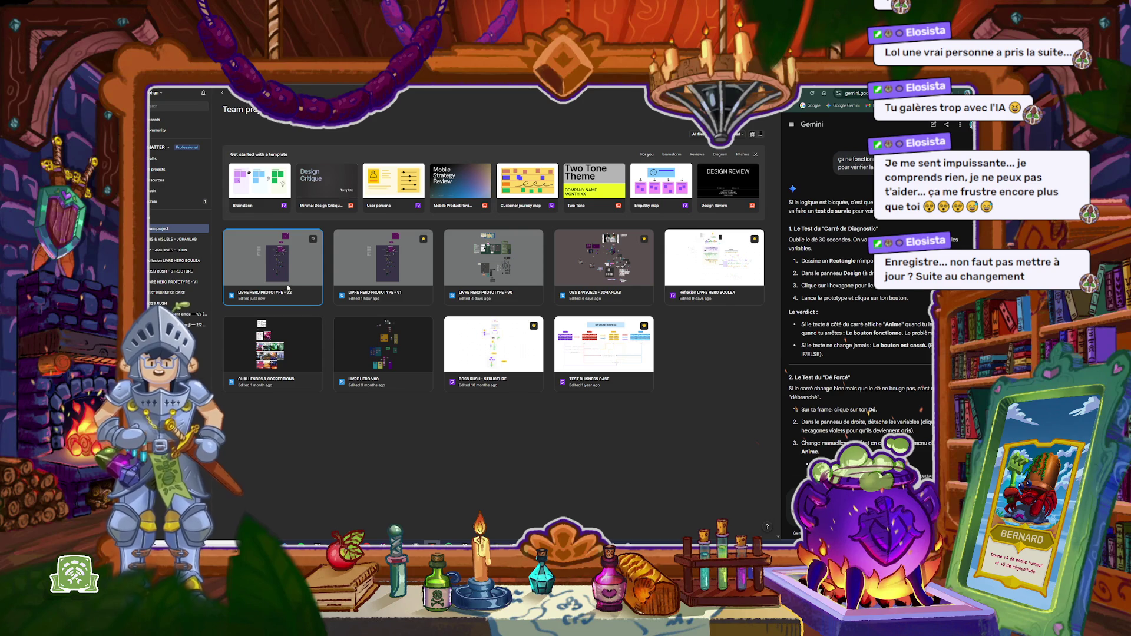
double_click(301, 269)
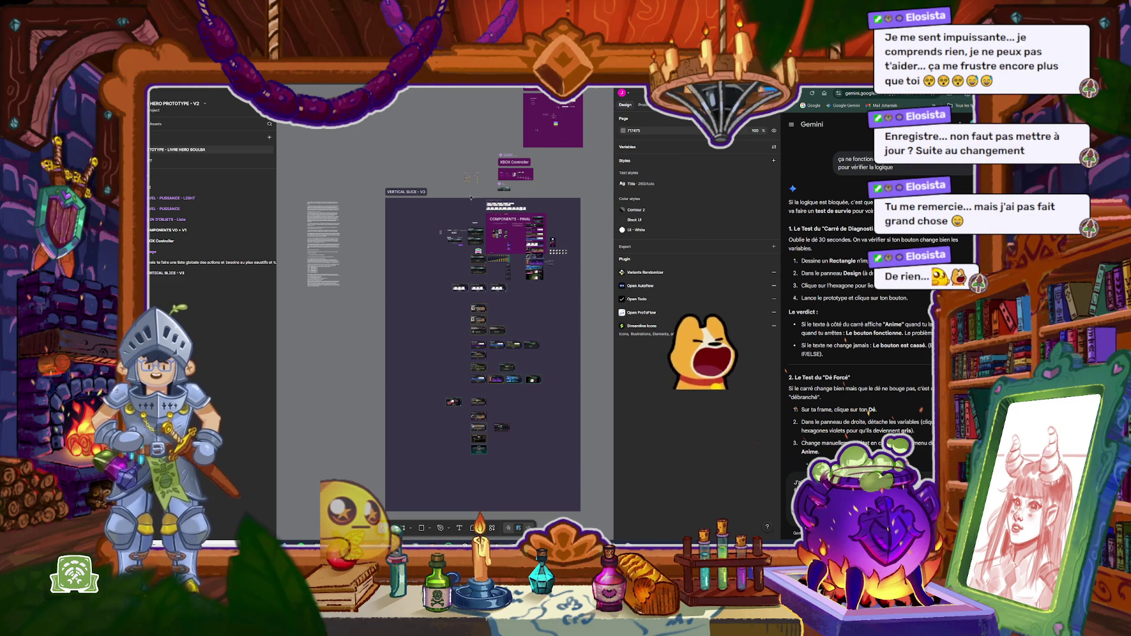
Step: Zoom out and back in on the TEST LANCE DE DES frame showing die 1 and attack 0
scroll(503, 277, up, 5)
scroll(499, 238, down, 10)
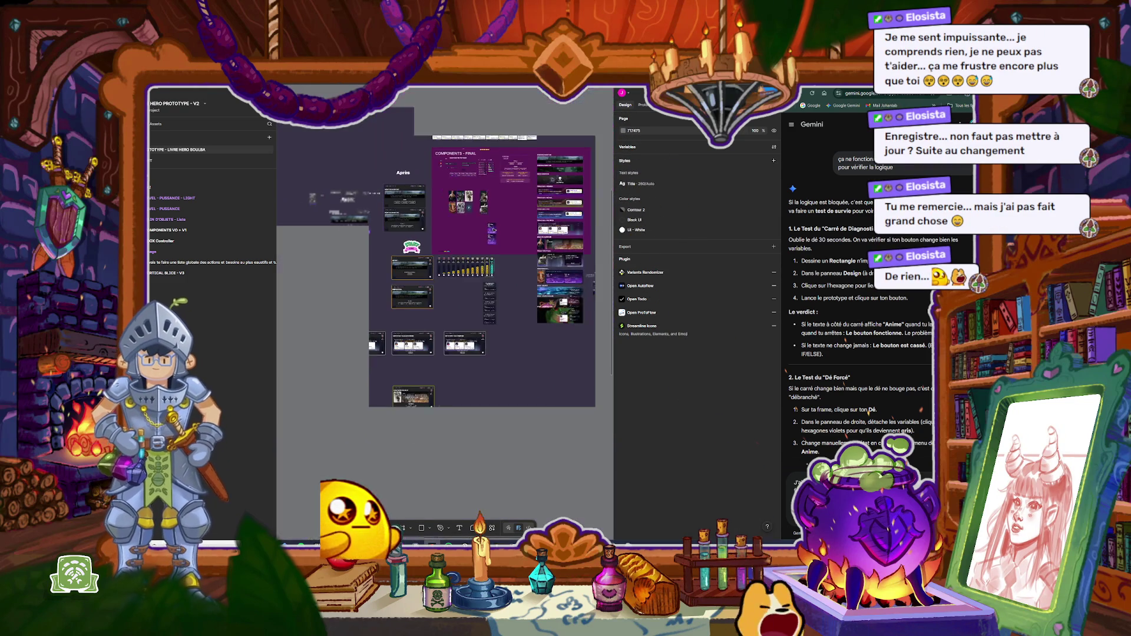
scroll(539, 252, up, 15)
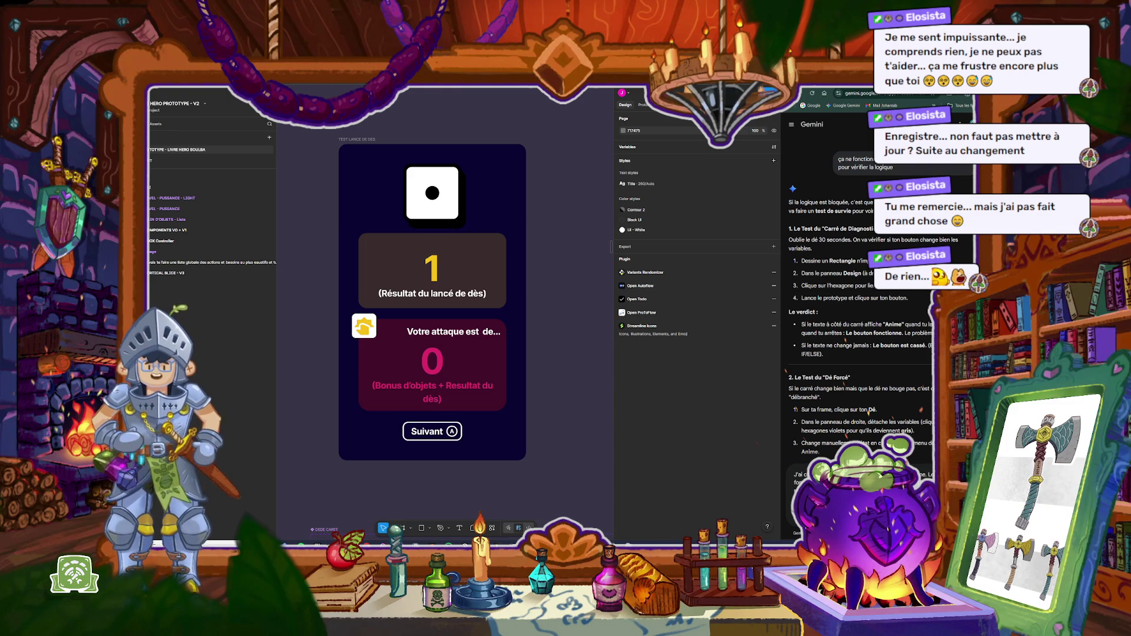
Step: Ask Gemini how to fix the Etat_Des starting state and read through its reply
key(Return)
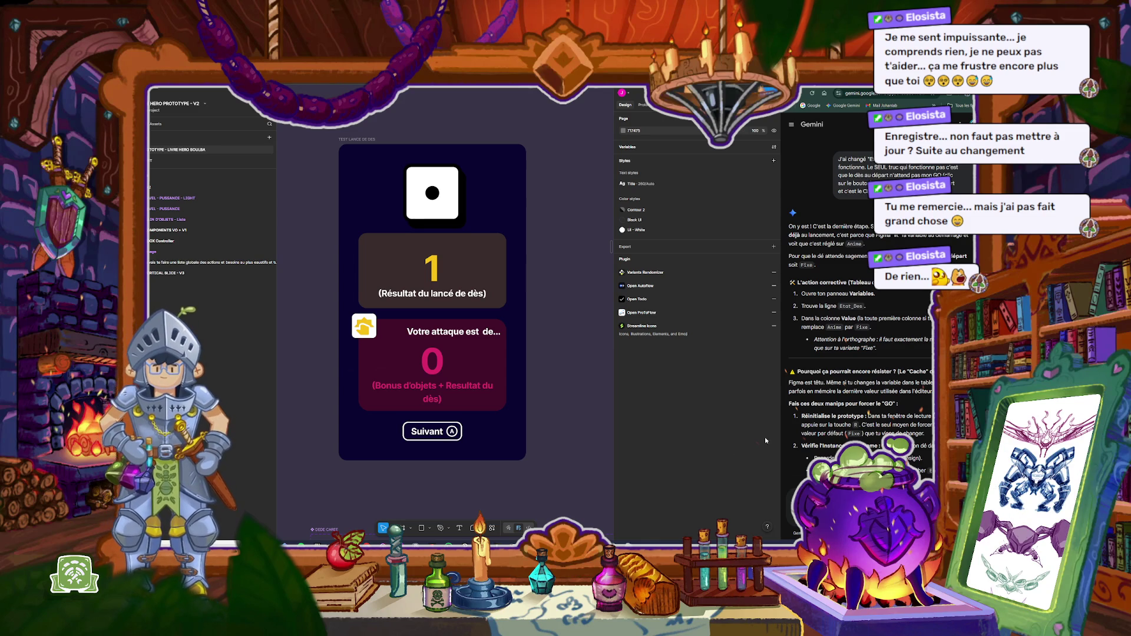
scroll(807, 421, down, 2)
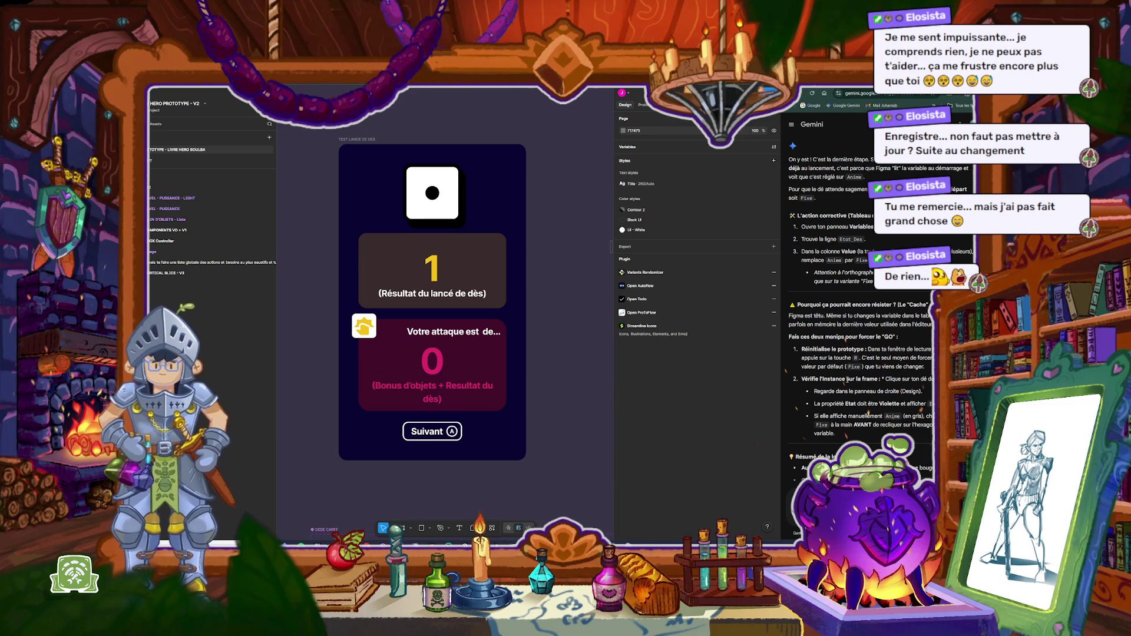
scroll(861, 401, down, 1)
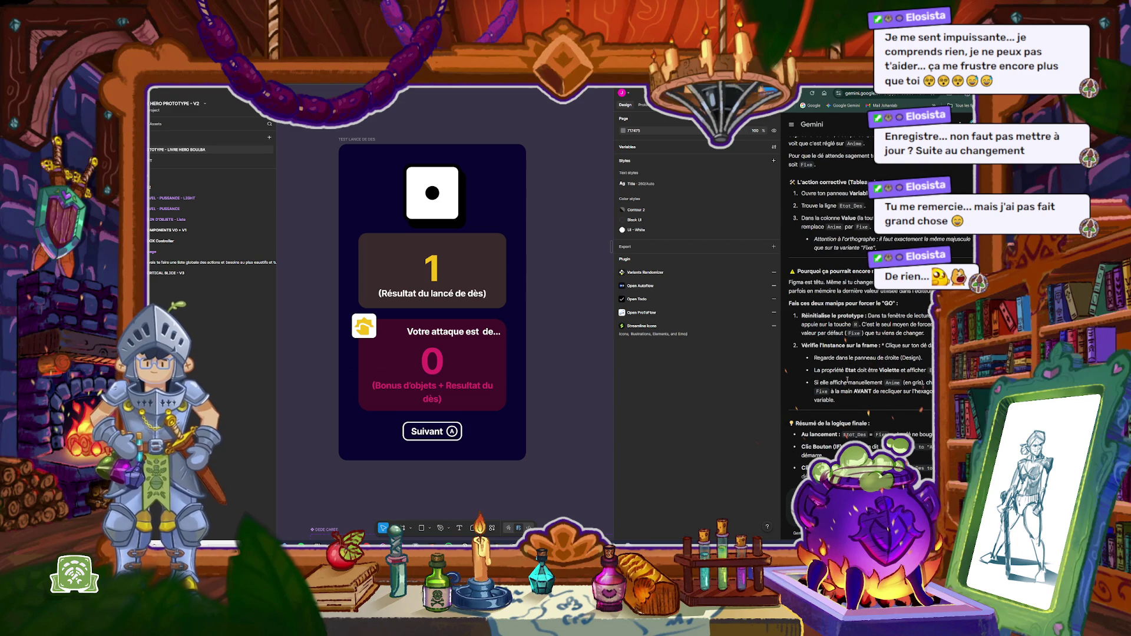
scroll(847, 382, down, 1)
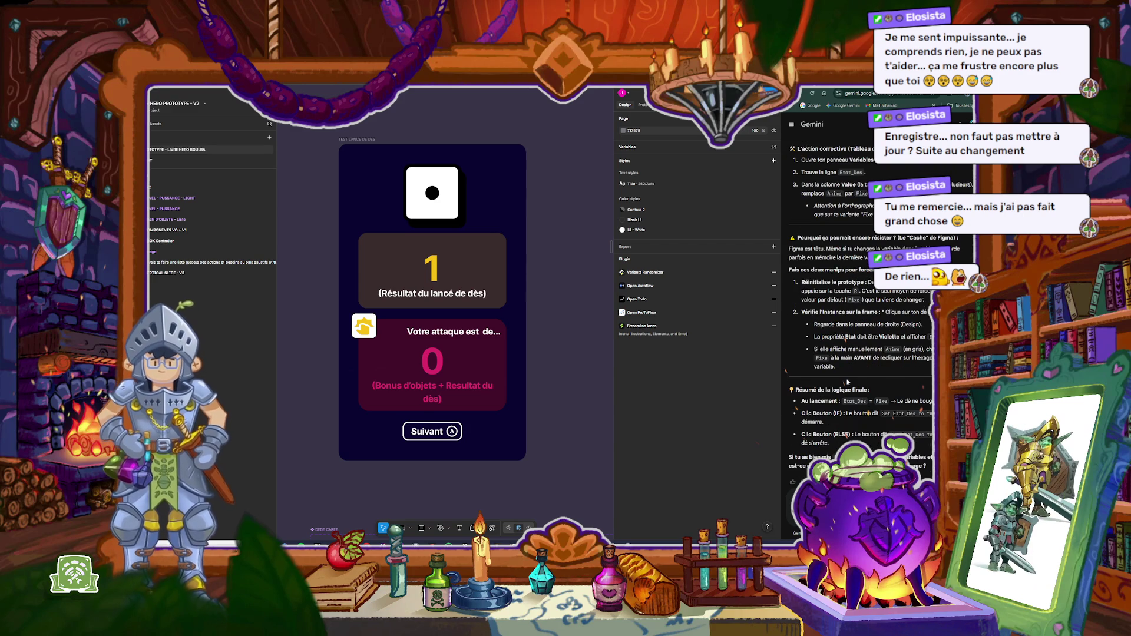
scroll(846, 382, down, 1)
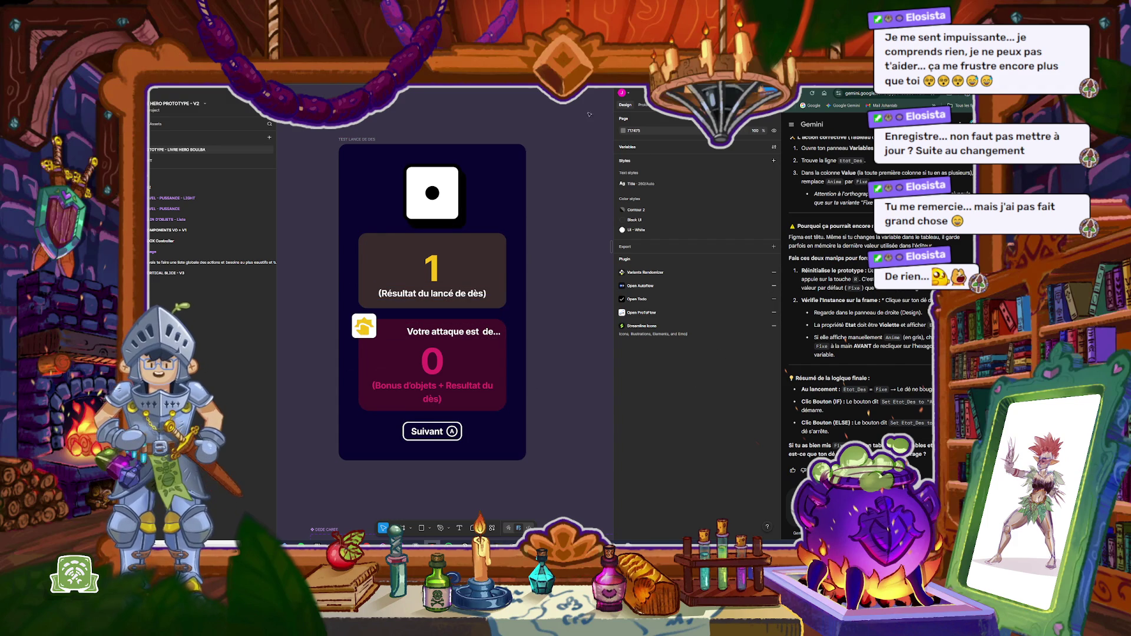
click(373, 141)
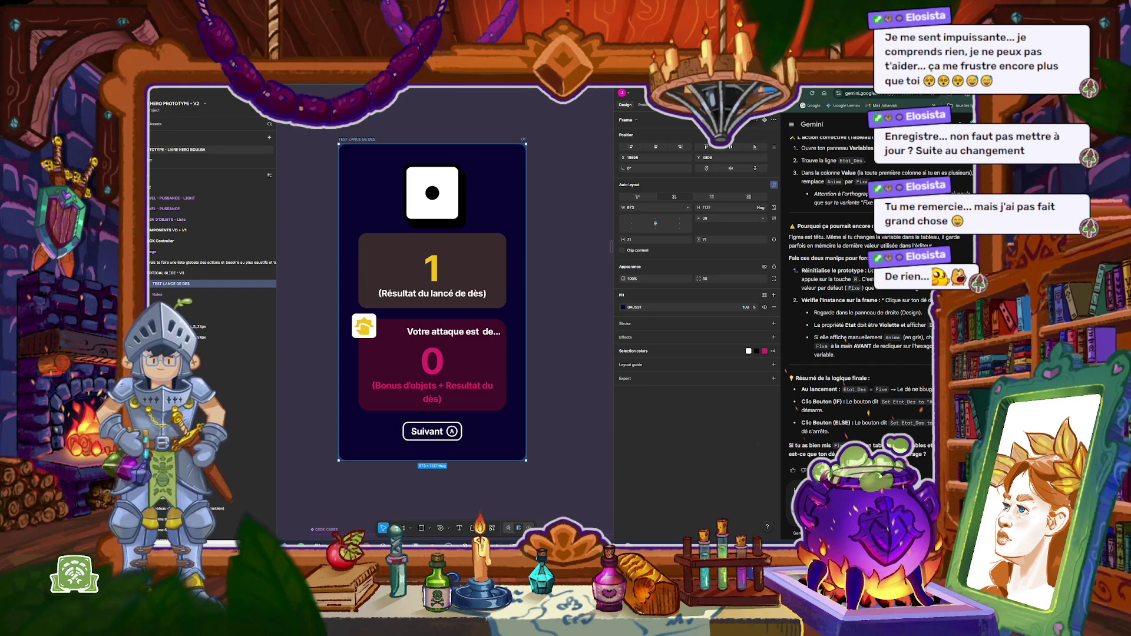
Step: Ask Gemini about preview behaviour, then play the TEST LANCE DE DES frame in Present mode
key(Return)
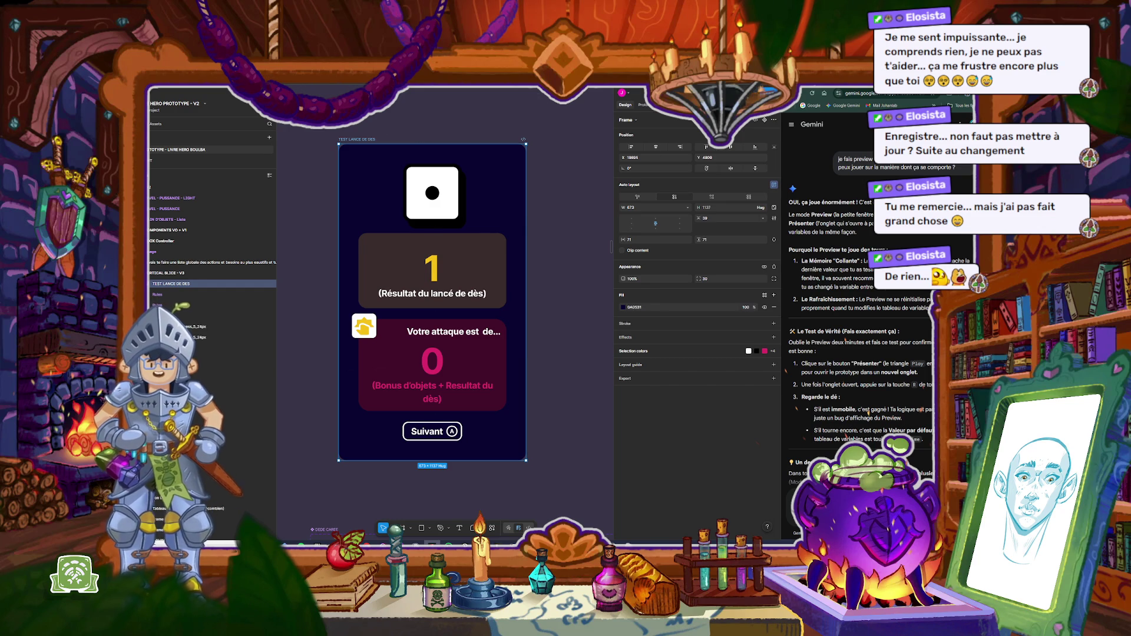
key(ctrl+alt+Return)
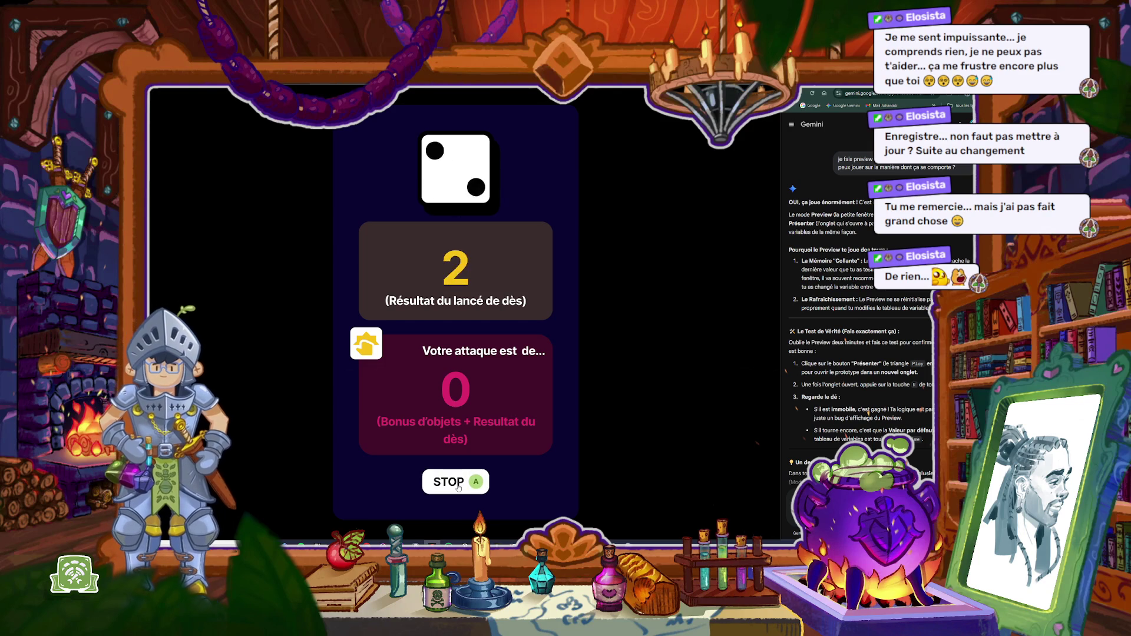
Step: Roll and stop the die several times, ending on 3 with attack 3, then restart and exit
click(459, 487)
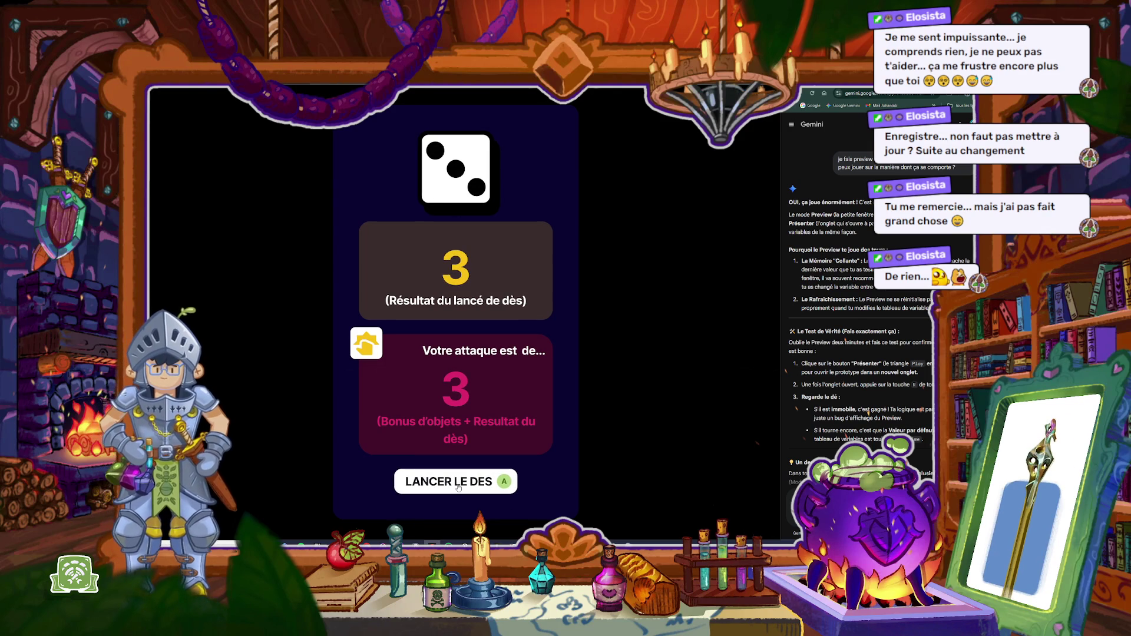
click(458, 487)
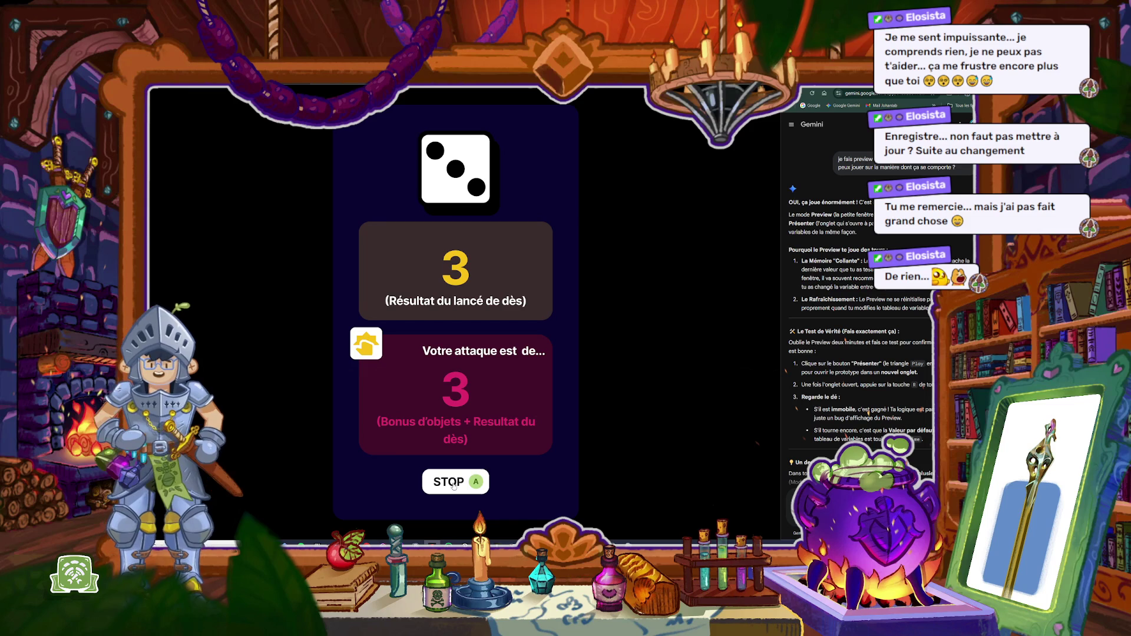
click(459, 487)
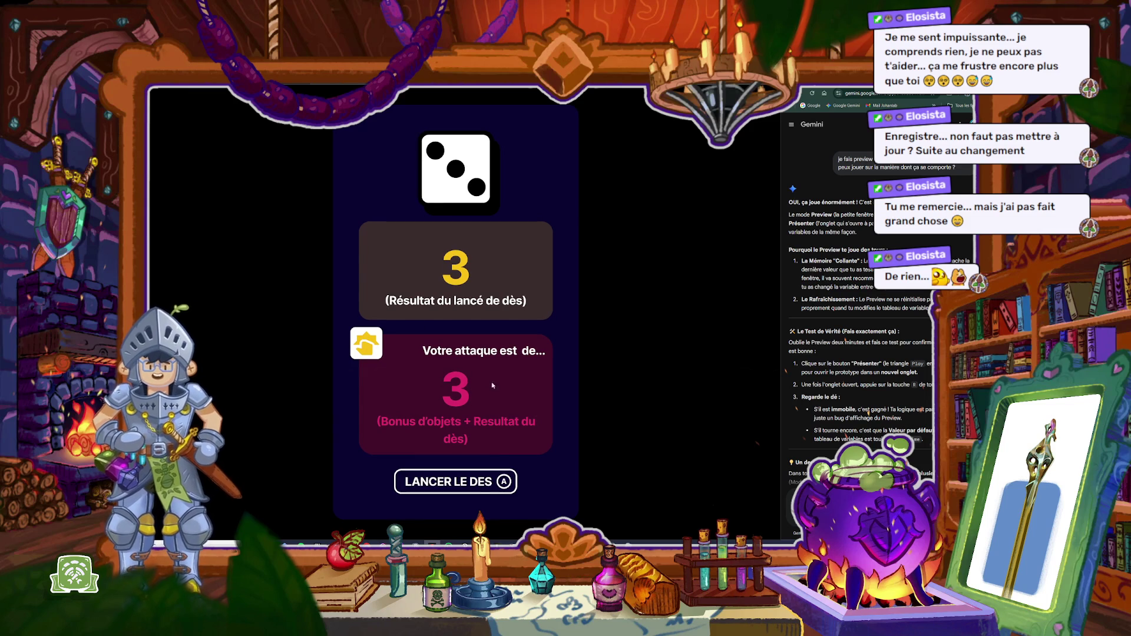
click(458, 487)
click(459, 487)
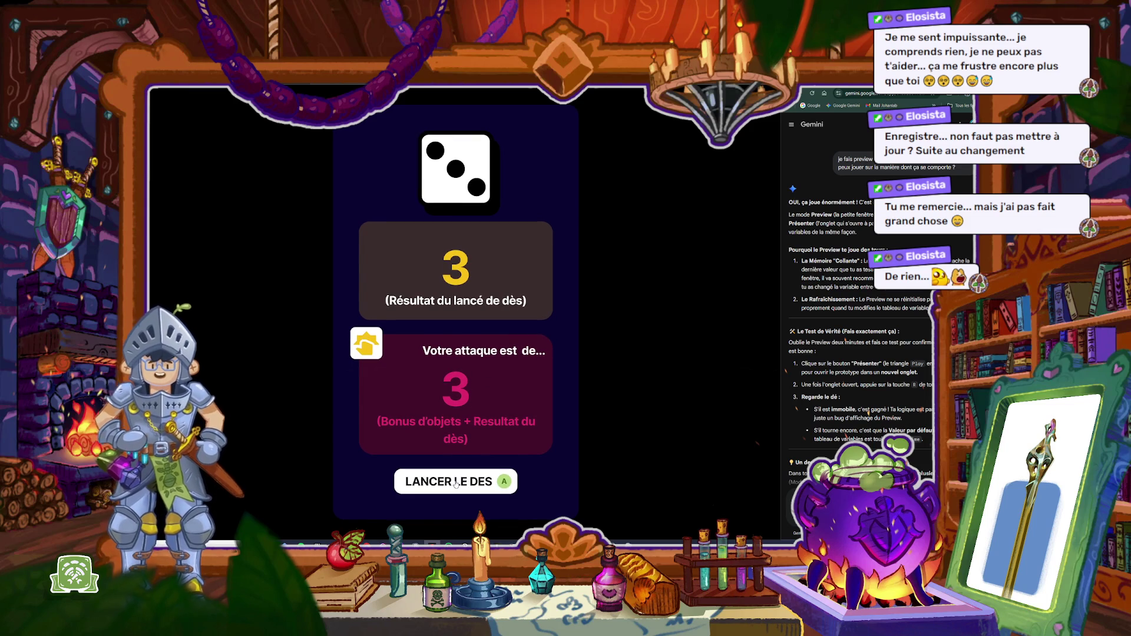
key(r)
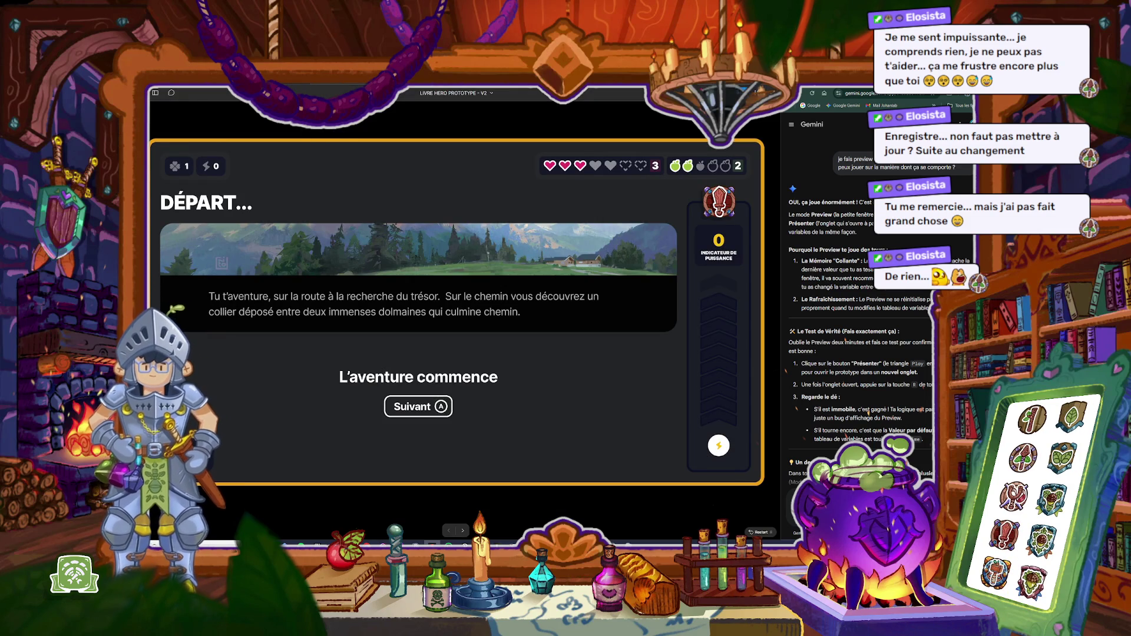
key(ctrl+w)
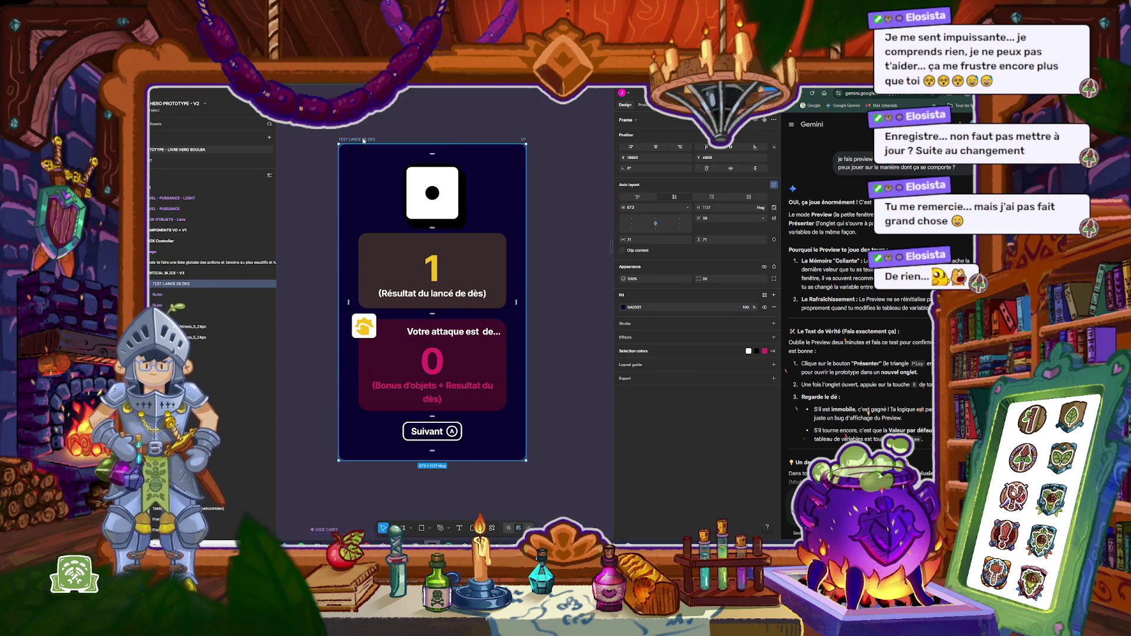
Step: Preview the dice test frame, toggling the roll button through several start/stop rolls, then close it
key(shift+space)
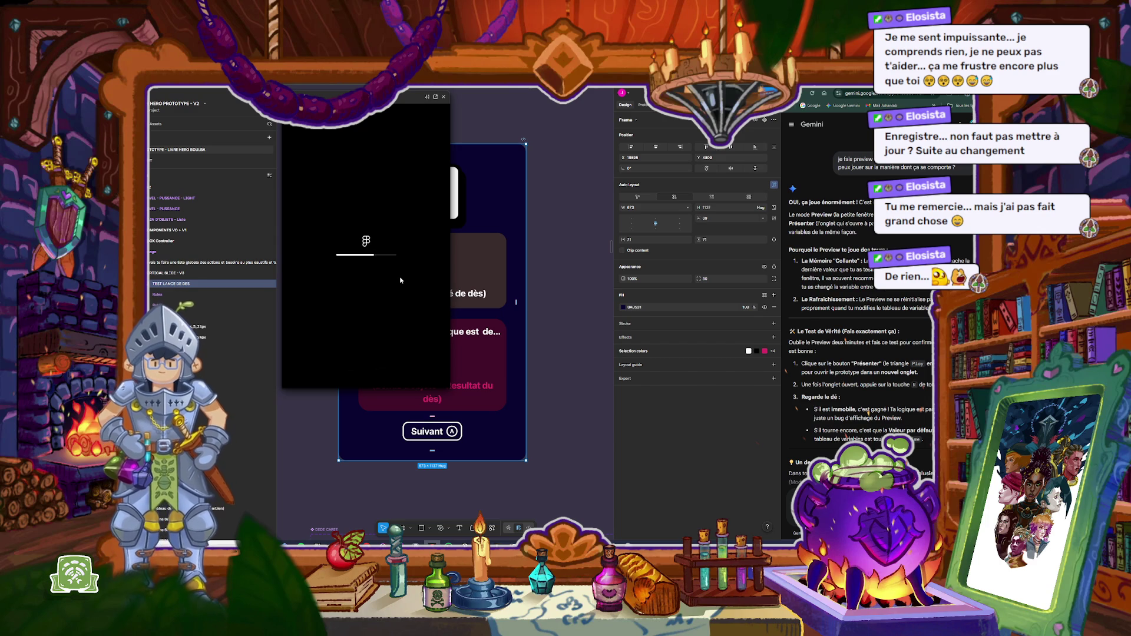
click(584, 288)
click(356, 368)
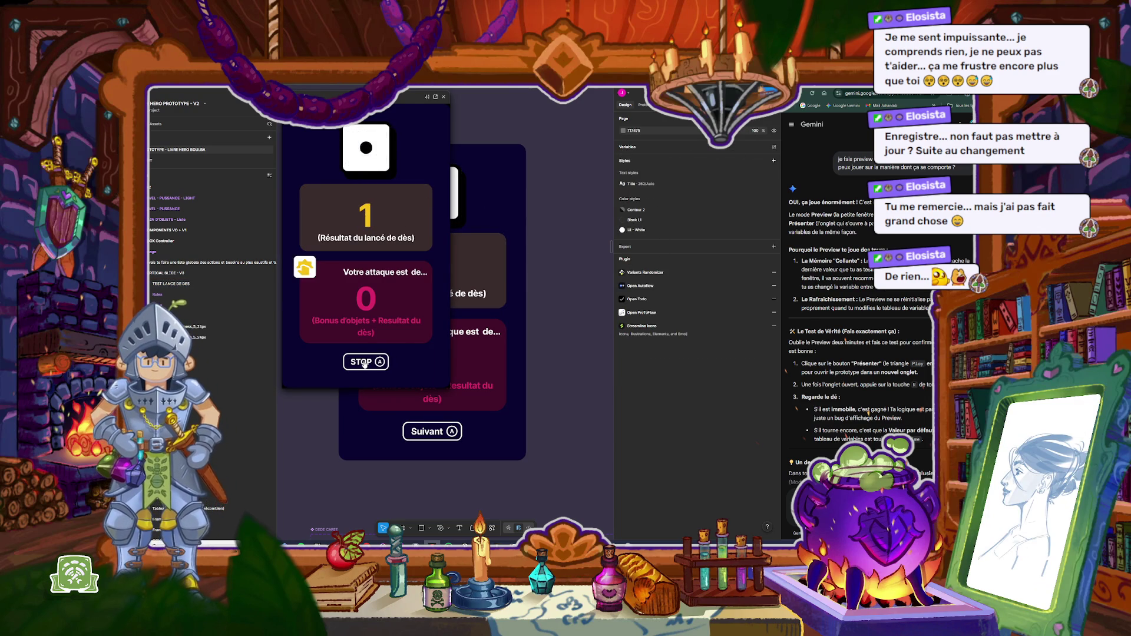
click(365, 363)
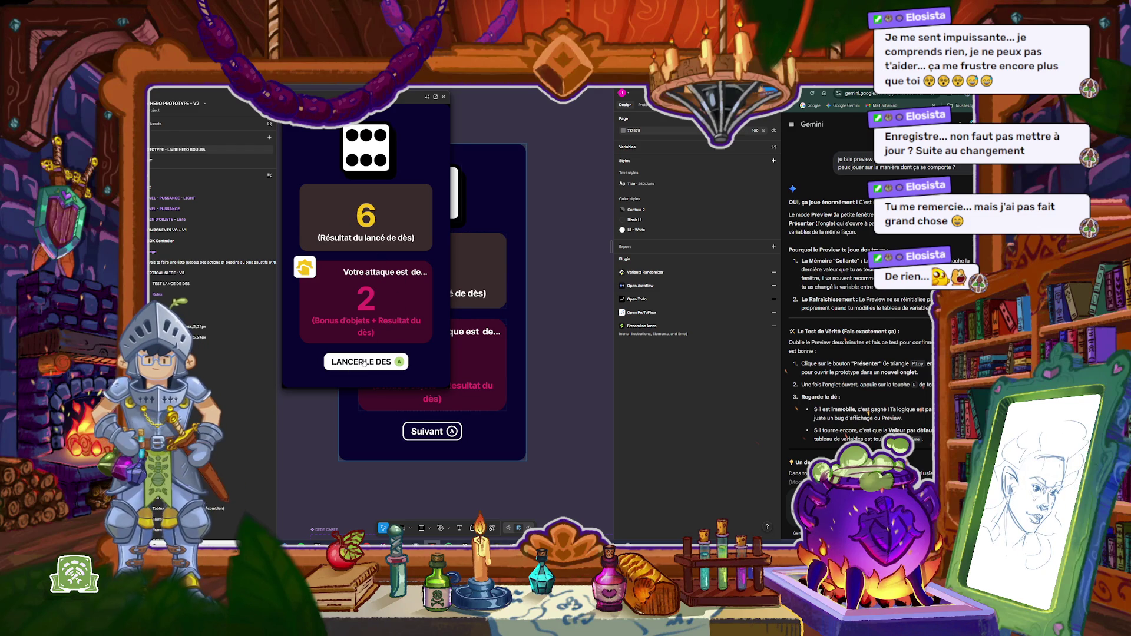
click(365, 362)
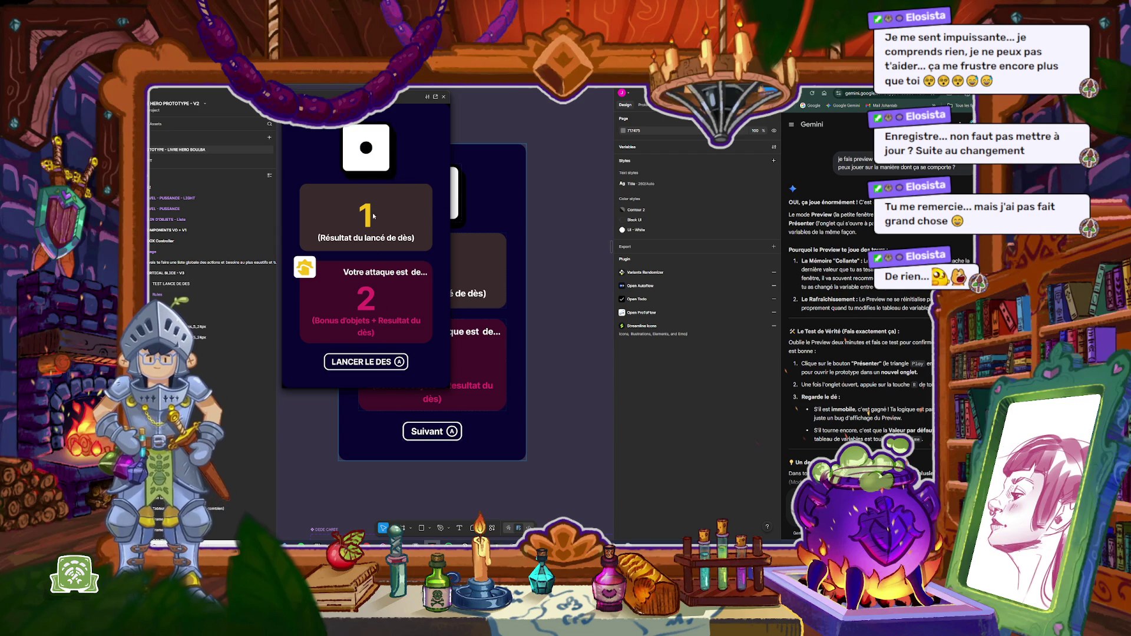
click(373, 365)
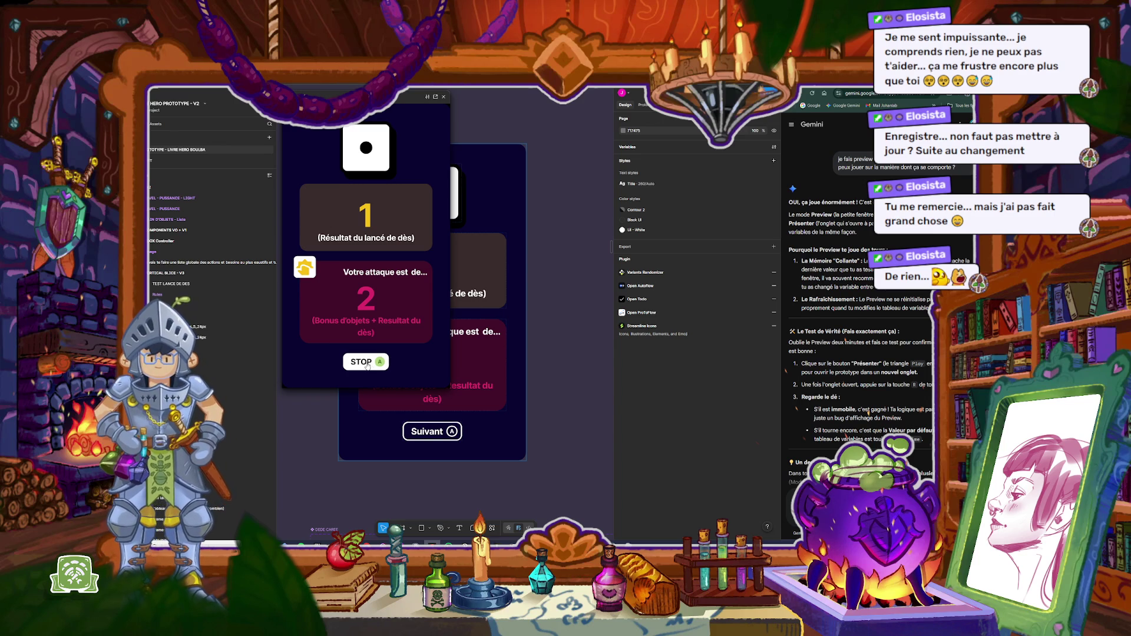
click(373, 365)
click(373, 366)
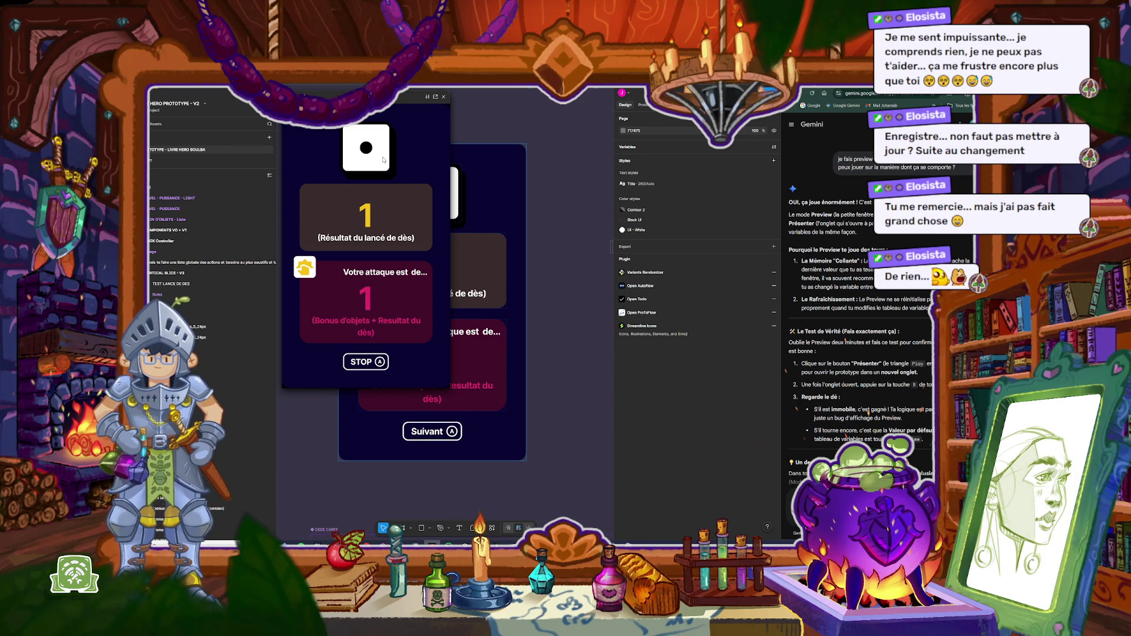
click(444, 96)
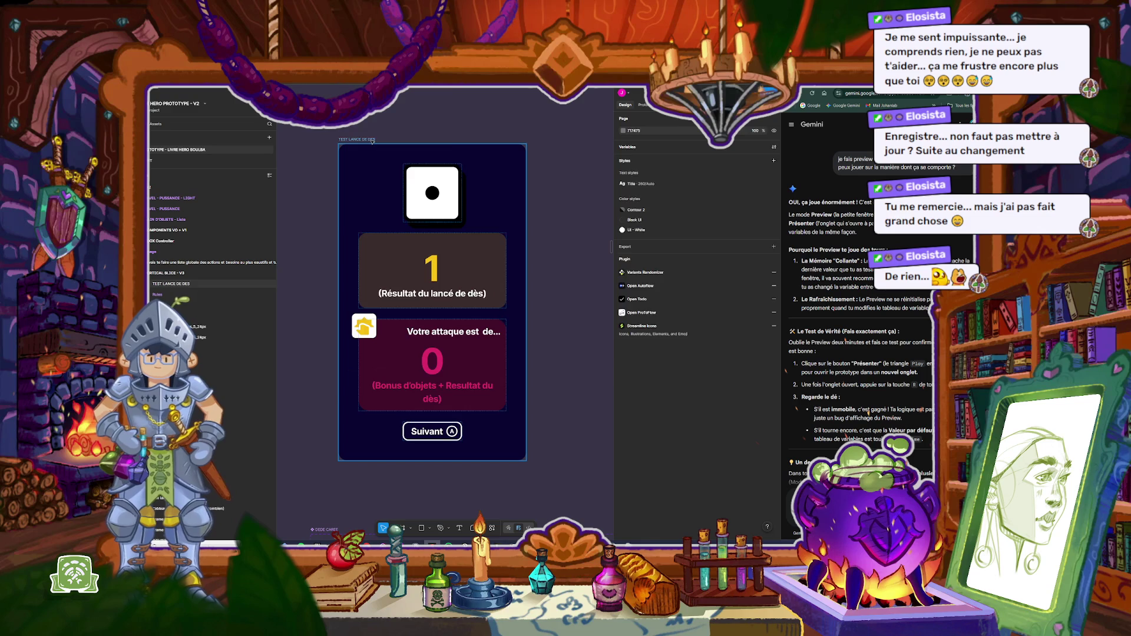
Step: Re-preview the frame for one more roll, close it, and open the local variables table
click(372, 142)
key(shift+space)
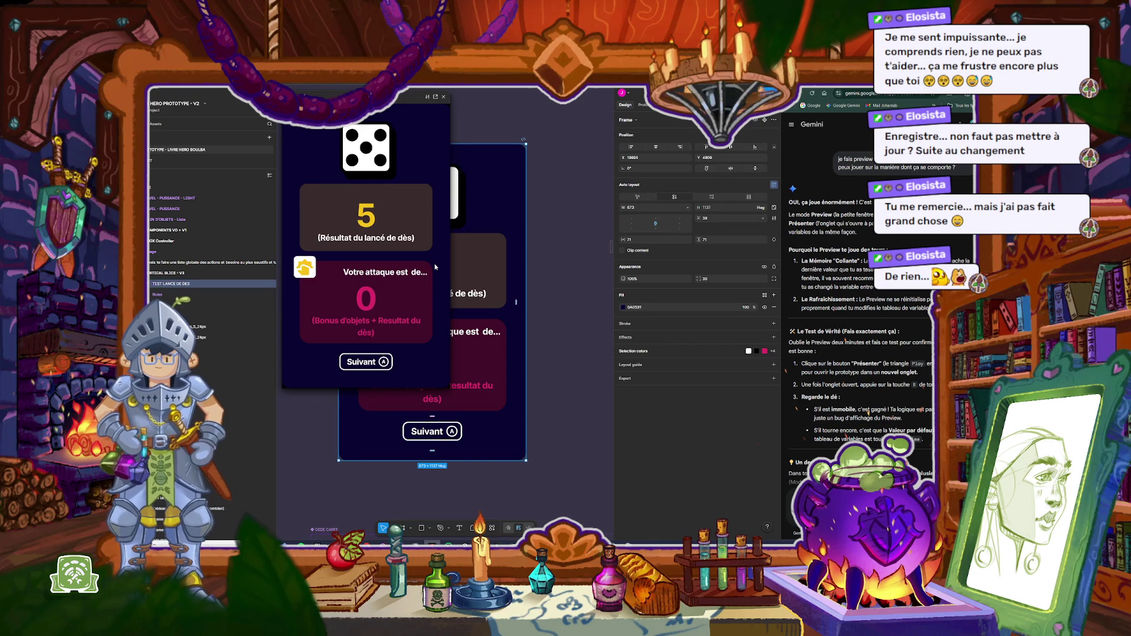
click(366, 362)
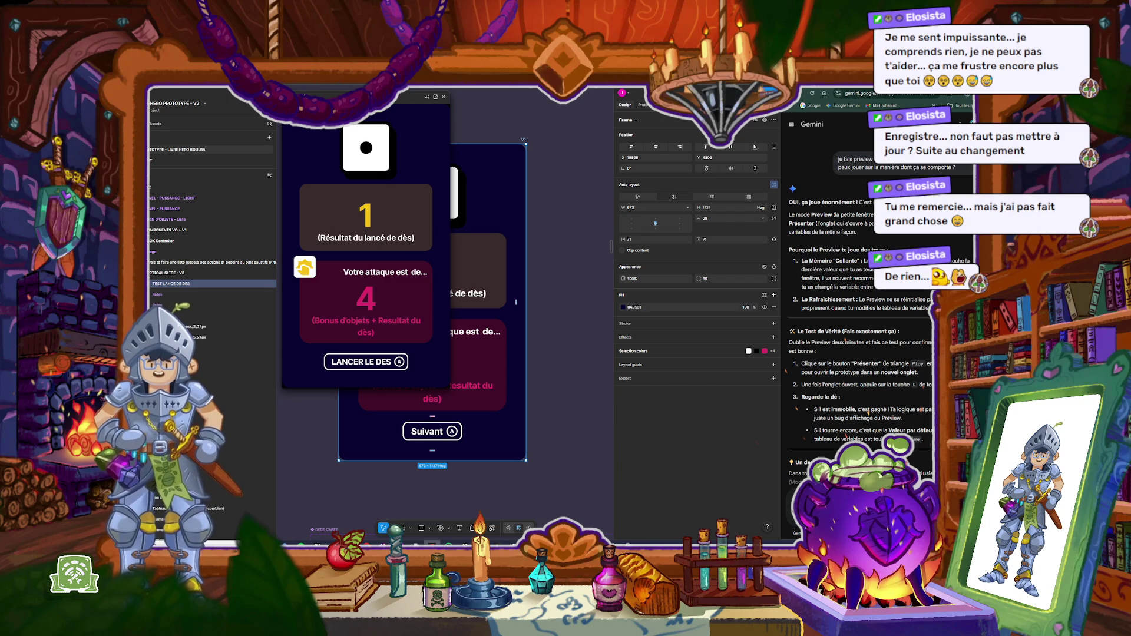
click(444, 97)
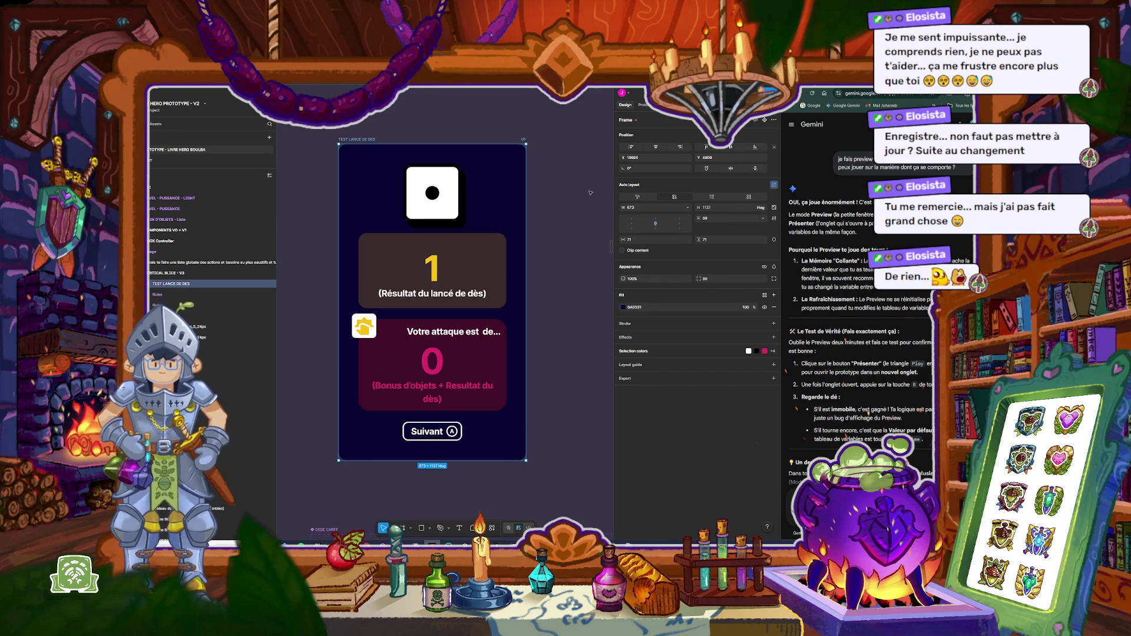
key(Escape)
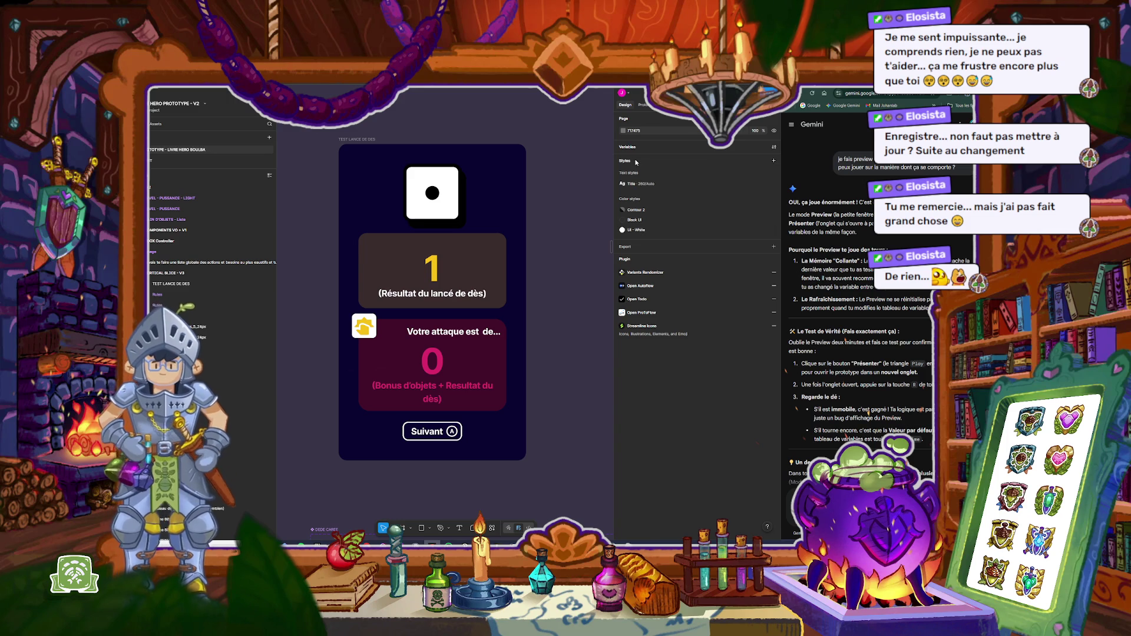
click(775, 146)
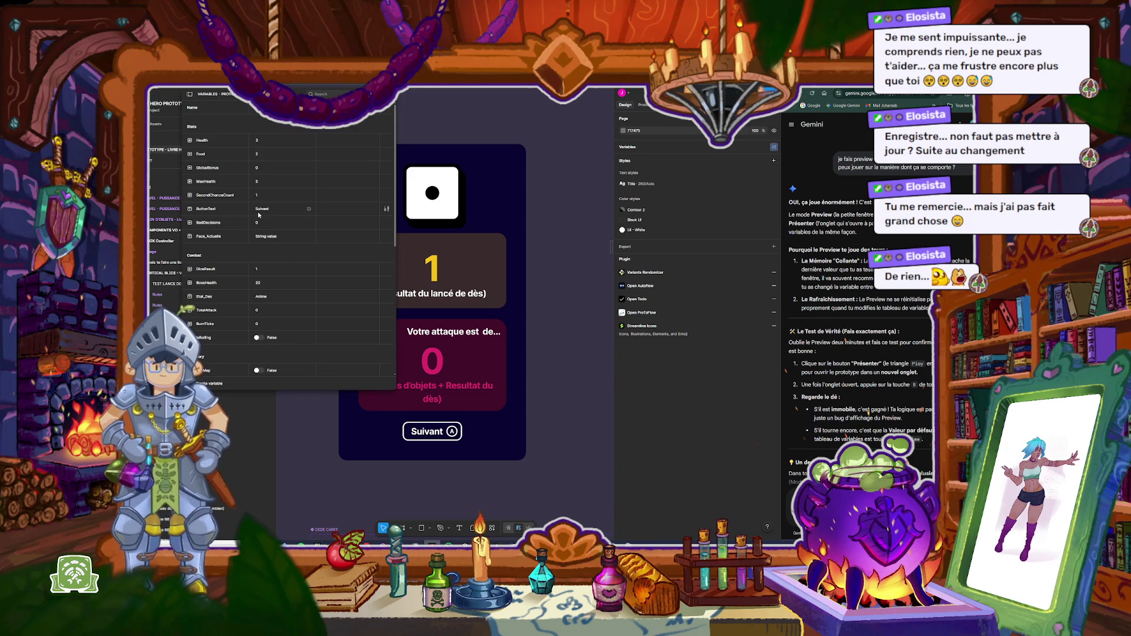
Step: Reset Etat_Des to Fixe, close the variables table, and present the prototype from DÉPART
click(262, 298)
text(Fixe)
key(Return)
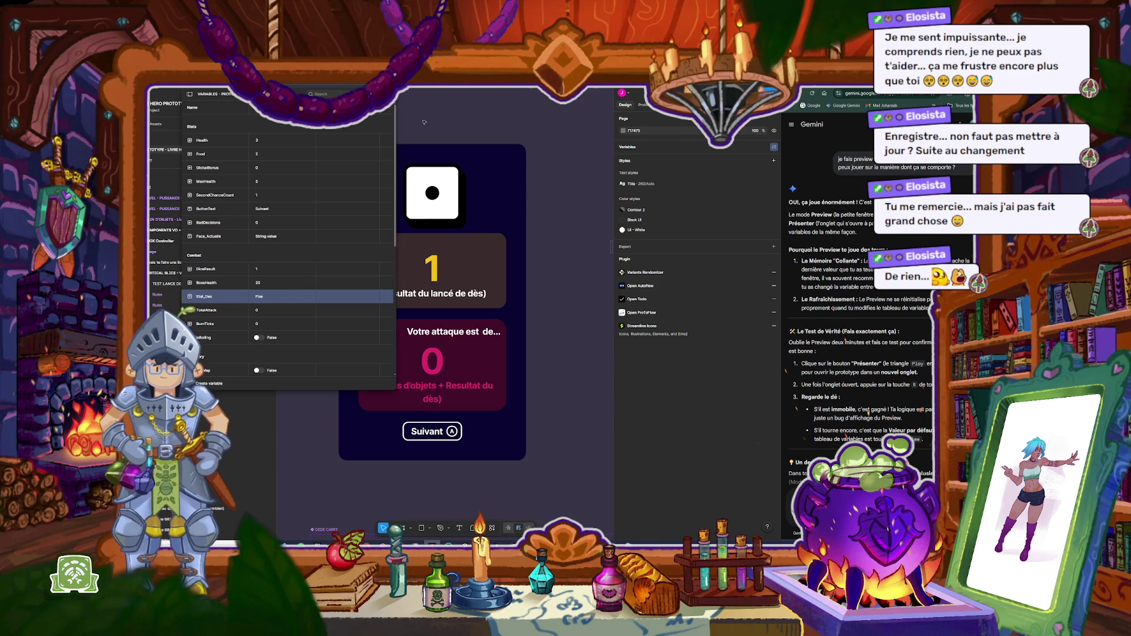
key(Escape)
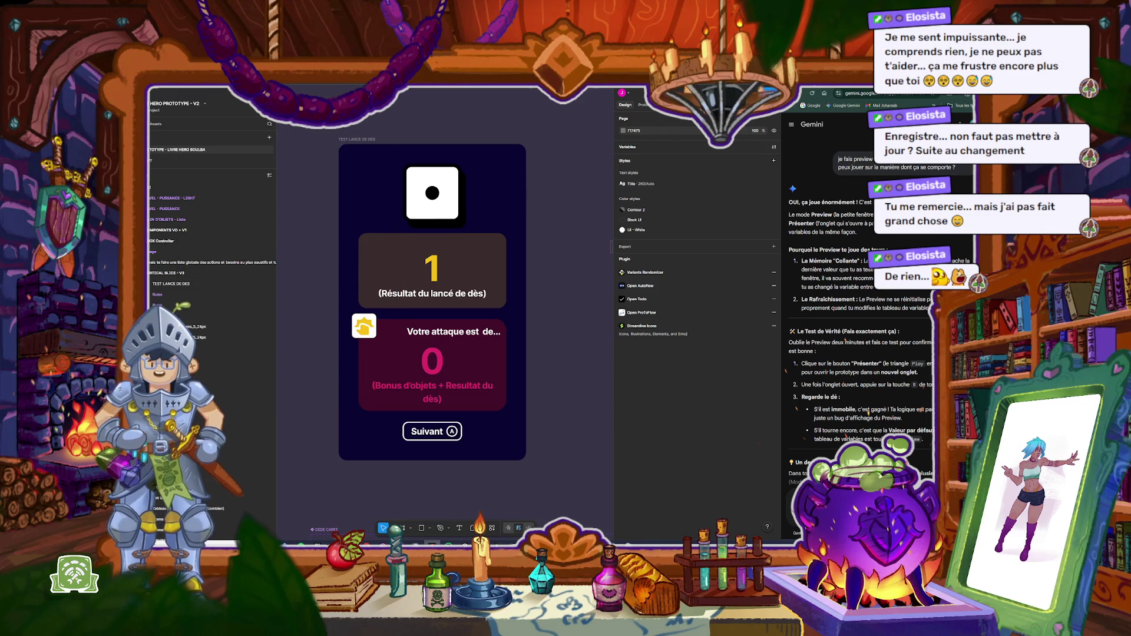
click(751, 93)
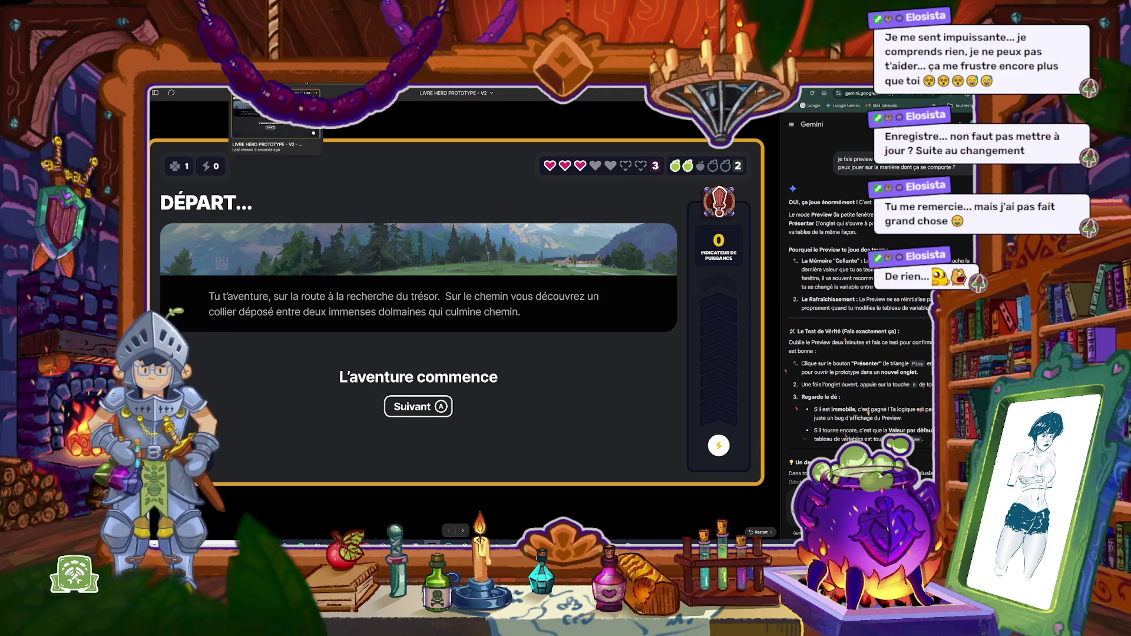
Step: Present the TEST LANCE DE DES frame prototype again
key(Escape)
click(365, 139)
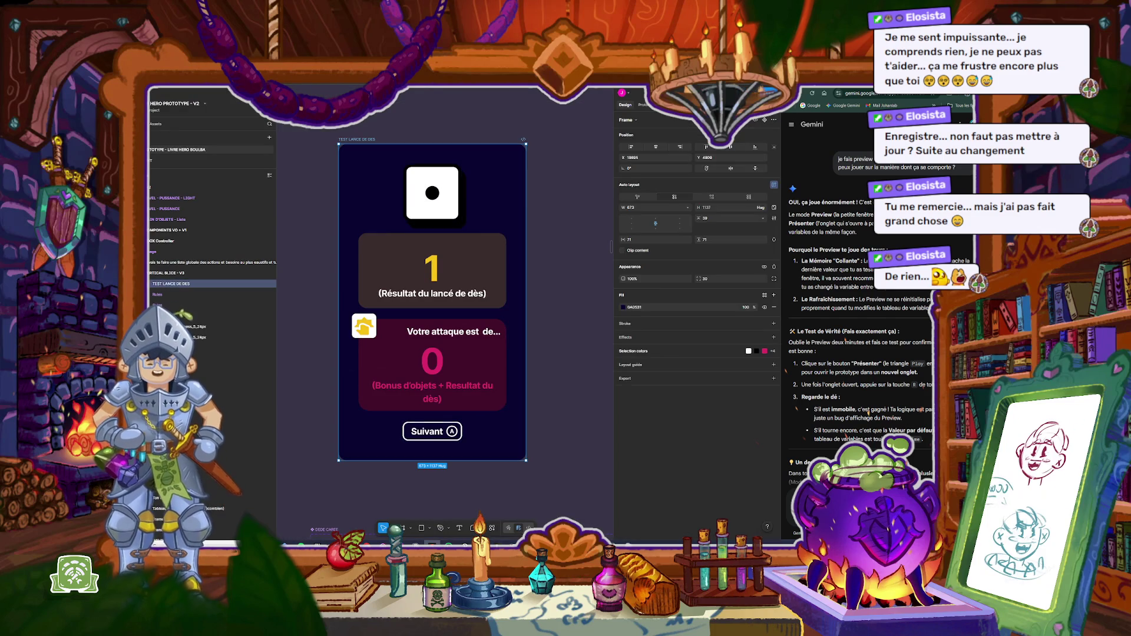
key(ctrl+alt+Return)
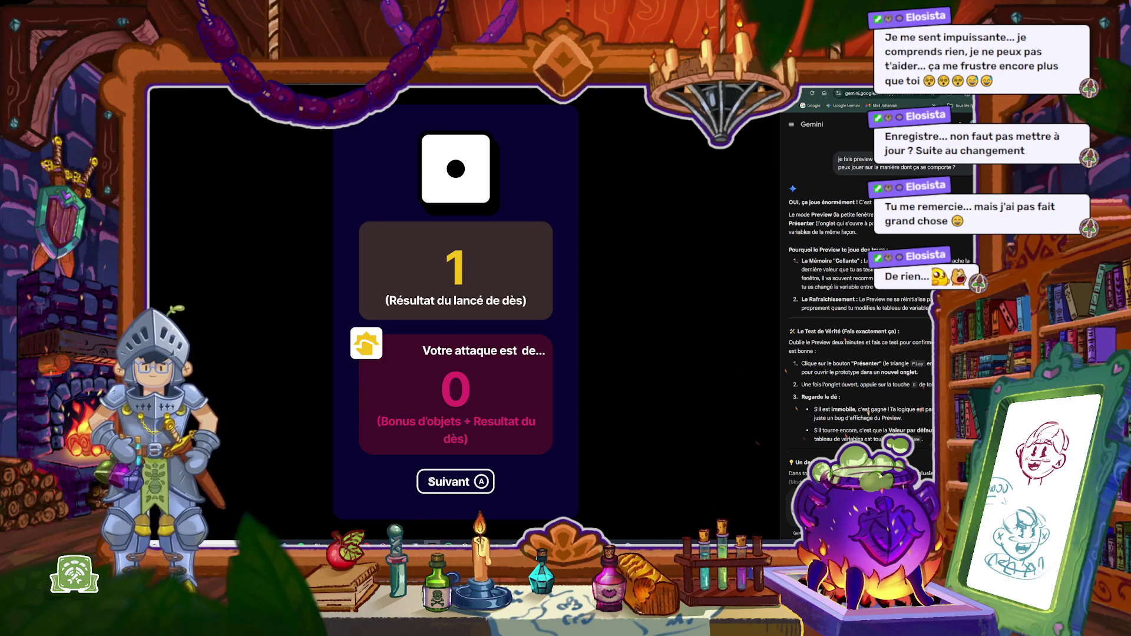
Step: Toggle the button repeatedly between STOP and LANCER LE DES, stopping on 1, then exit
click(449, 483)
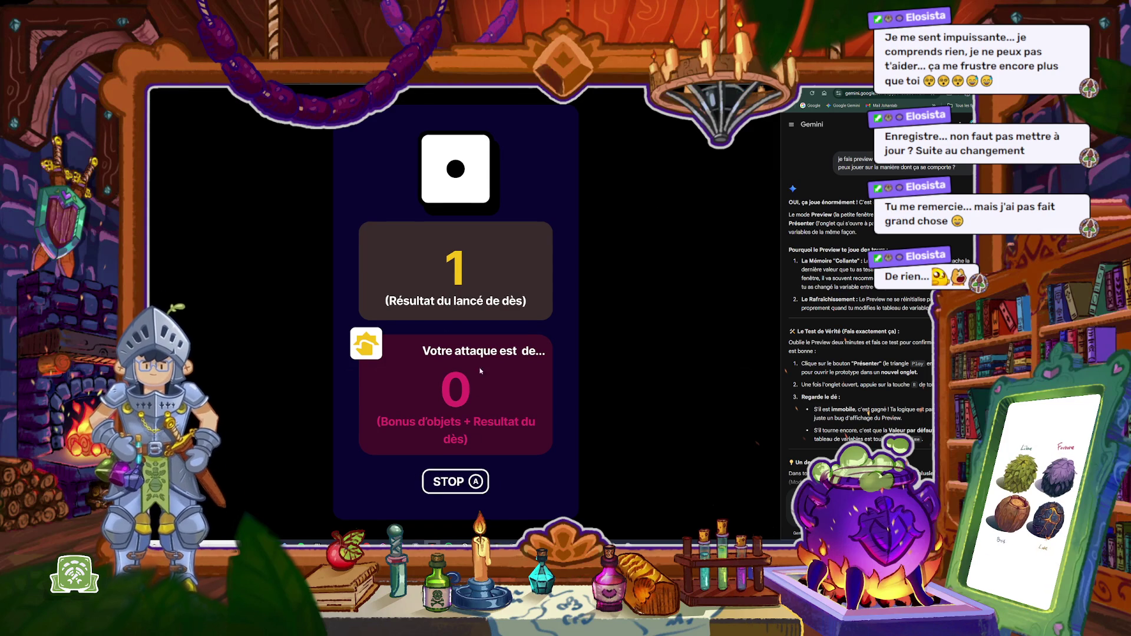
click(454, 486)
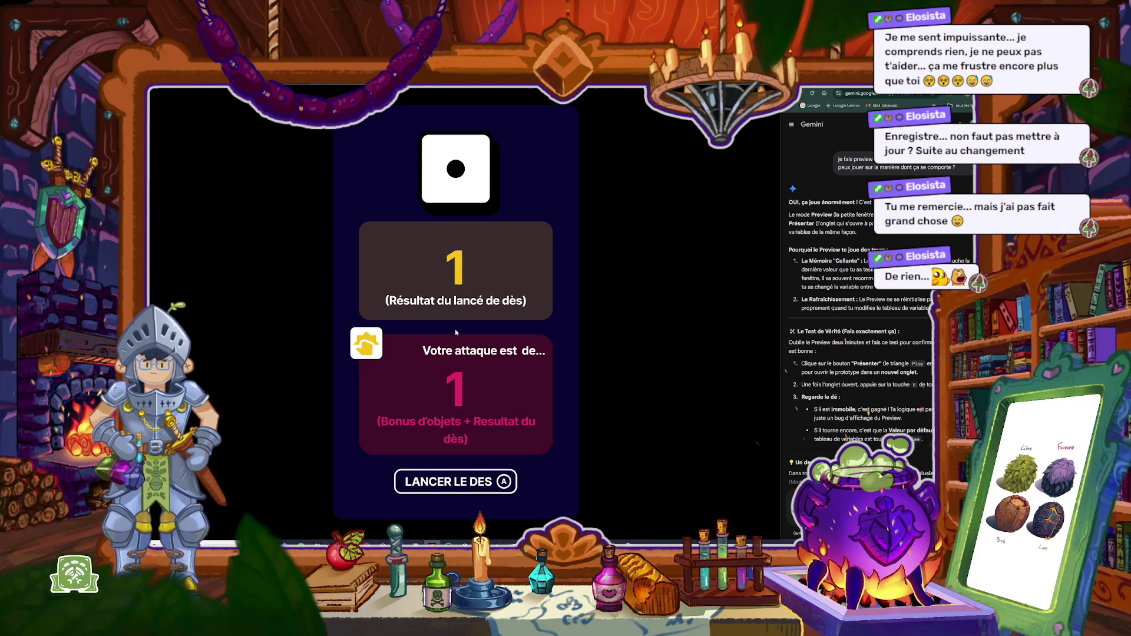
click(462, 483)
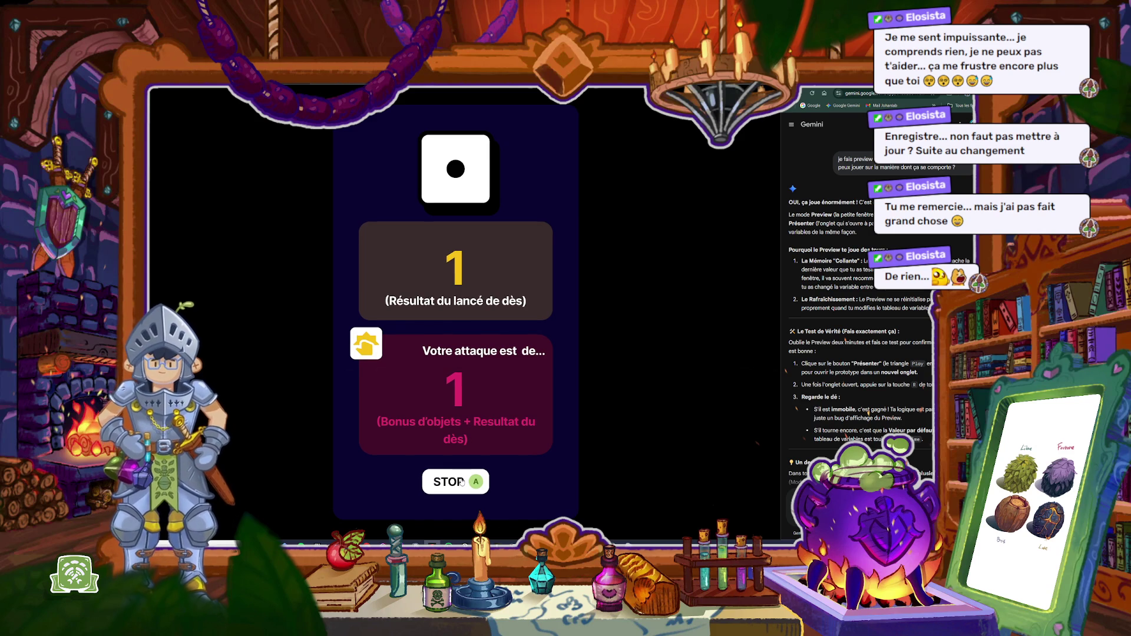
click(462, 482)
click(462, 482)
click(462, 483)
click(462, 482)
click(462, 482)
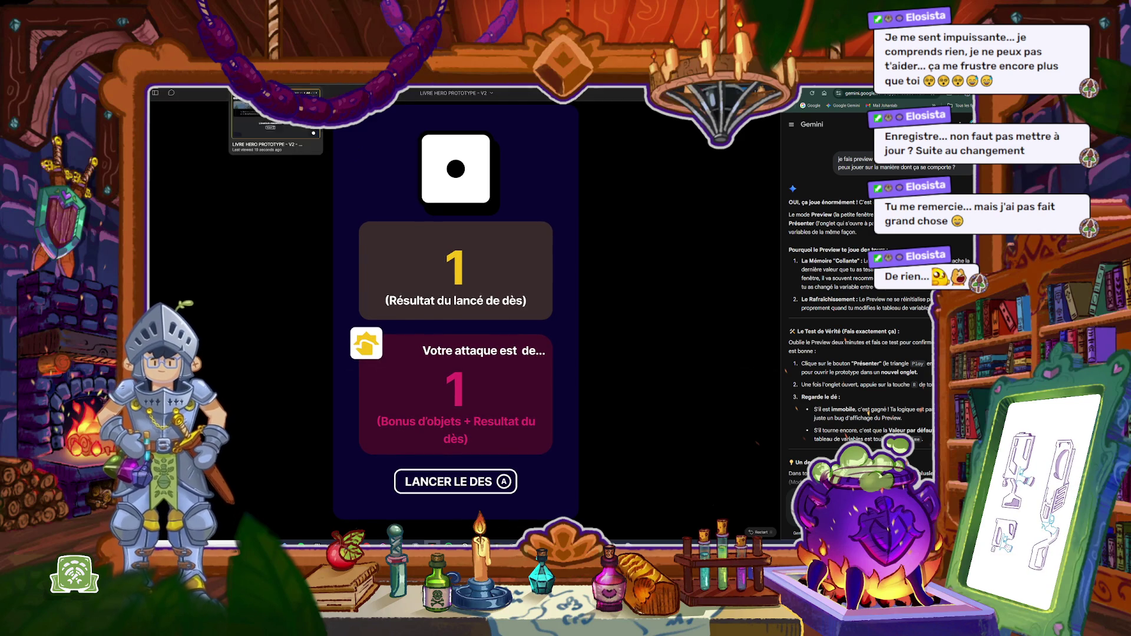
click(306, 85)
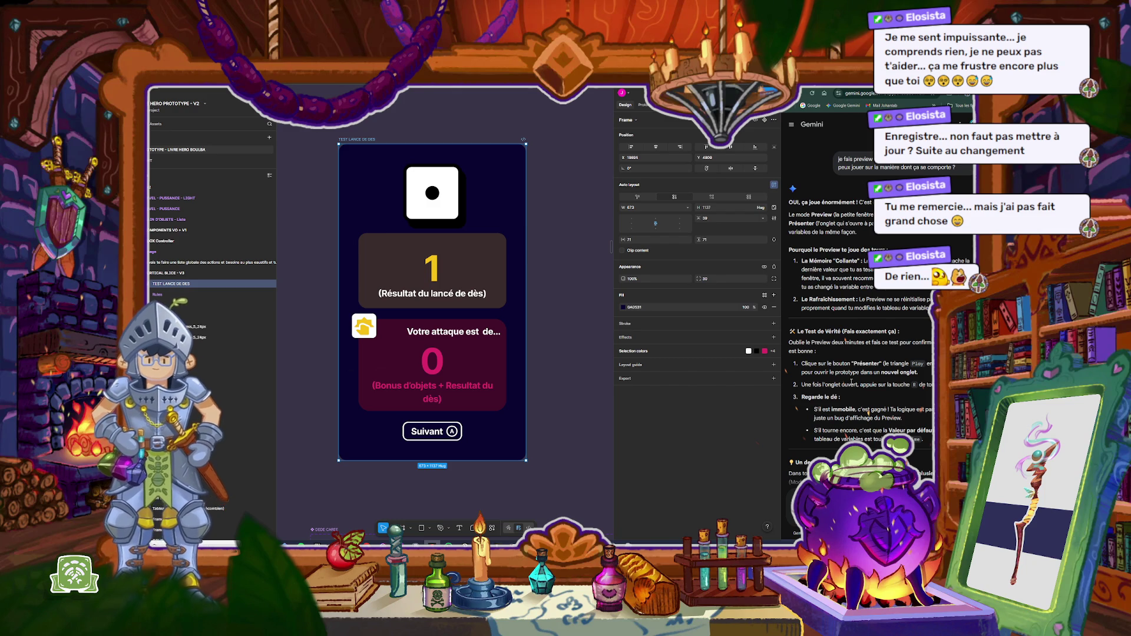
Step: Send the follow-up question to Gemini, then open the variables table listing Etat_Des and isRolling
scroll(852, 382, down, 1)
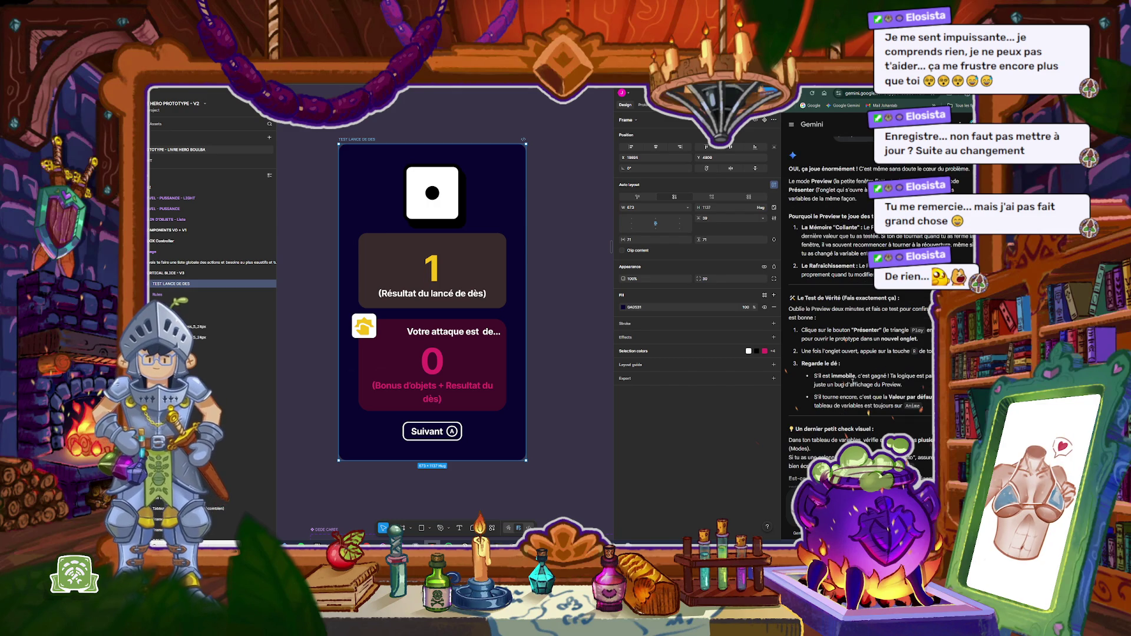
scroll(852, 381, down, 1)
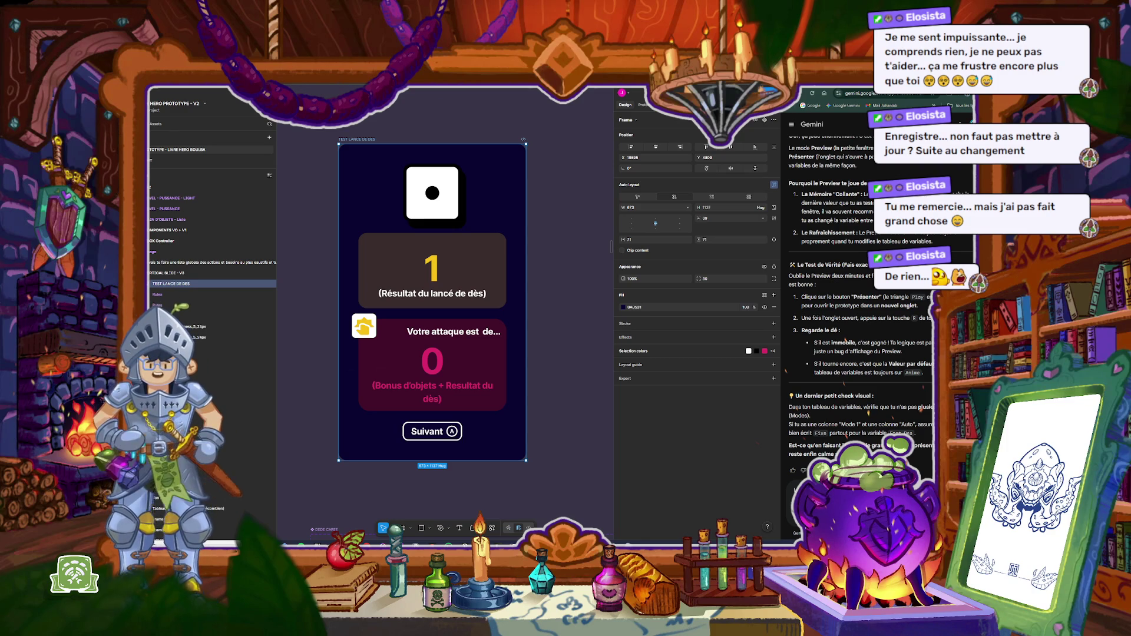
key(Return)
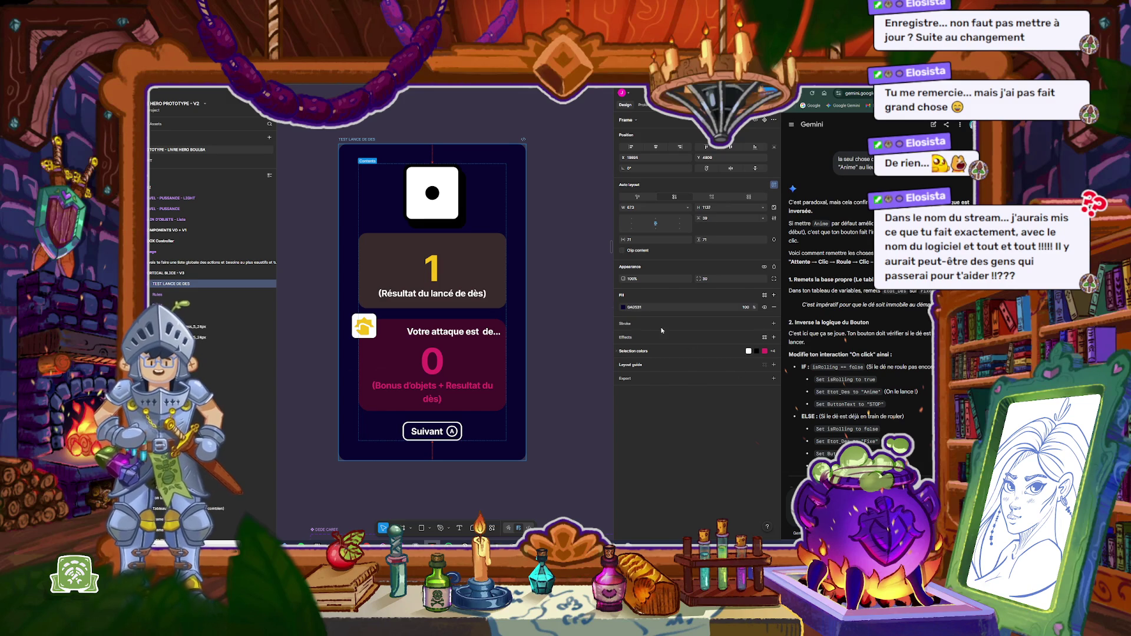
click(584, 287)
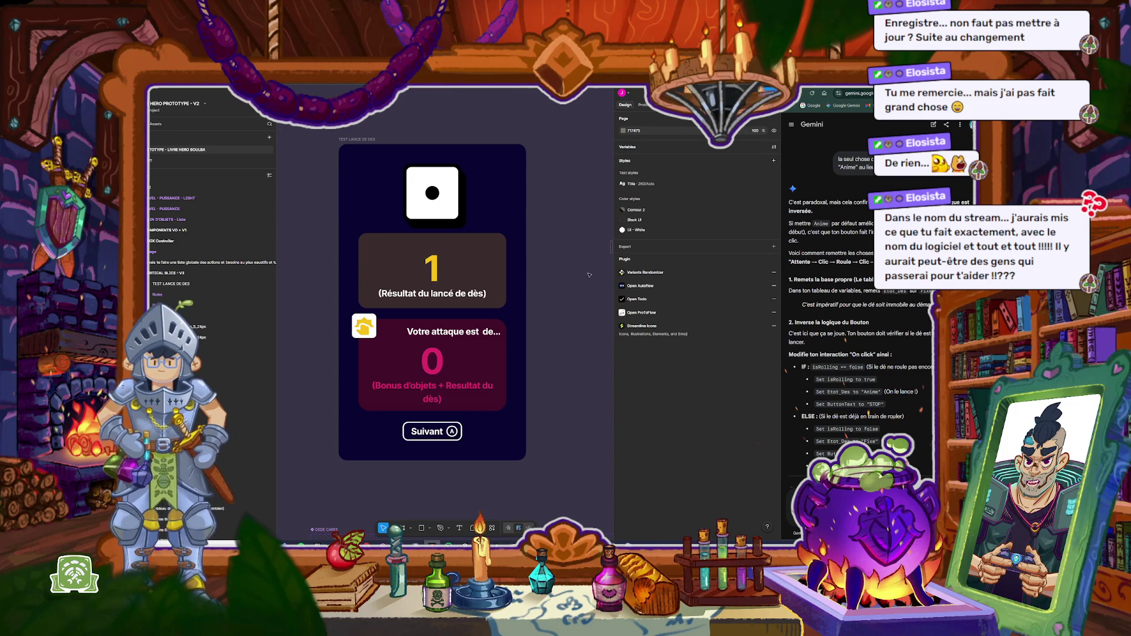
click(773, 146)
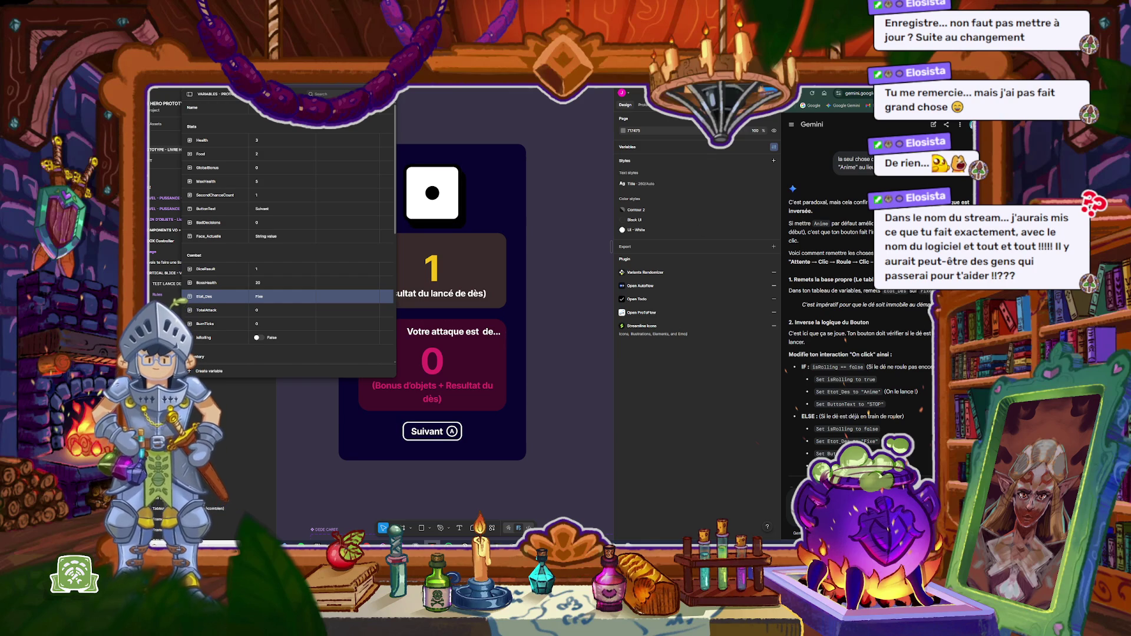
Step: Close the variables table to bring the dice test frame back into view
click(415, 108)
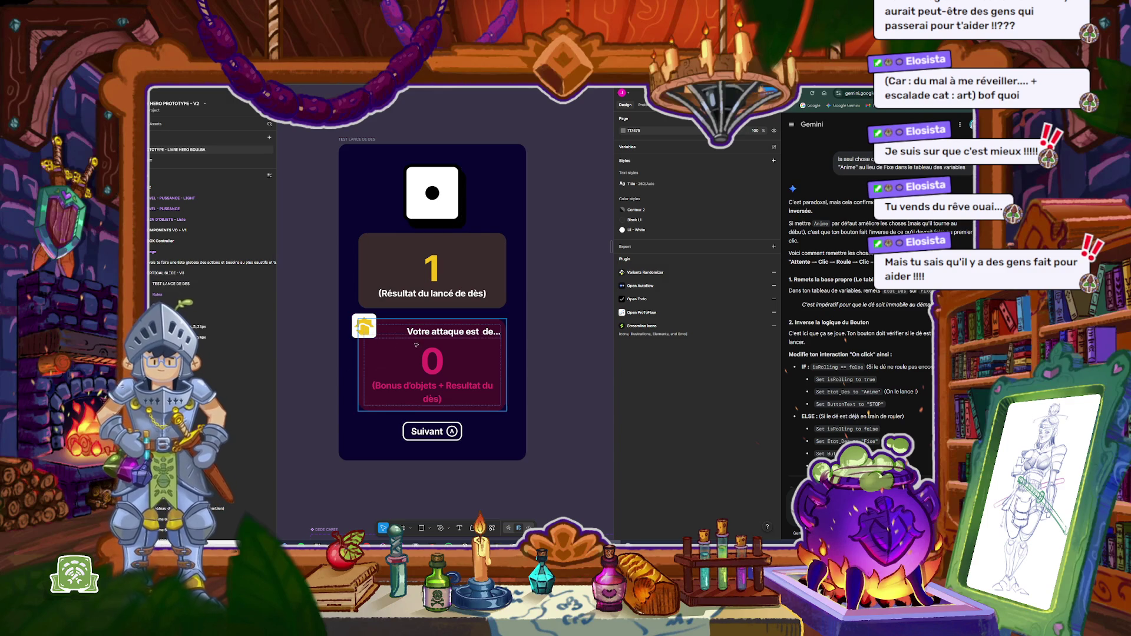
Step: Open the Suivant button's On click conditional and enlarge the editor to show every if/else step
click(370, 140)
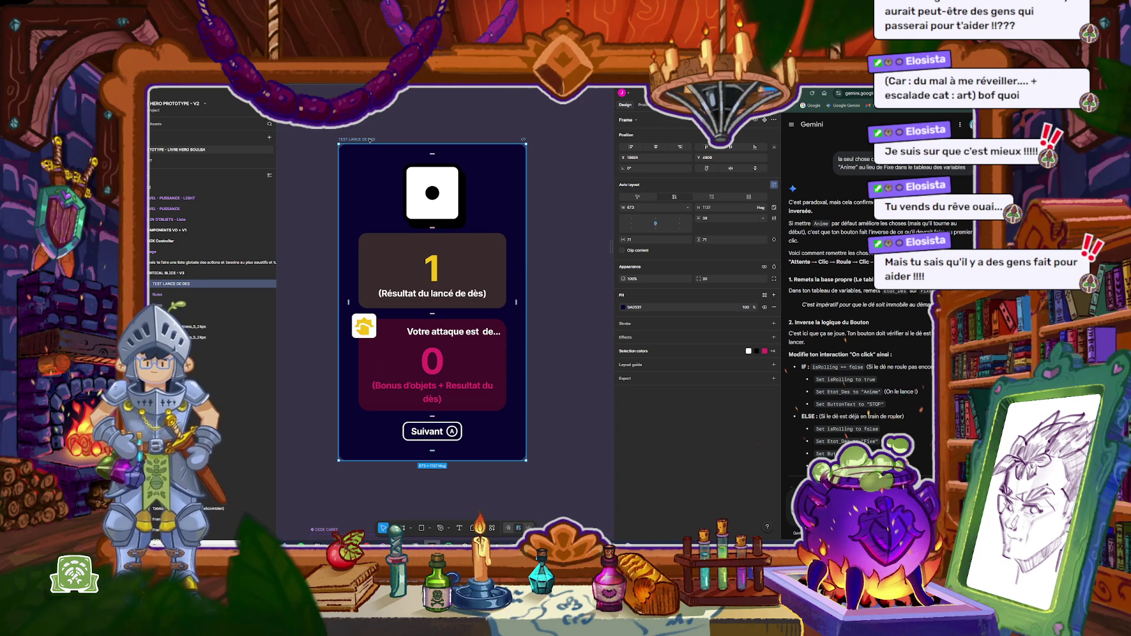
click(440, 432)
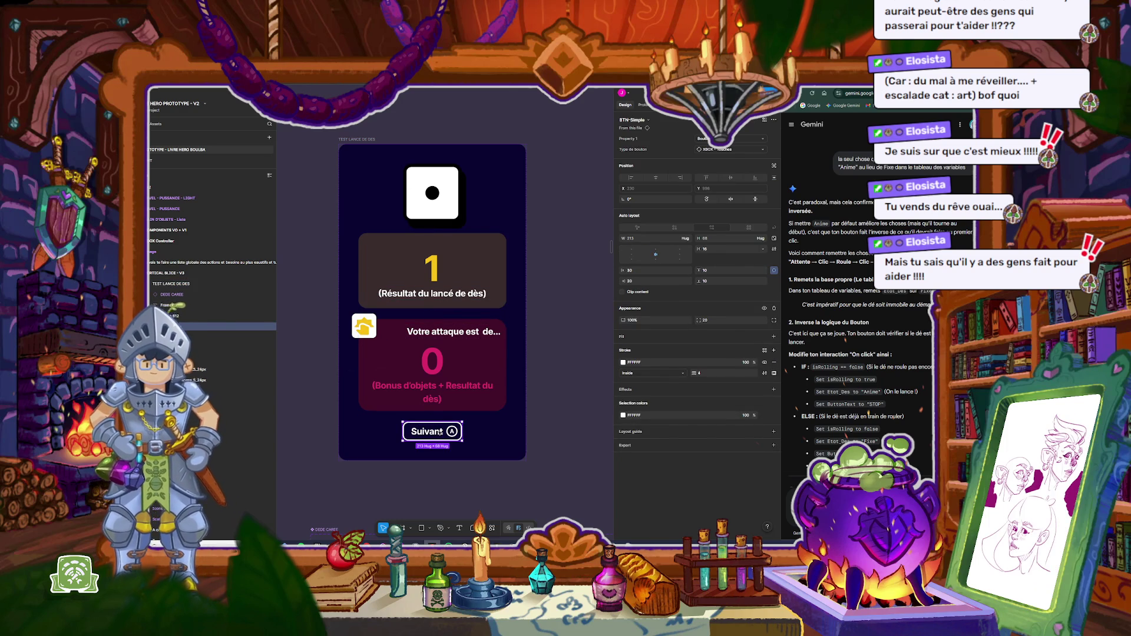
click(426, 208)
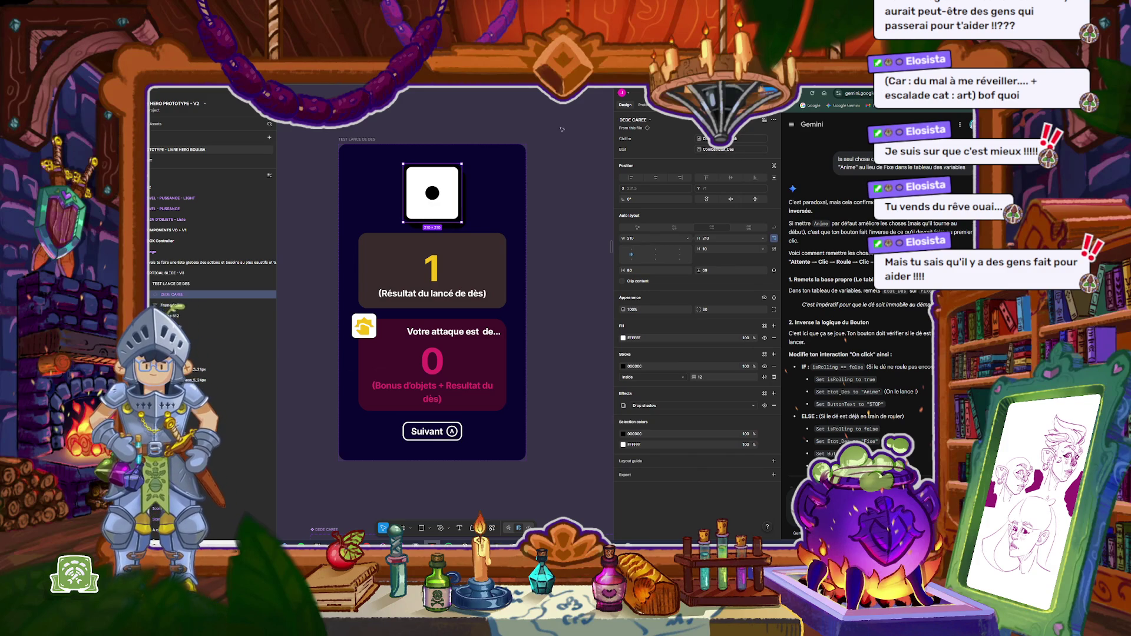
key(Escape)
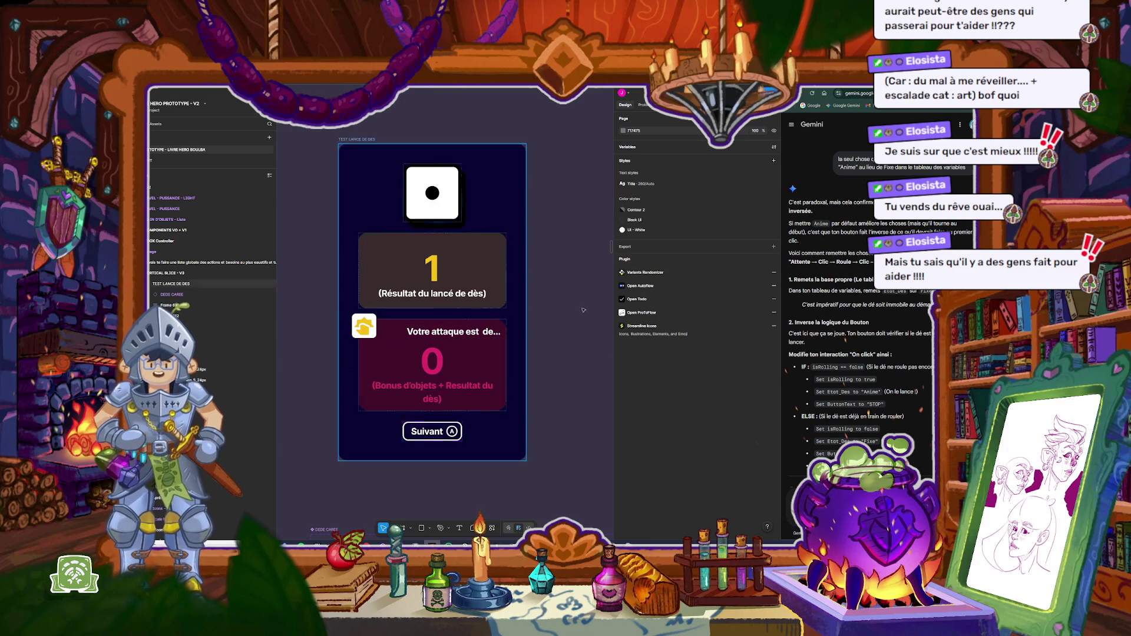
key(shift+e)
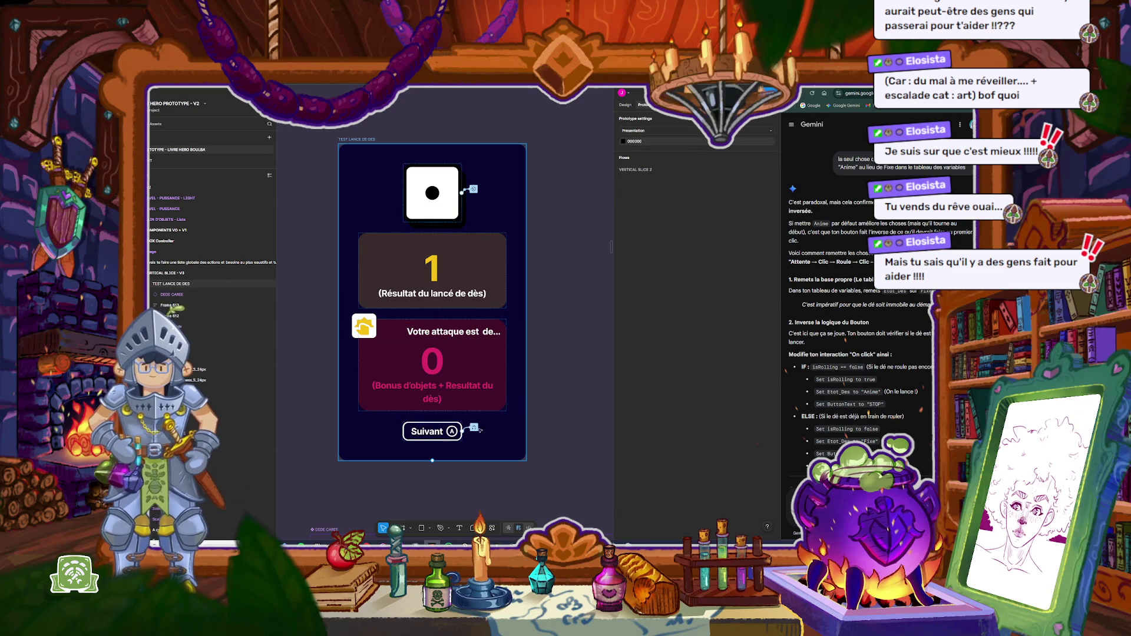
click(475, 428)
scroll(553, 377, down, 3)
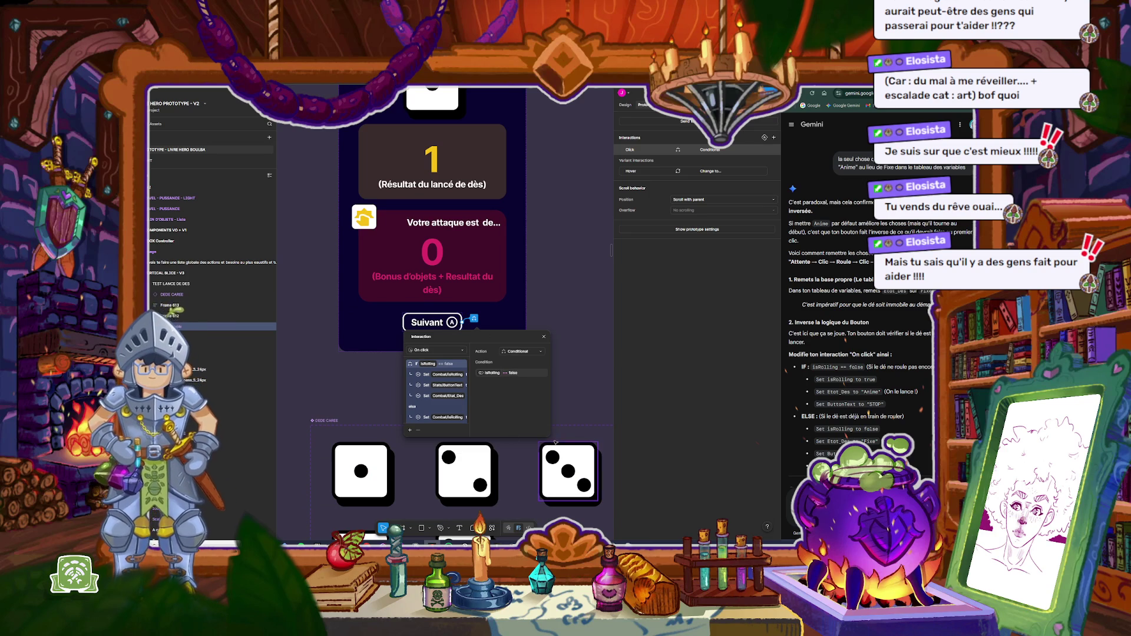
drag(551, 436, 647, 456)
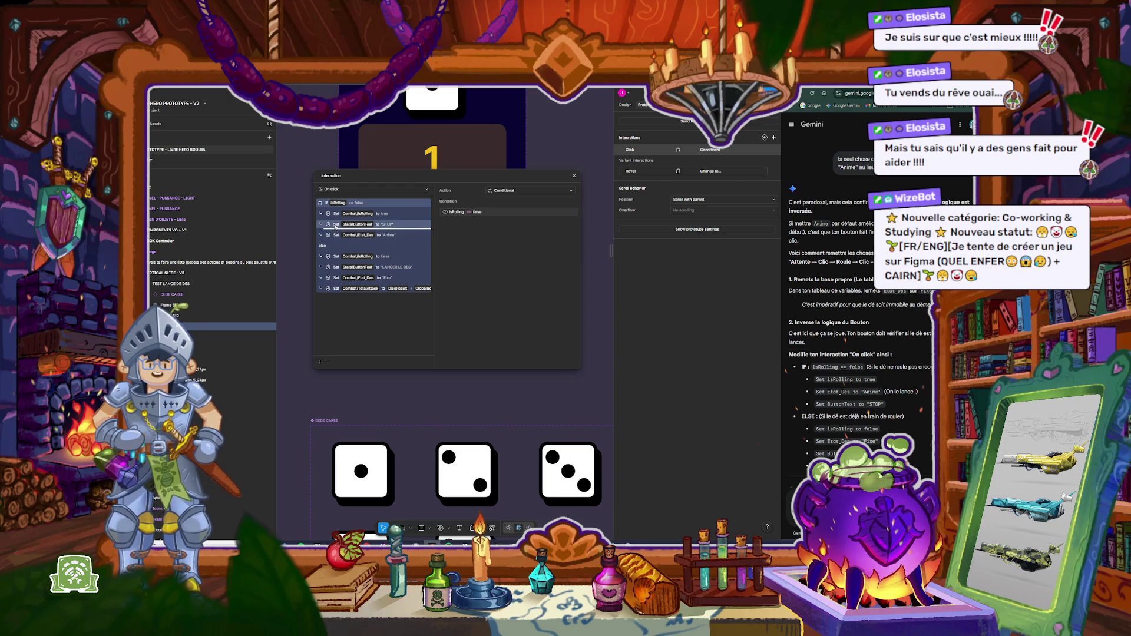
Step: In the if branch, move the Set Stats/ButtonText step below Set Combat/Etat_Des
key(Delete)
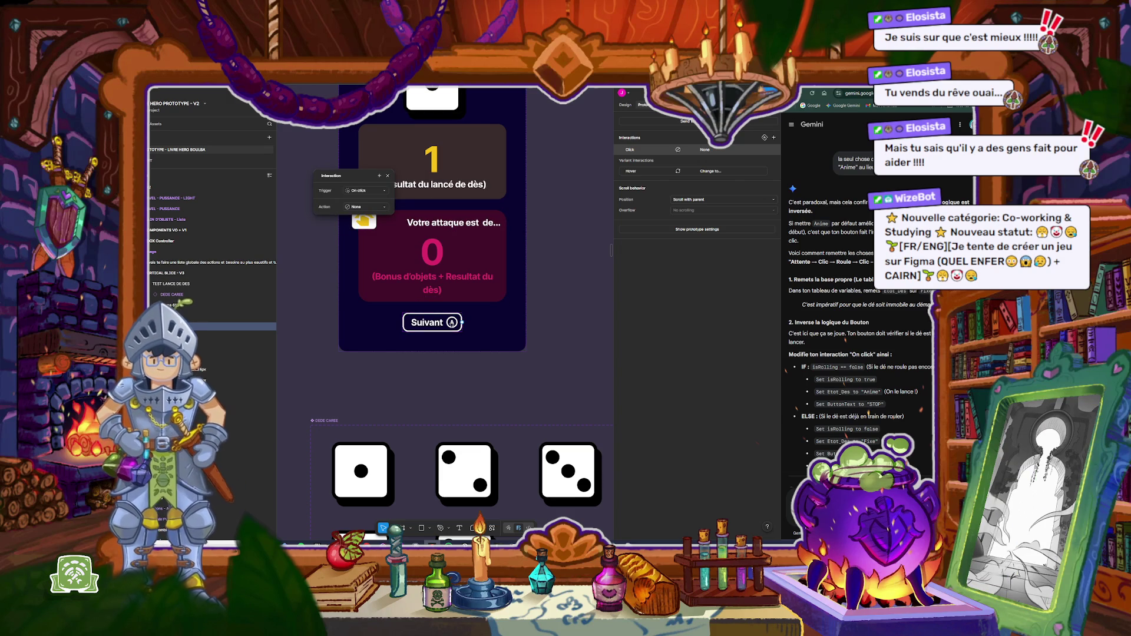
key(ctrl+z)
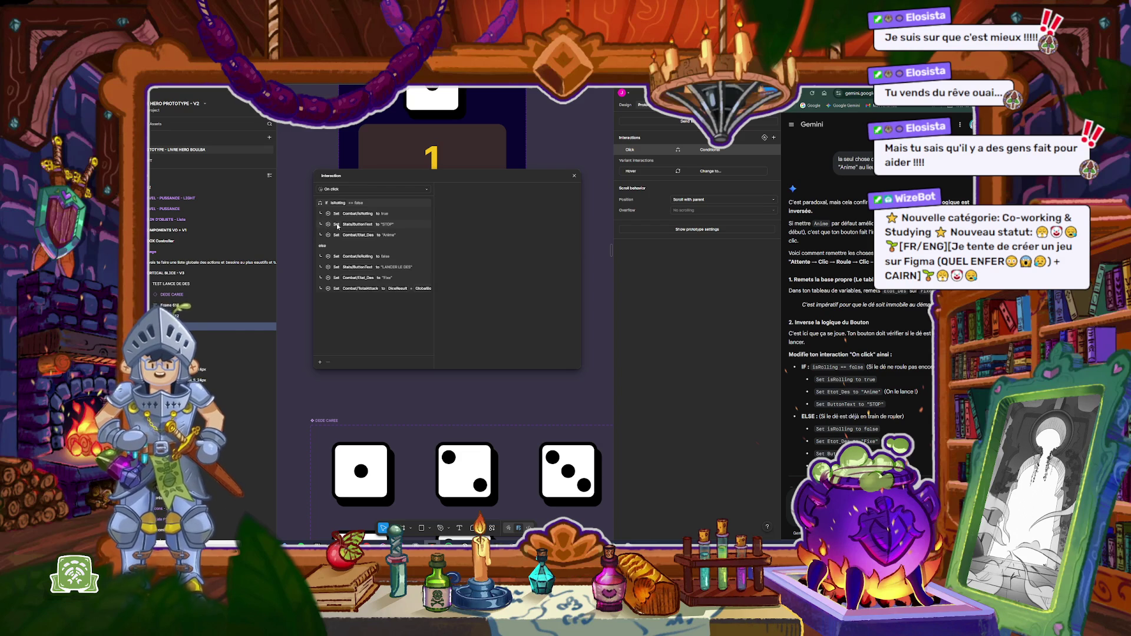
click(342, 226)
drag(324, 227, 323, 237)
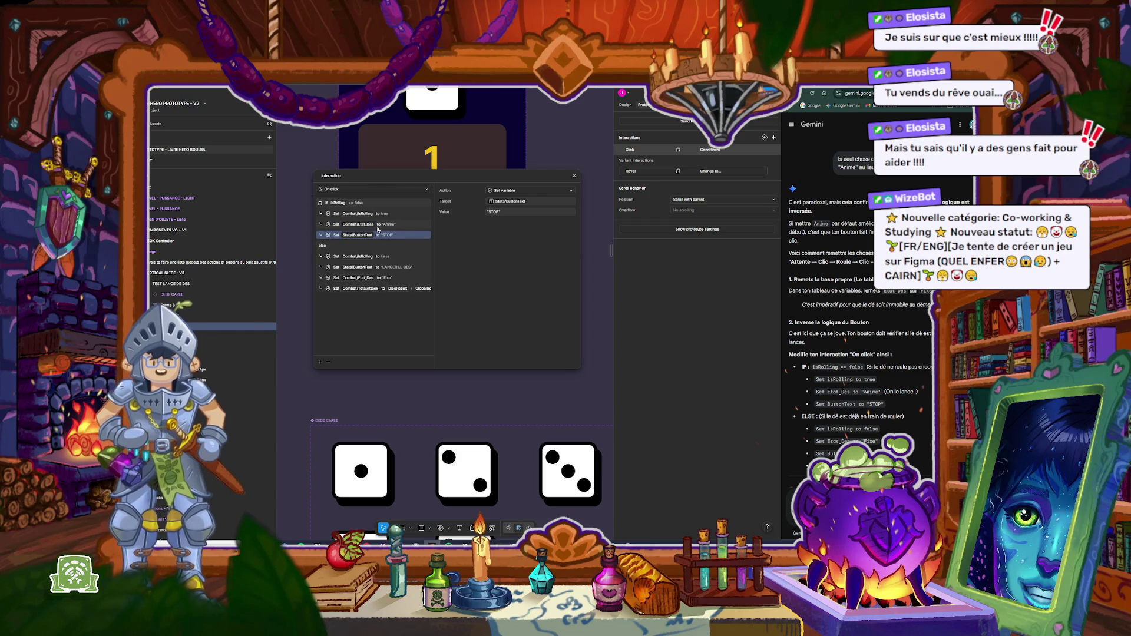
click(378, 227)
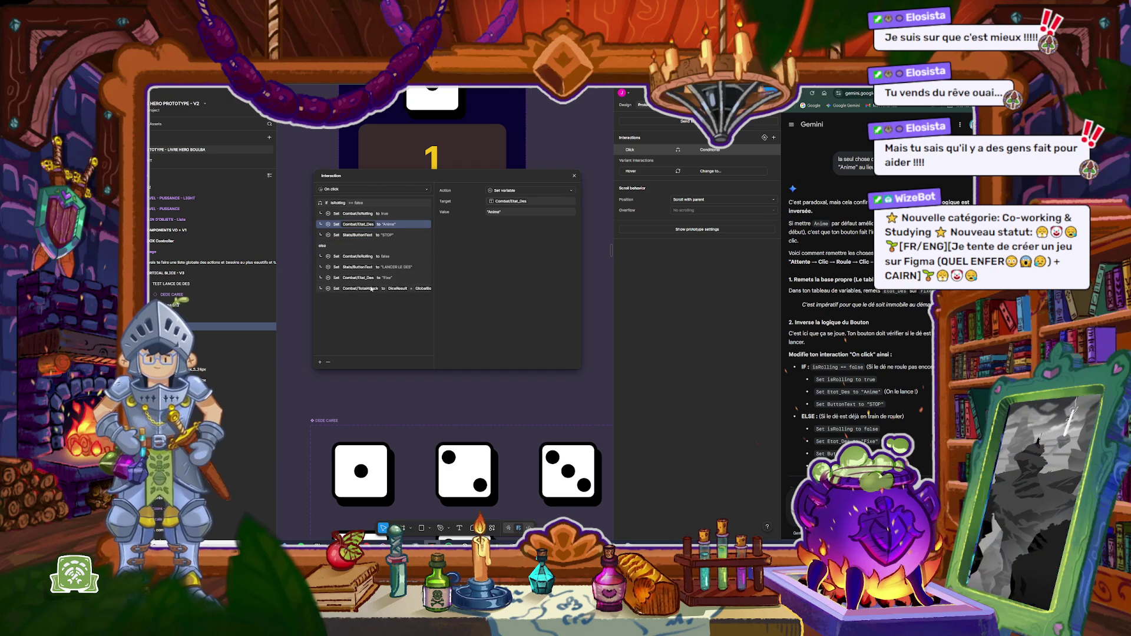
click(399, 279)
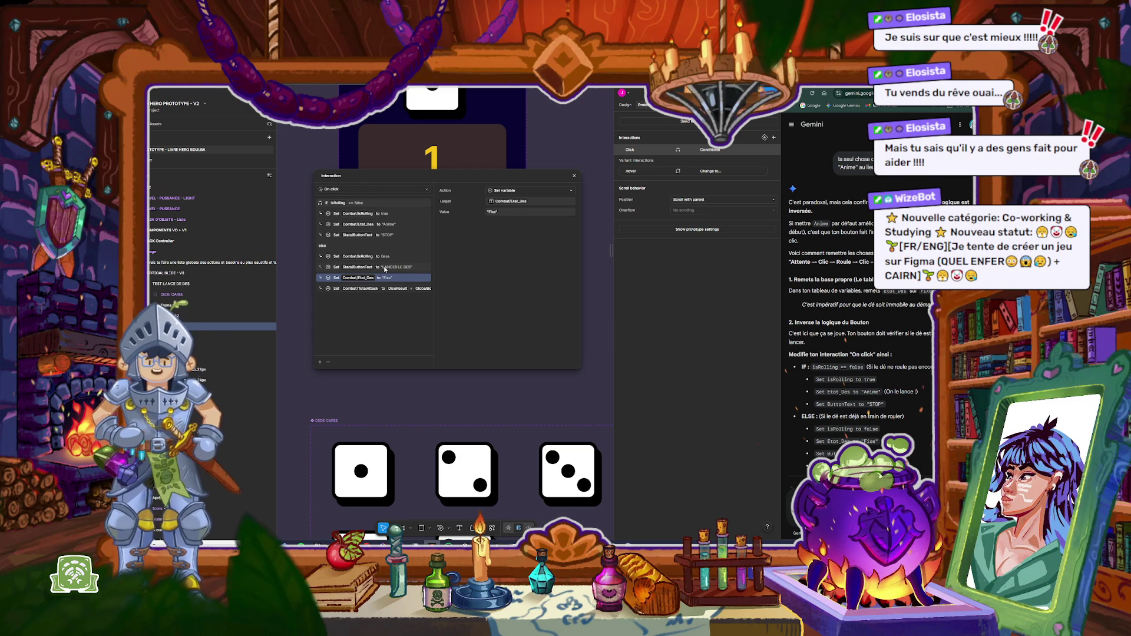
Step: In the else branch, move ButtonText below Etat_Des and shorten its label to 'LANCER'
click(389, 268)
drag(392, 283, 392, 284)
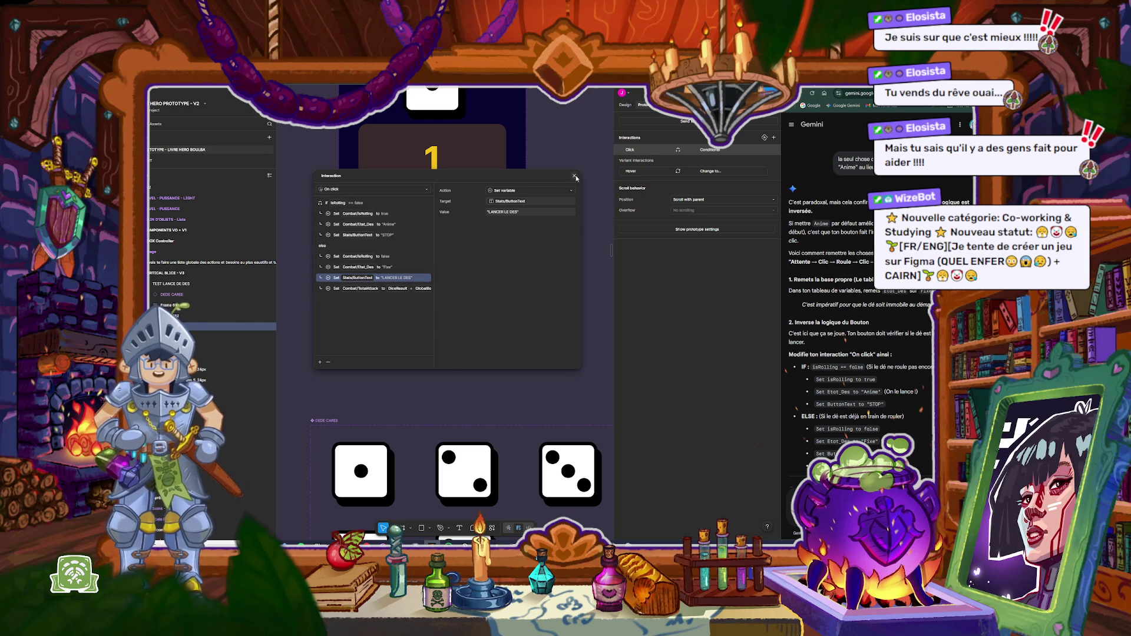
click(517, 212)
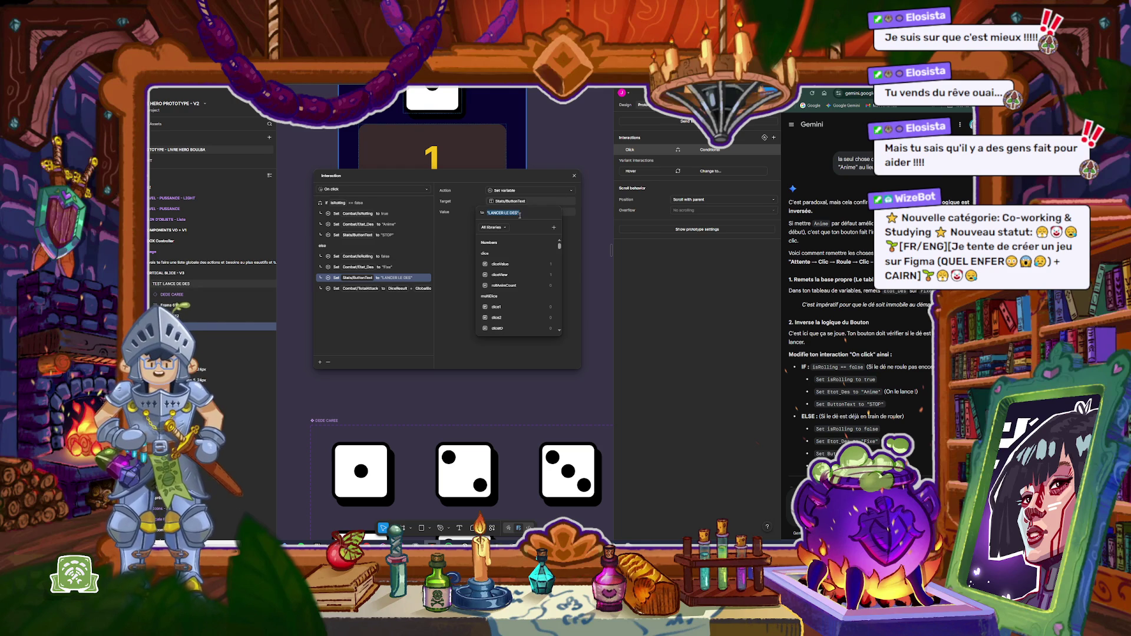
drag(520, 213, 504, 214)
key(BackSpace)
key(Return)
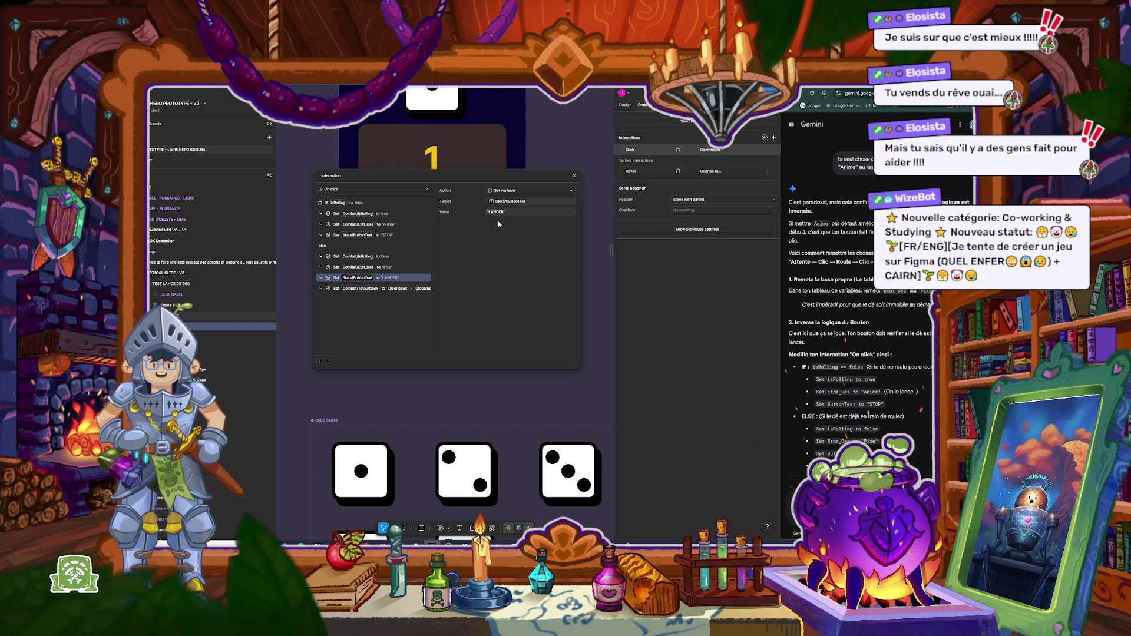
click(574, 178)
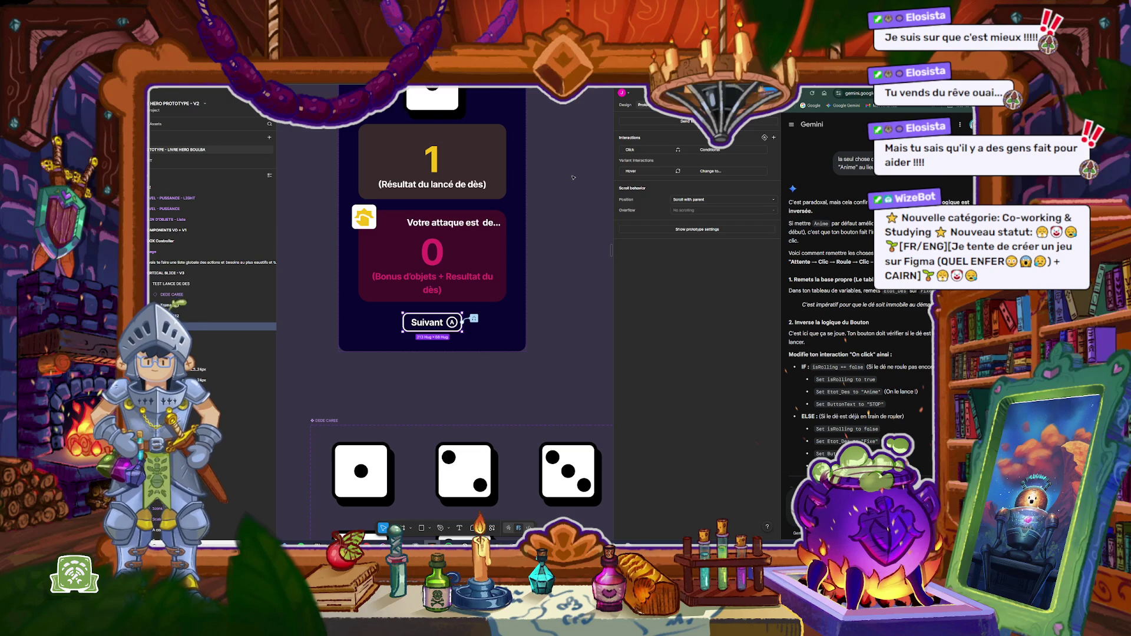
Step: Preview the dice test frame, toggle the STOP/LANCER button four times, then close the preview
key(Escape)
scroll(369, 137, up, 3)
click(369, 136)
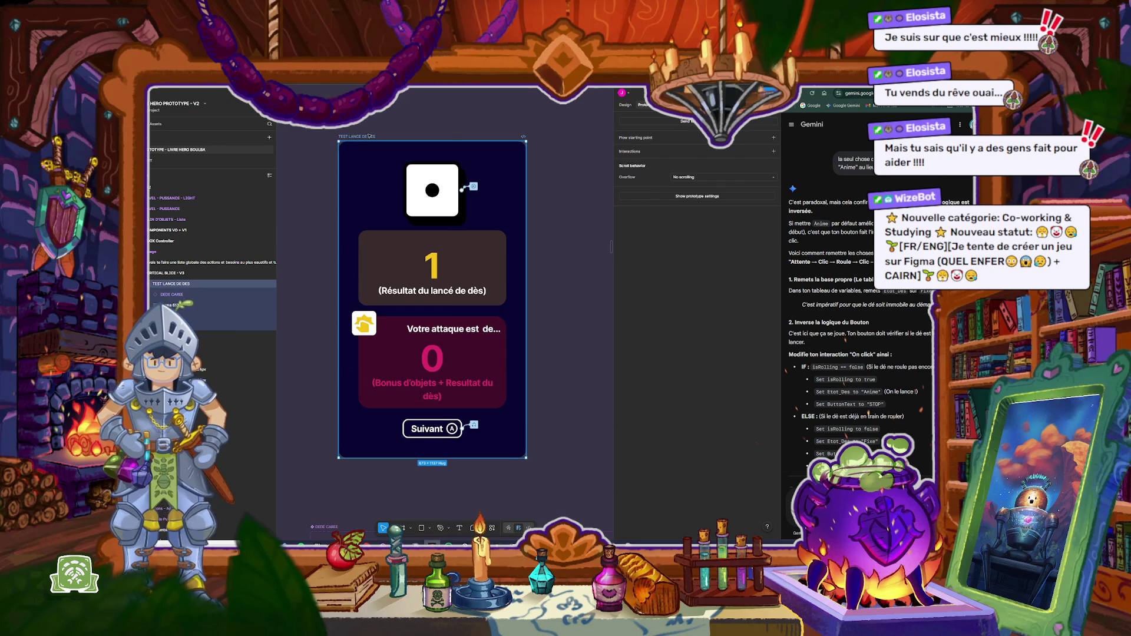
key(shift+space)
click(361, 366)
click(362, 366)
click(362, 366)
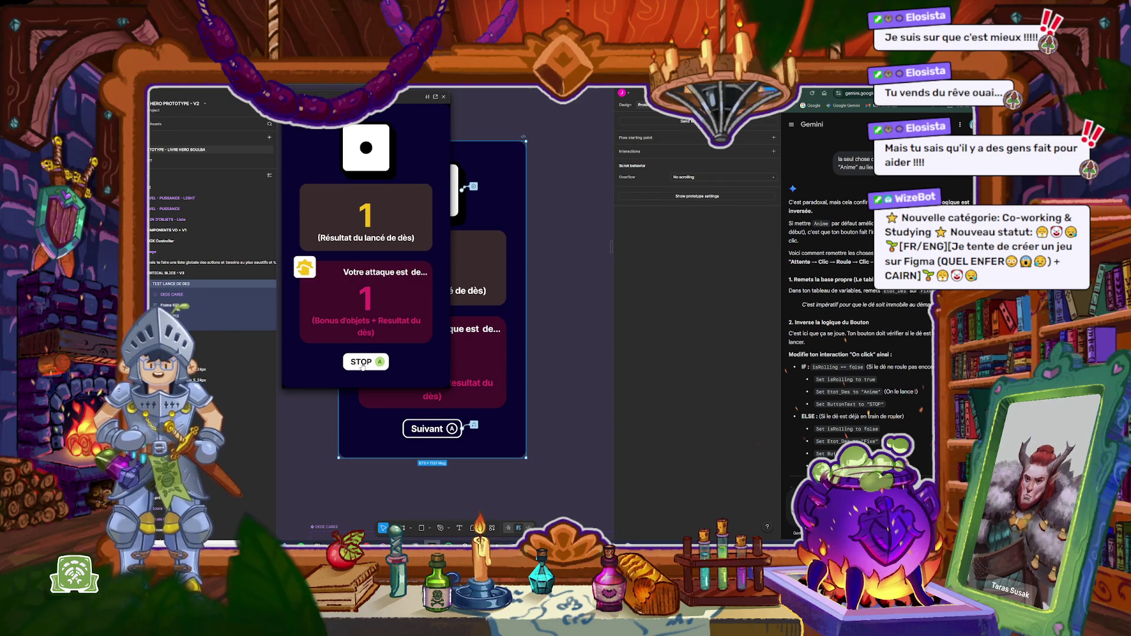
click(362, 366)
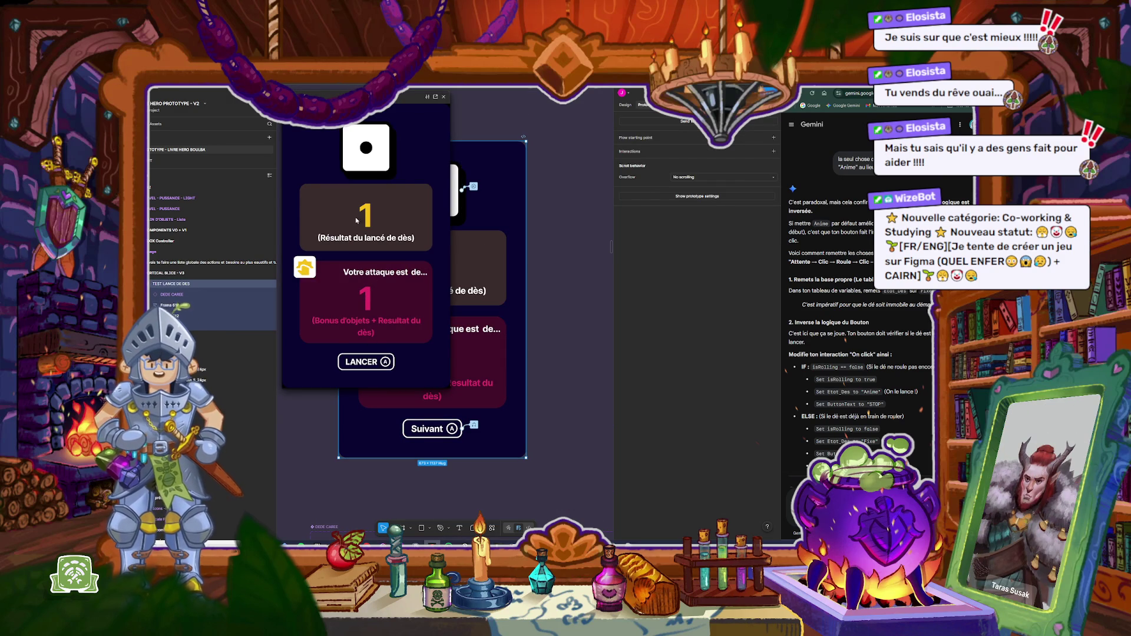
click(444, 96)
scroll(819, 348, down, 3)
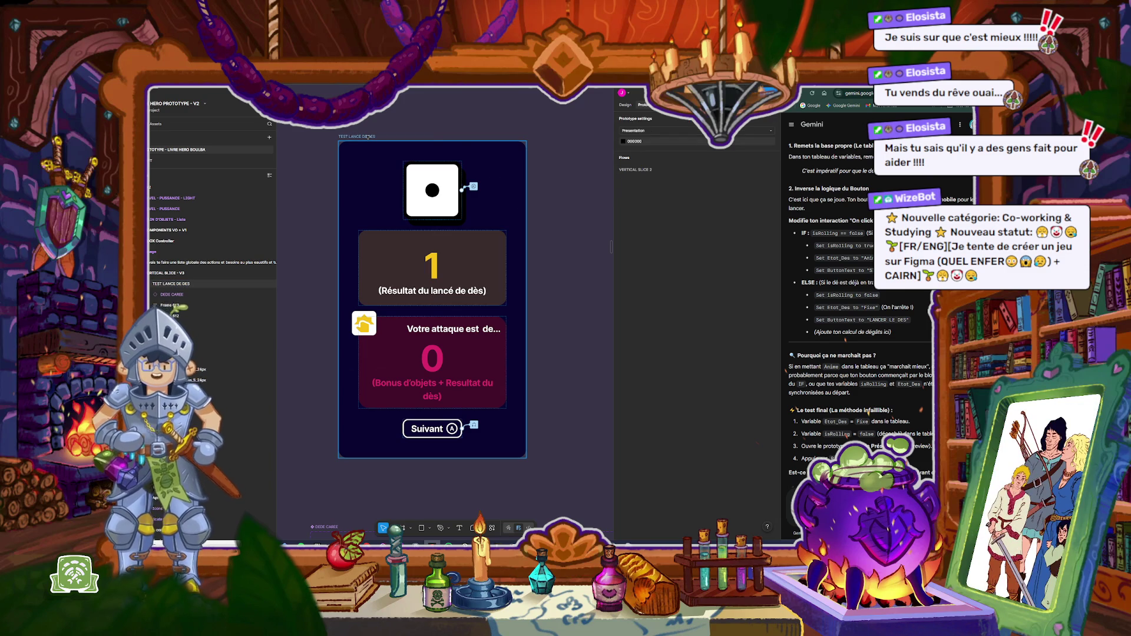
key(ctrl+alt+Return)
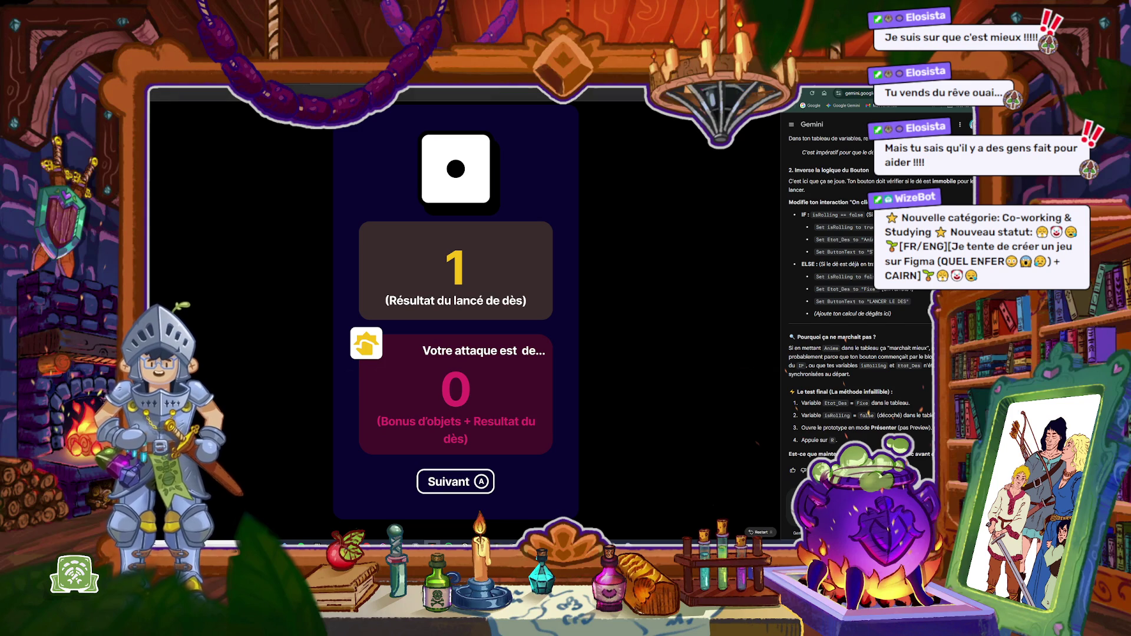
click(454, 480)
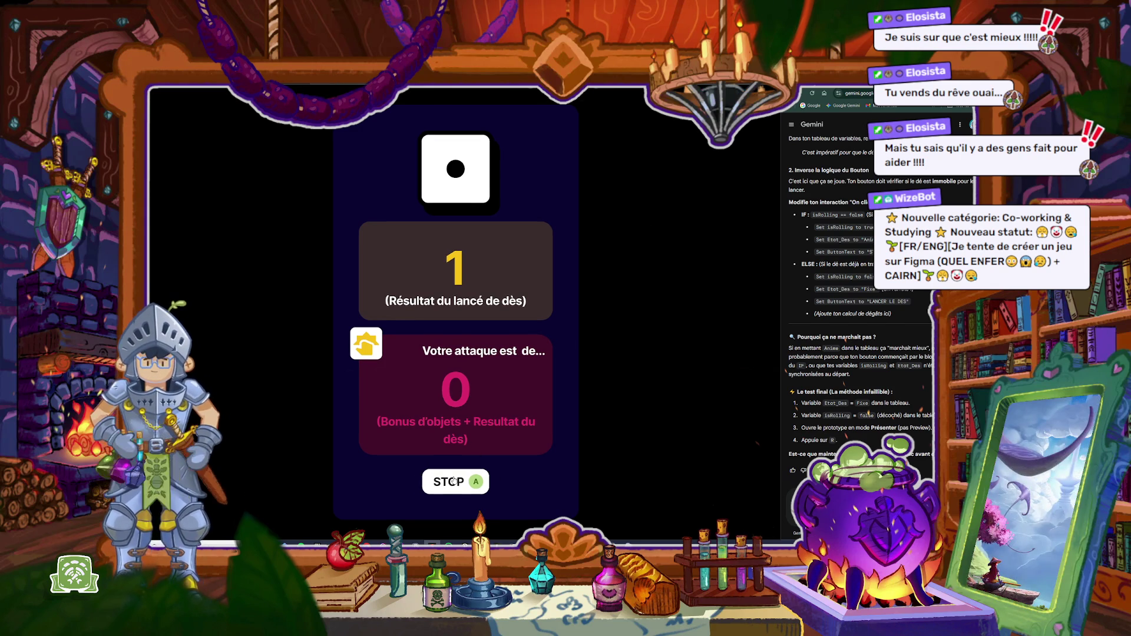
click(453, 485)
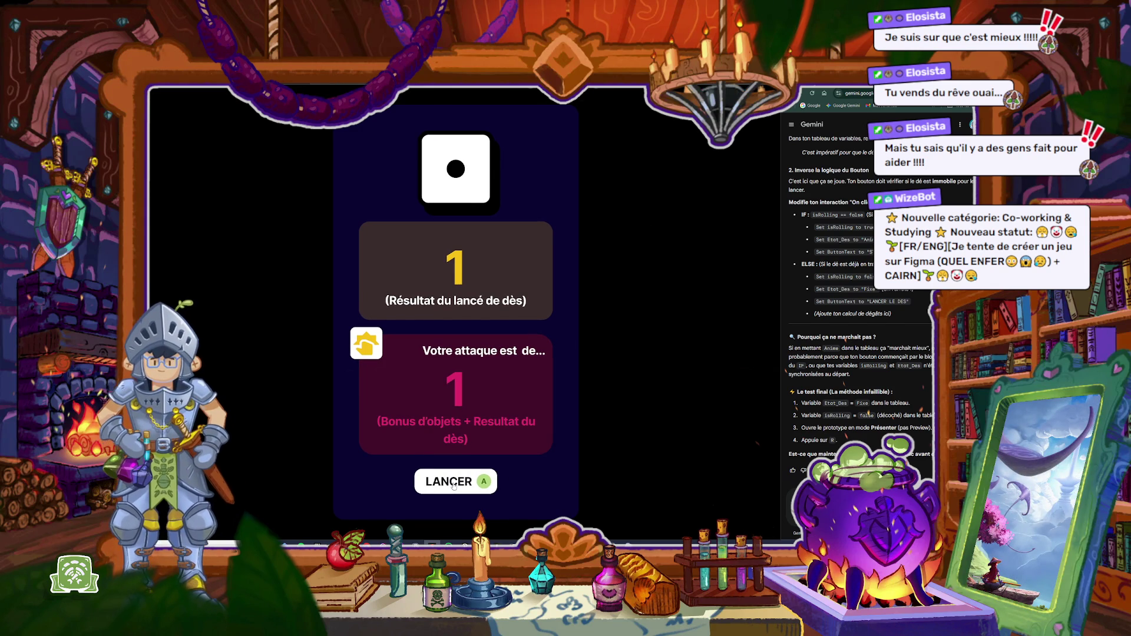
click(453, 485)
click(453, 484)
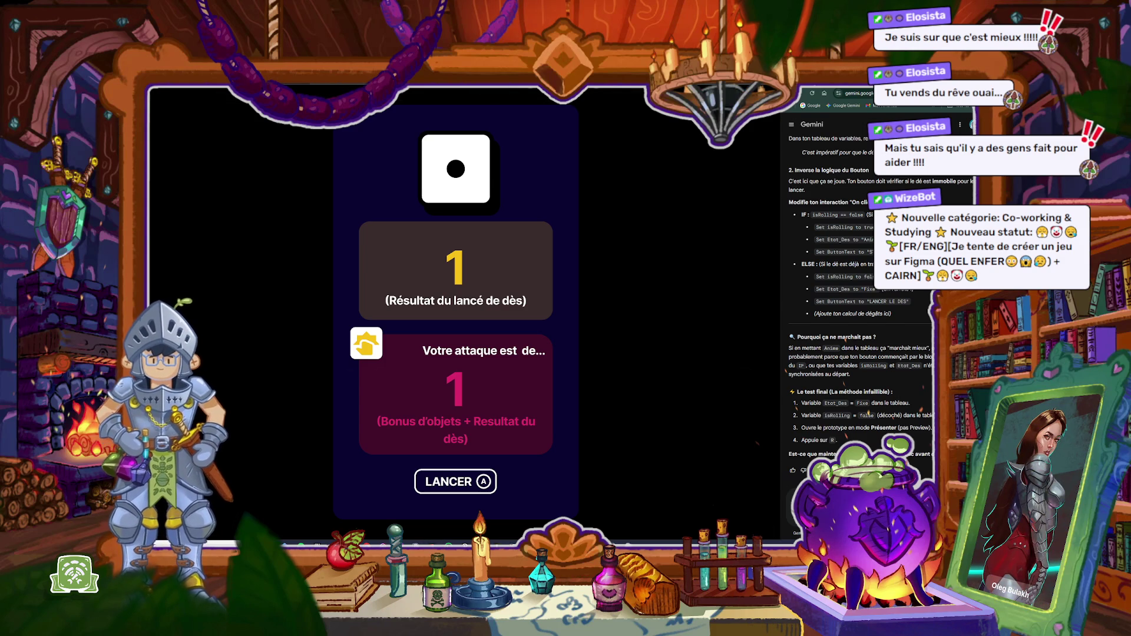
key(Return)
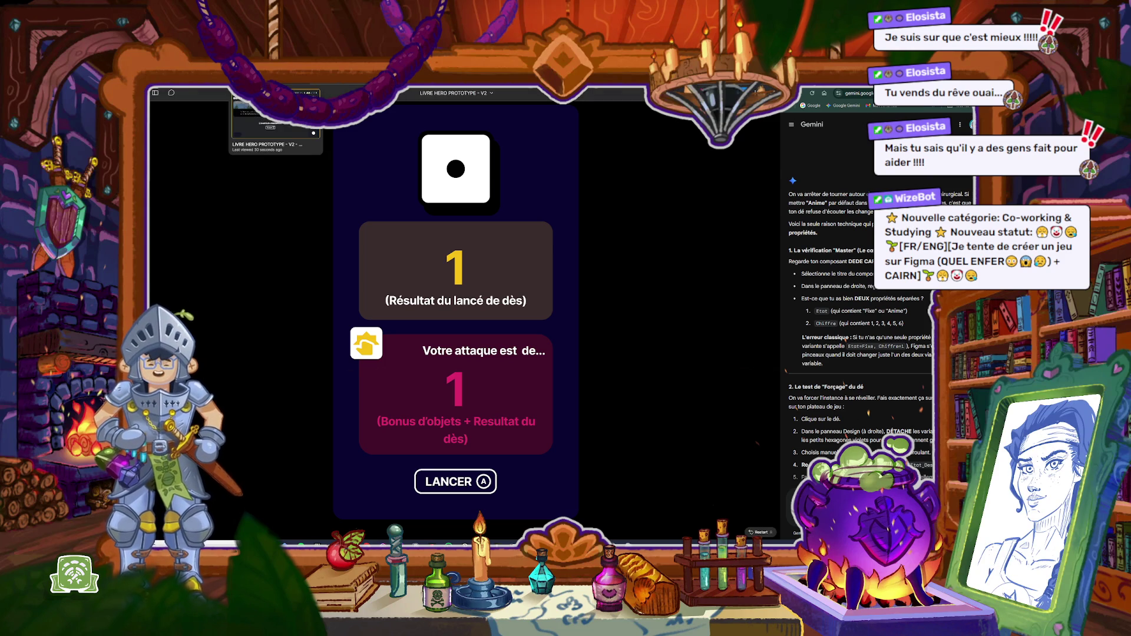
key(ctrl+w)
scroll(431, 353, down, 5)
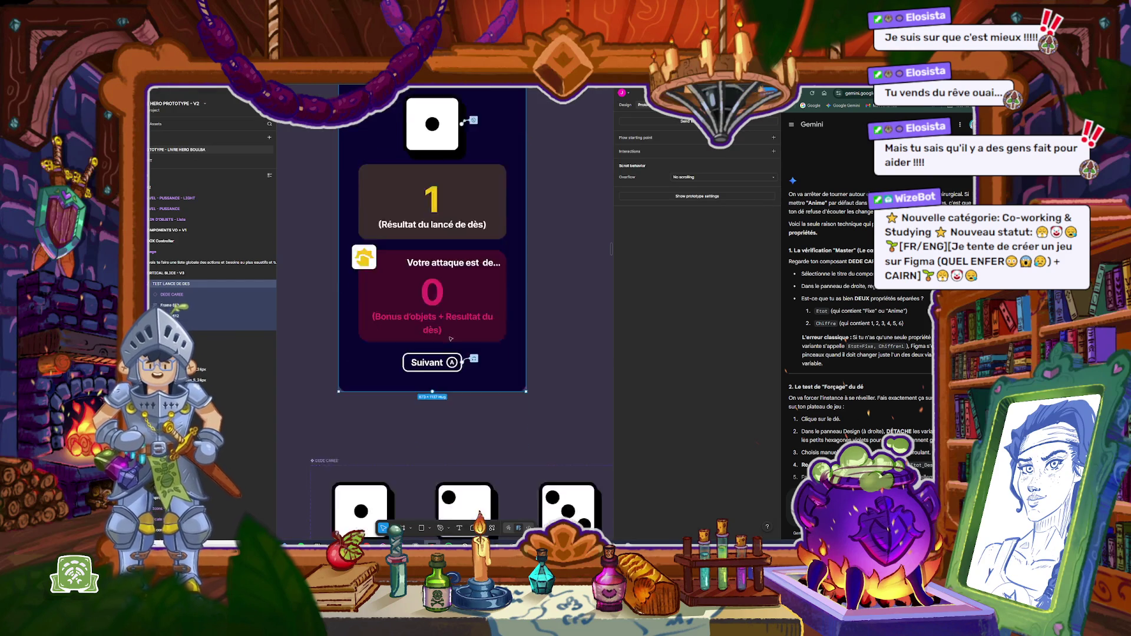
click(626, 105)
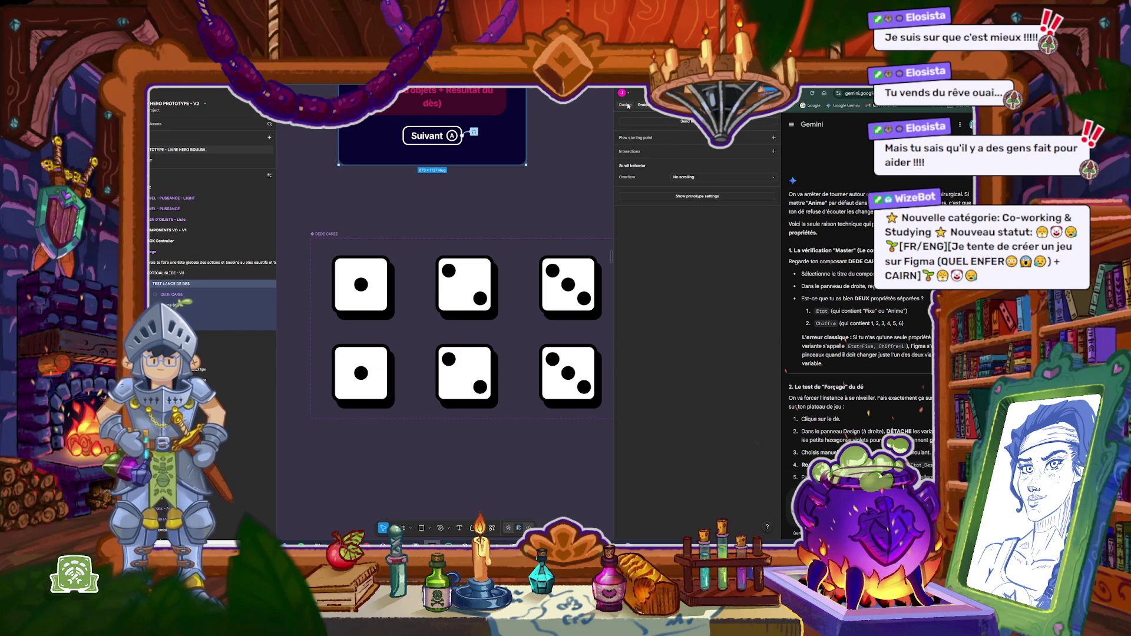
click(391, 287)
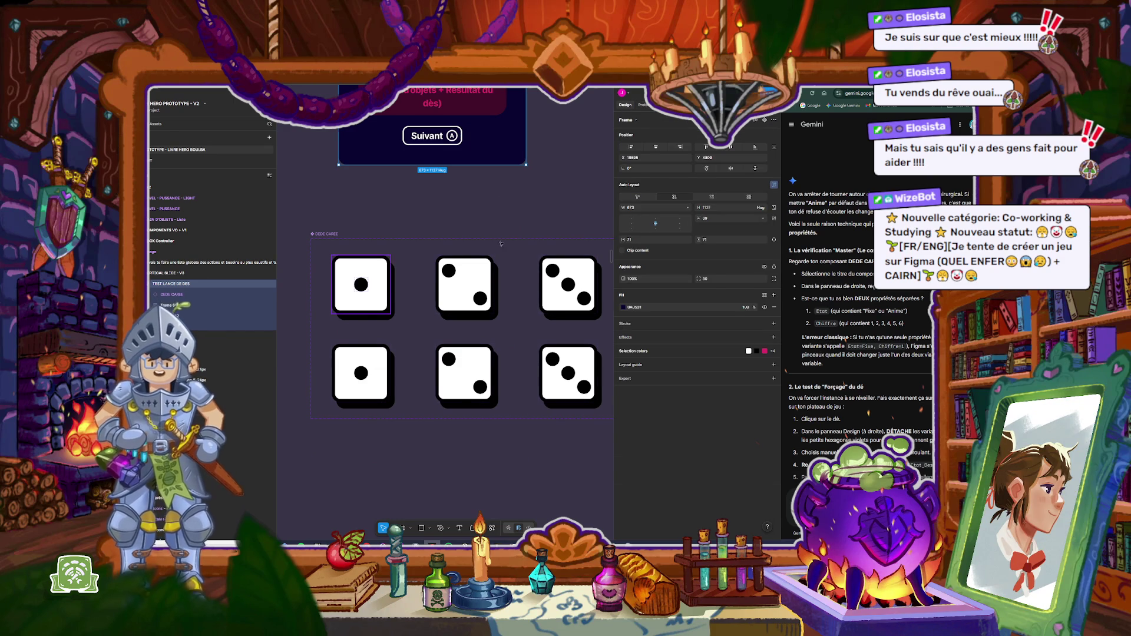
click(361, 289)
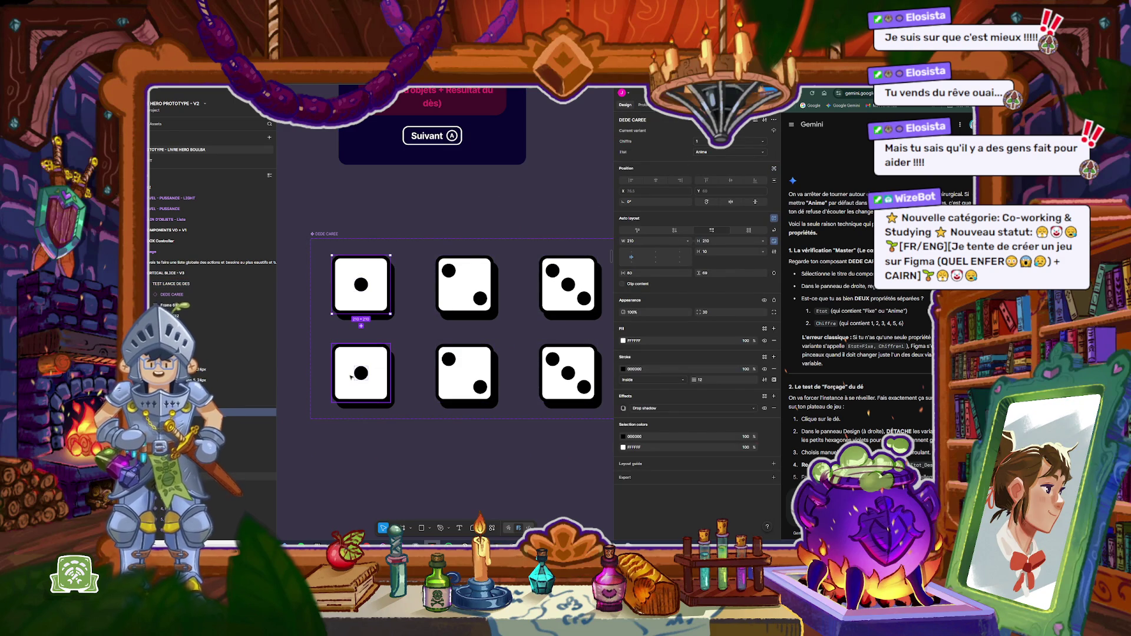
click(351, 377)
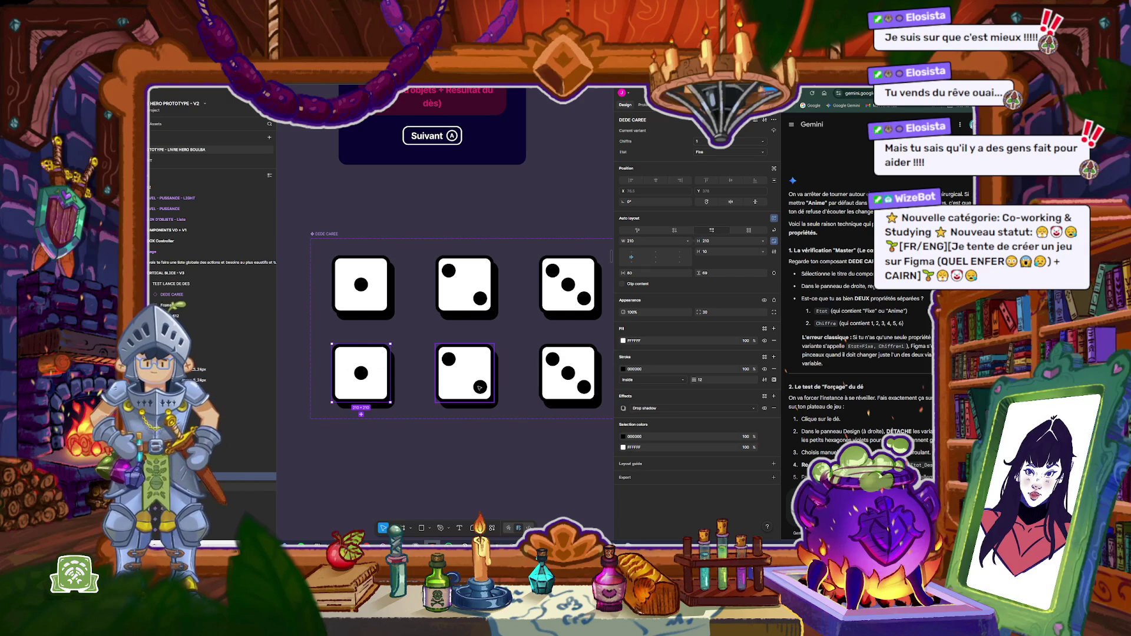
click(479, 387)
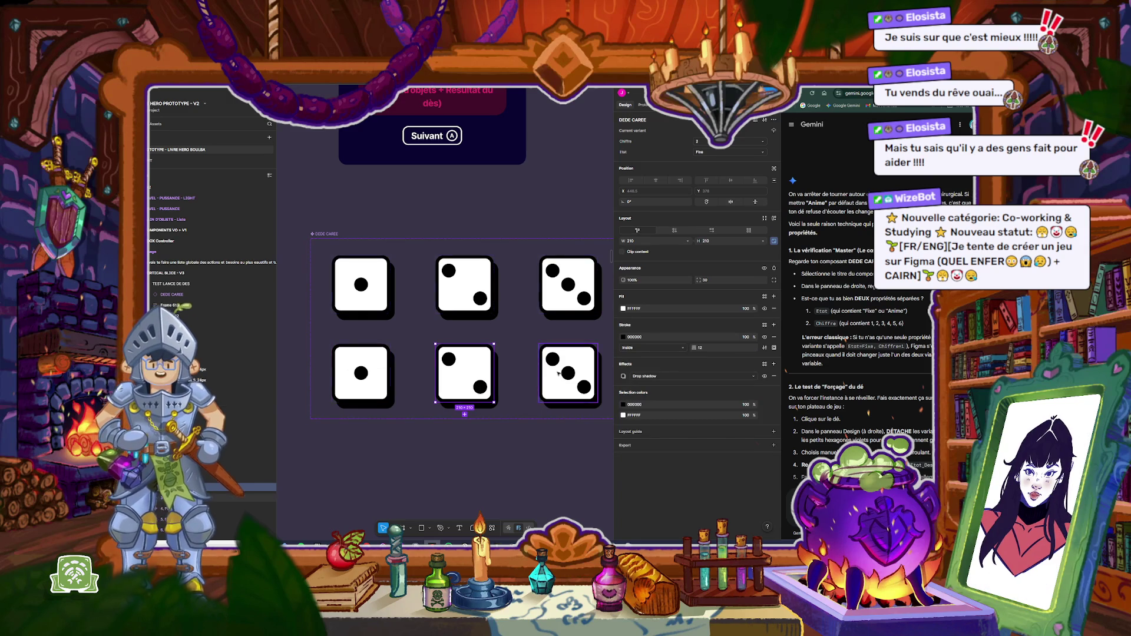
scroll(500, 382, down, 5)
scroll(513, 365, up, 3)
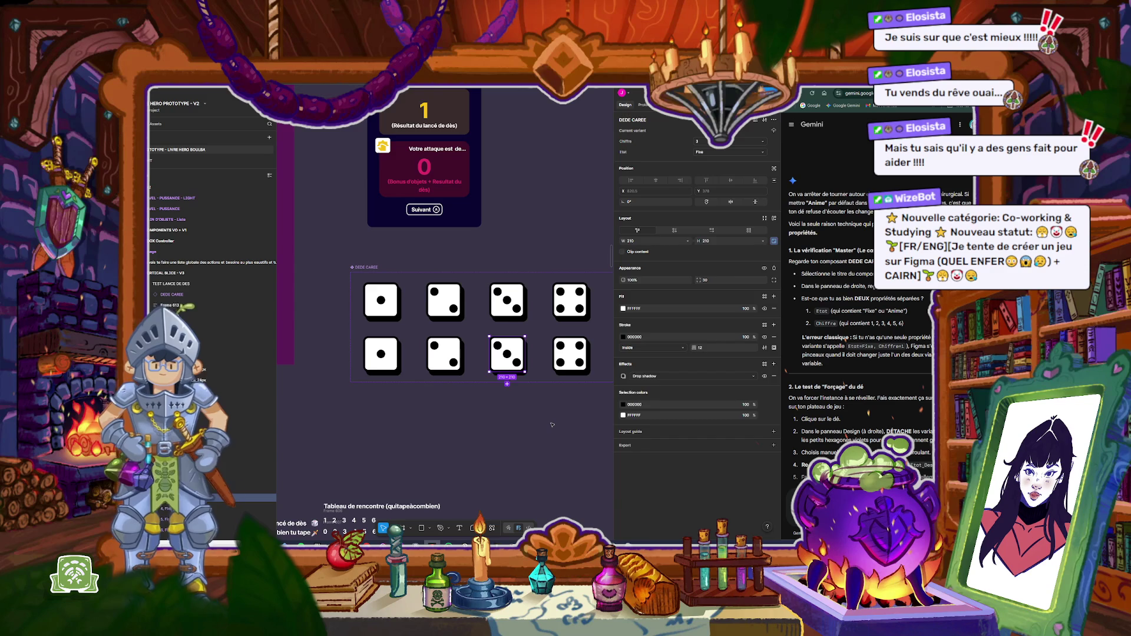
click(476, 357)
scroll(471, 354, right, 3)
click(462, 352)
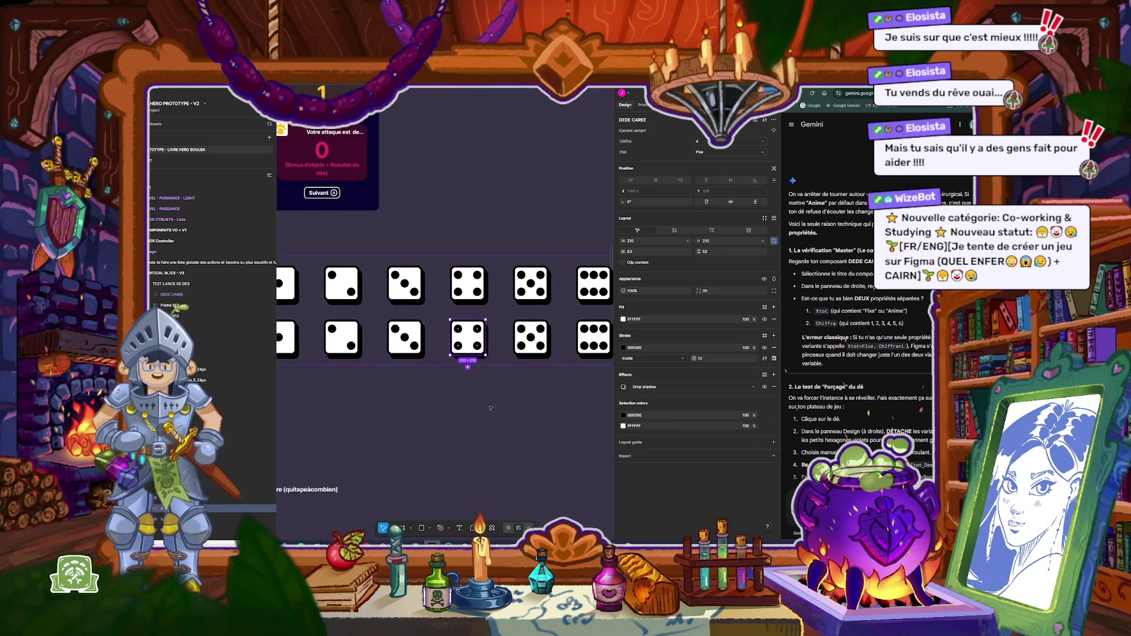
click(592, 339)
scroll(464, 332, down, 3)
scroll(465, 335, up, 3)
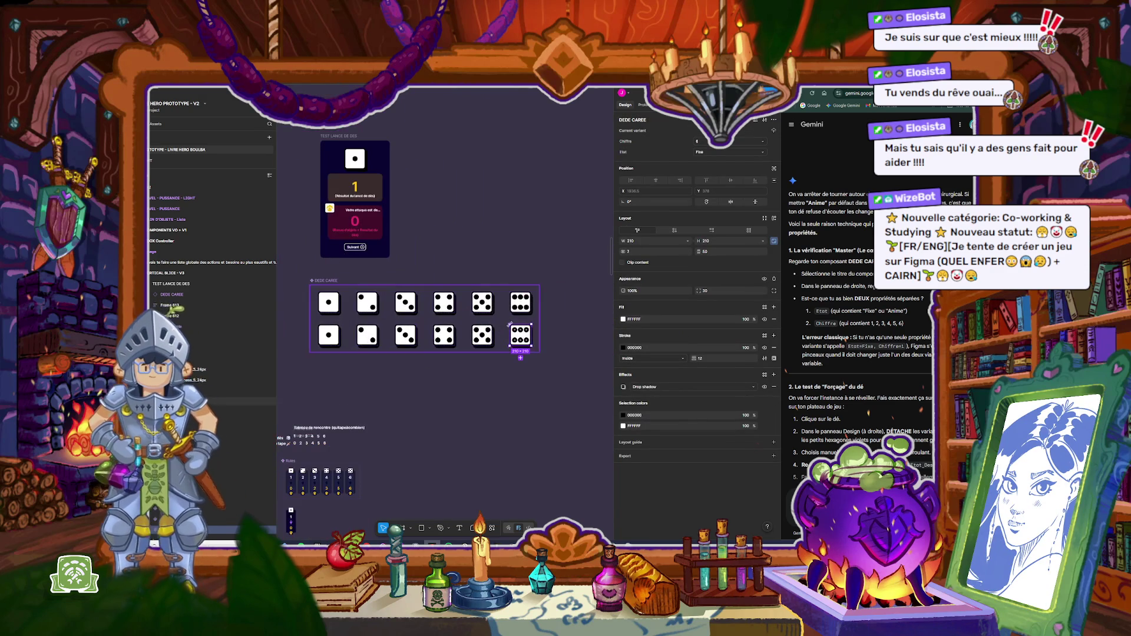
click(521, 302)
click(481, 307)
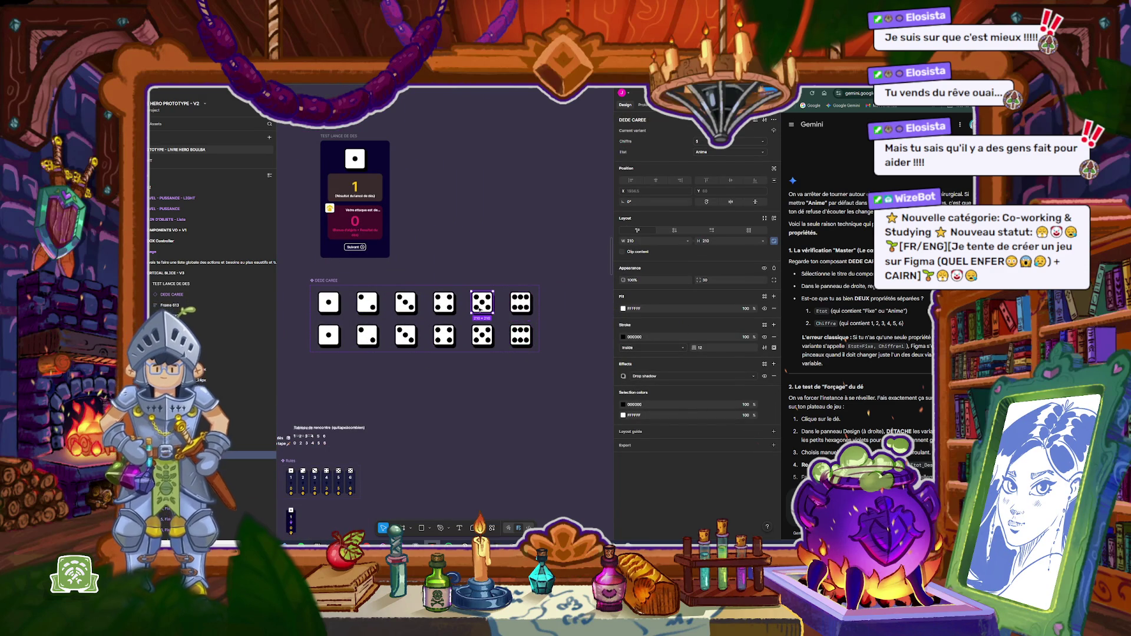
click(520, 302)
click(444, 303)
click(411, 306)
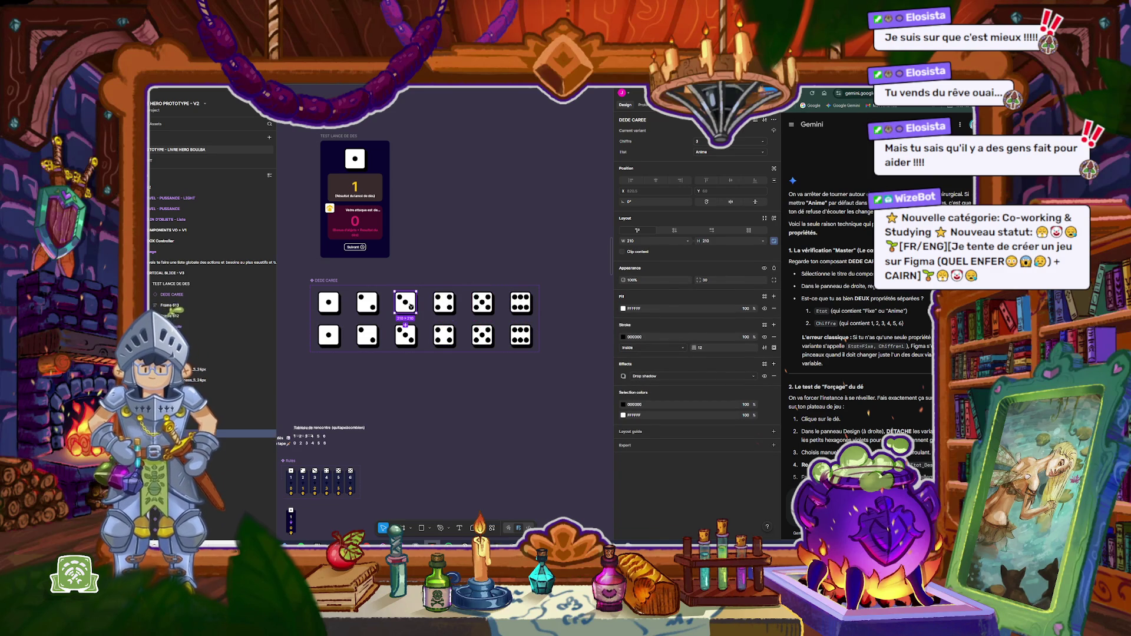
click(373, 307)
click(329, 302)
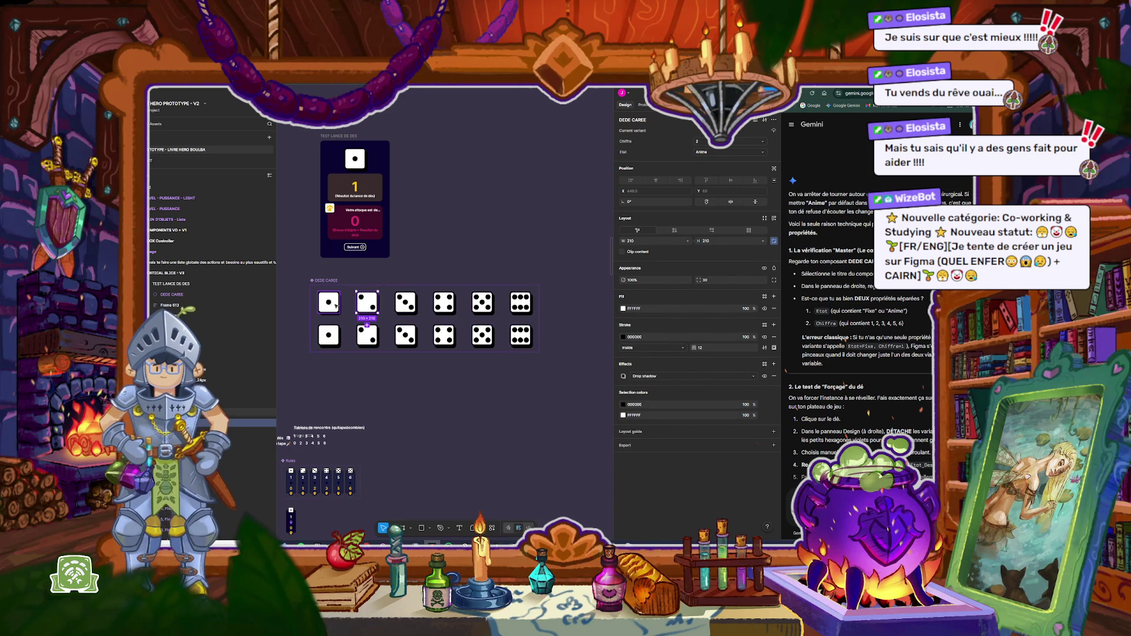
click(469, 375)
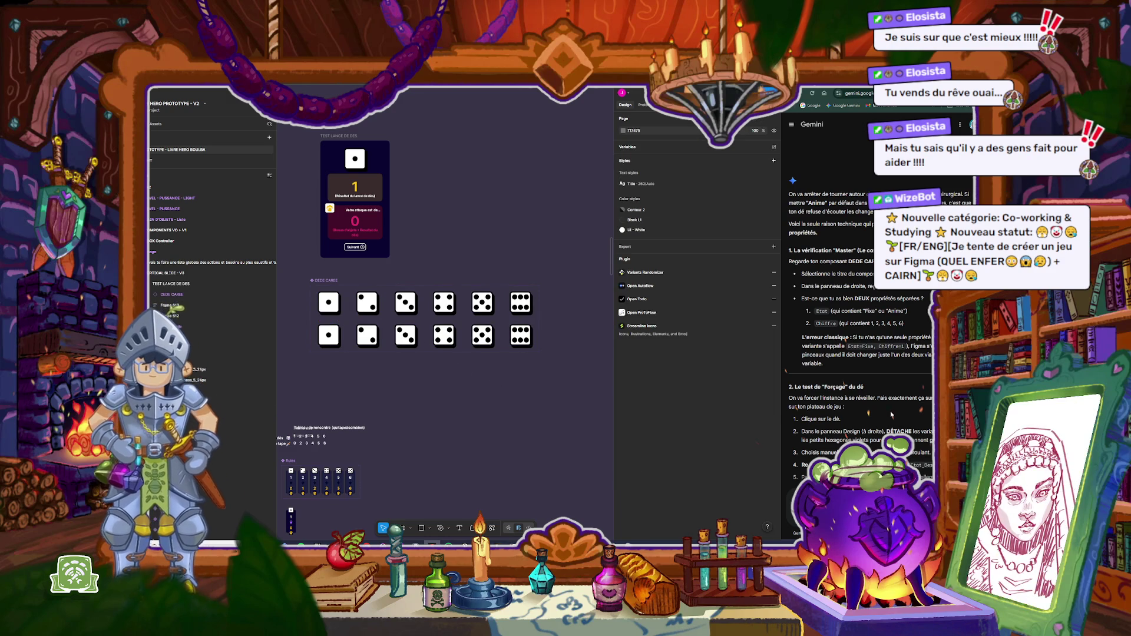
scroll(847, 387, down, 2)
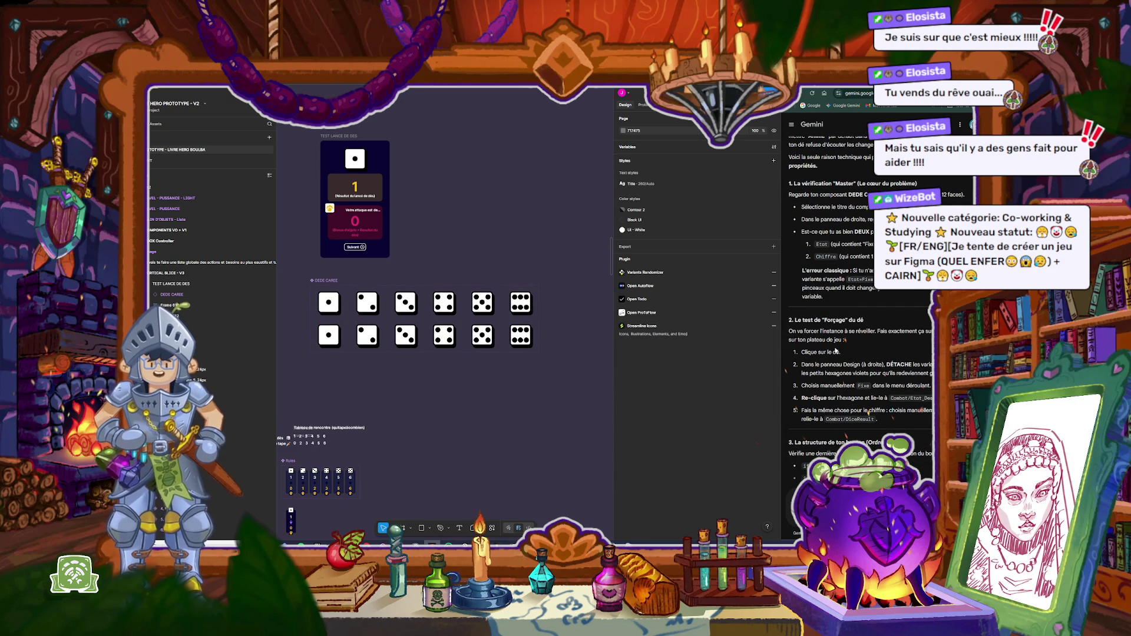
click(355, 158)
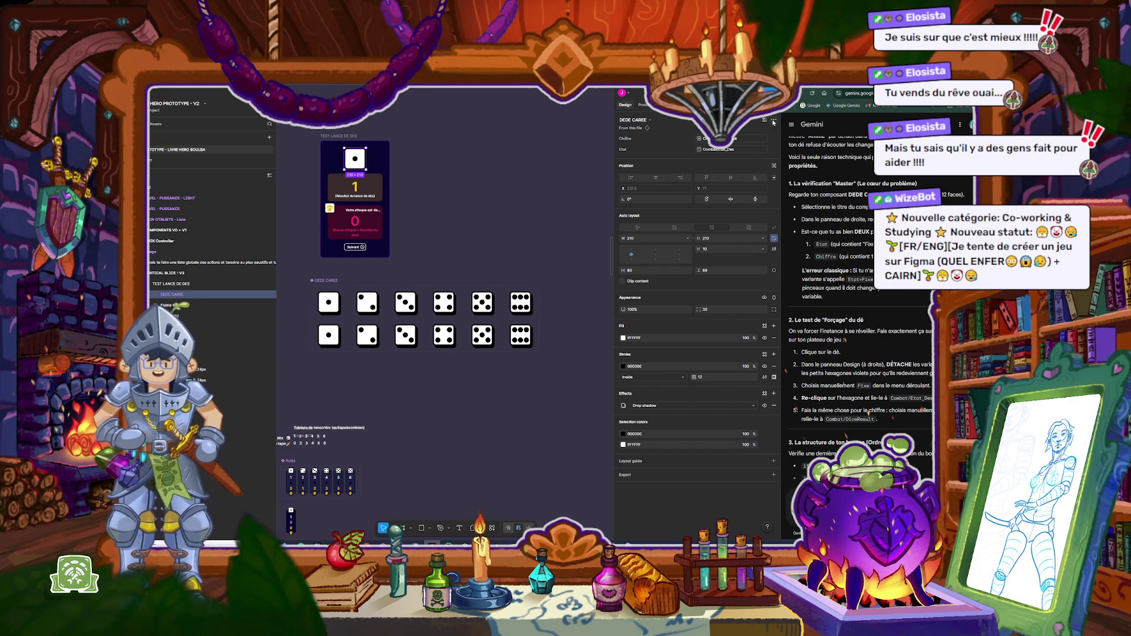
click(774, 122)
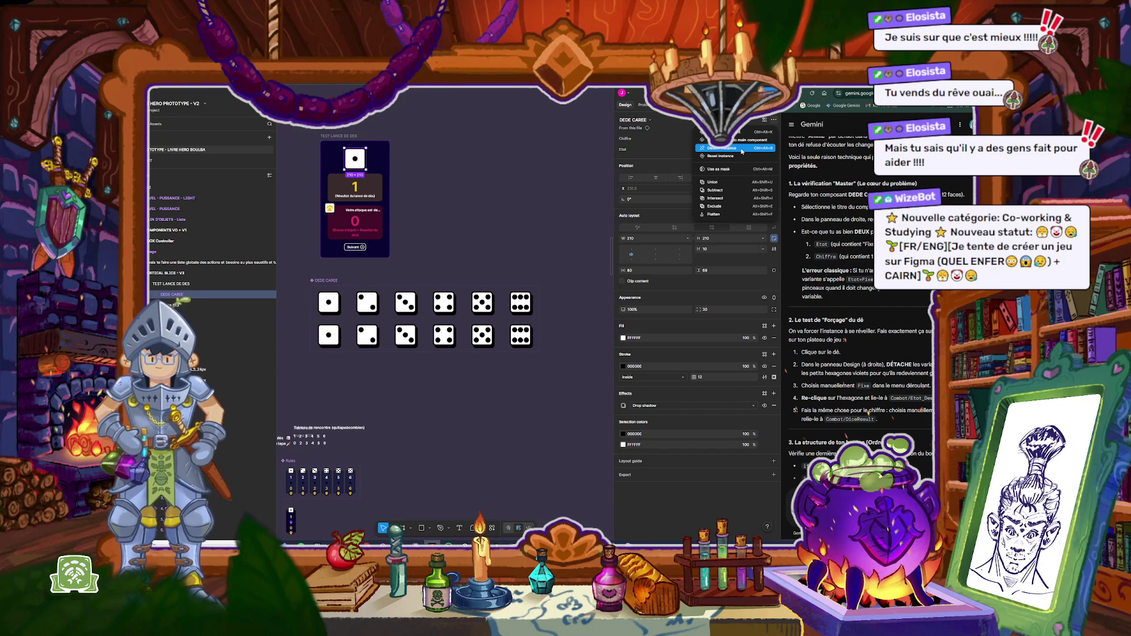
click(742, 152)
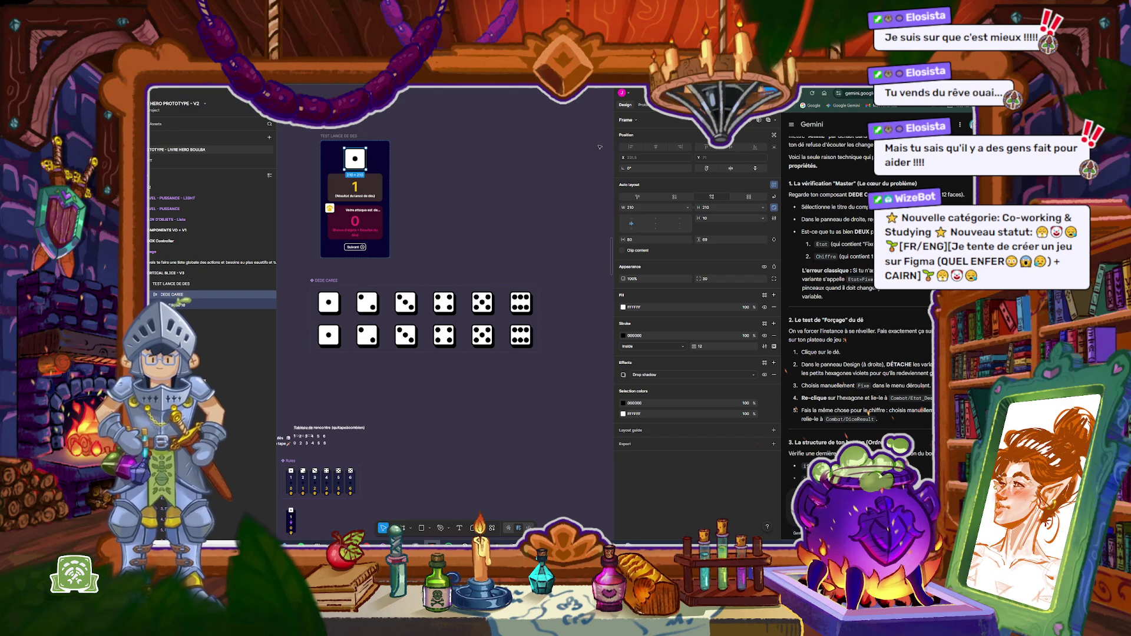
key(Escape)
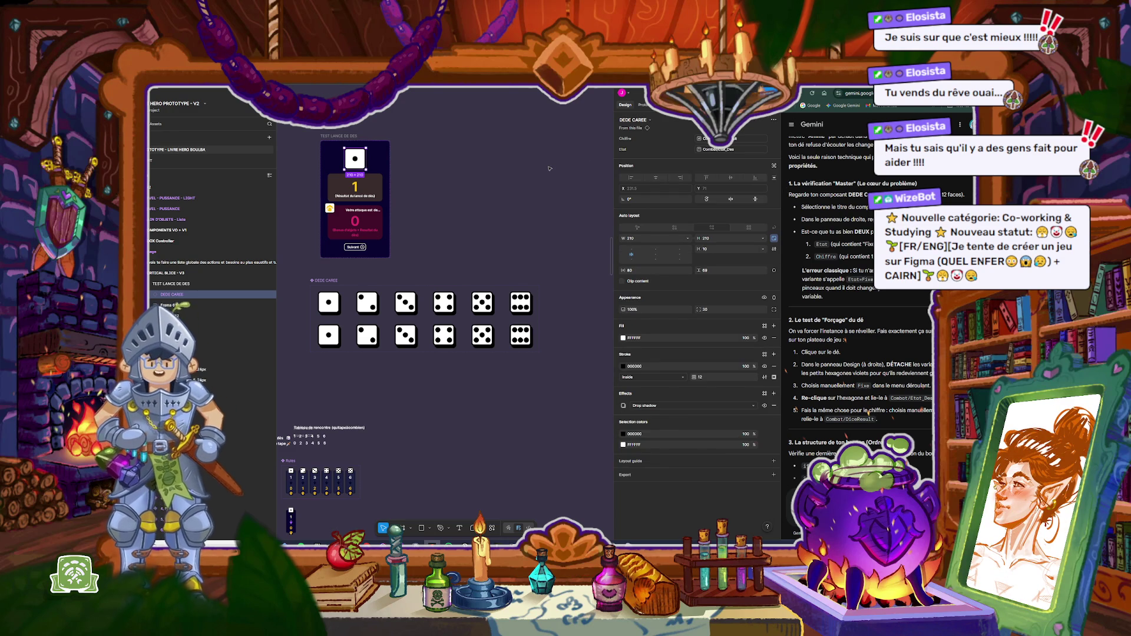
click(774, 121)
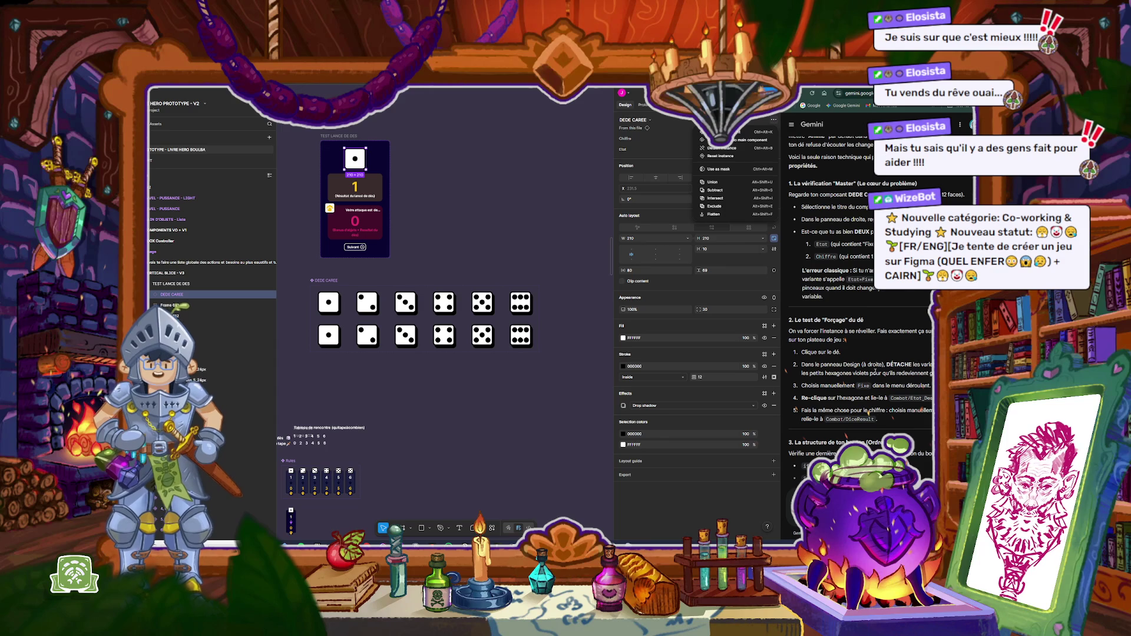
drag(854, 373, 933, 373)
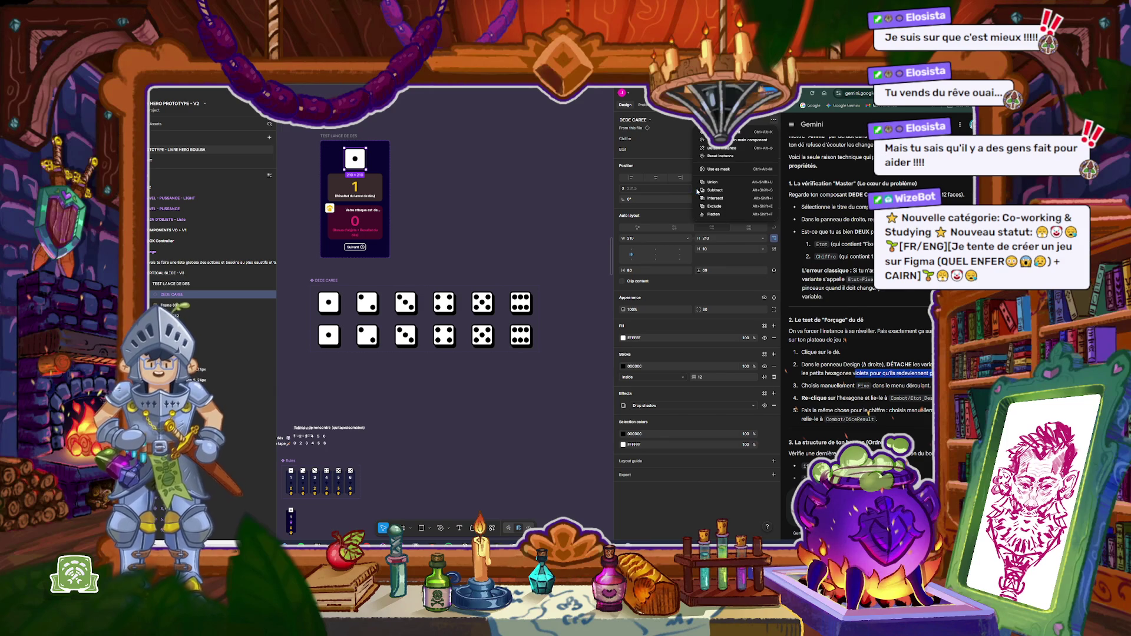
click(727, 149)
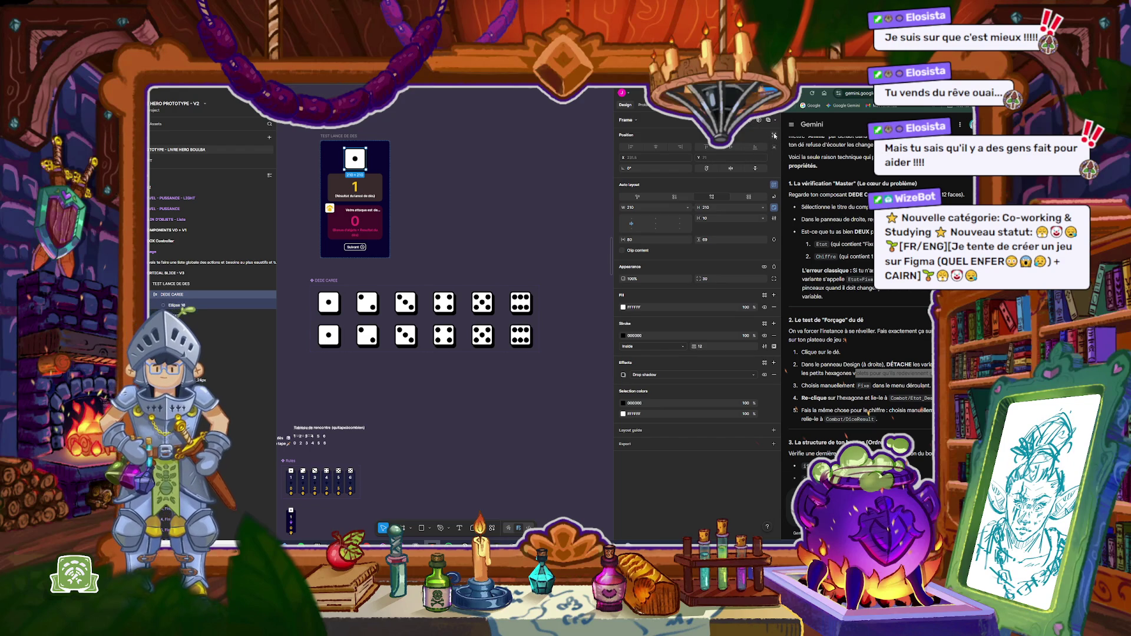
key(Escape)
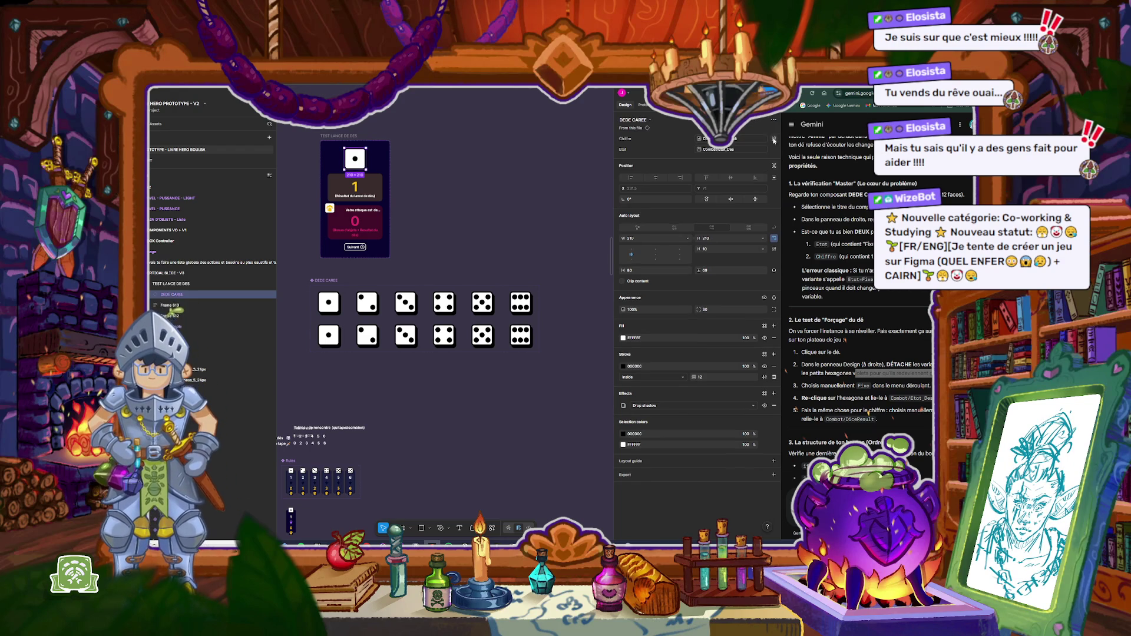
scroll(892, 419, down, 1)
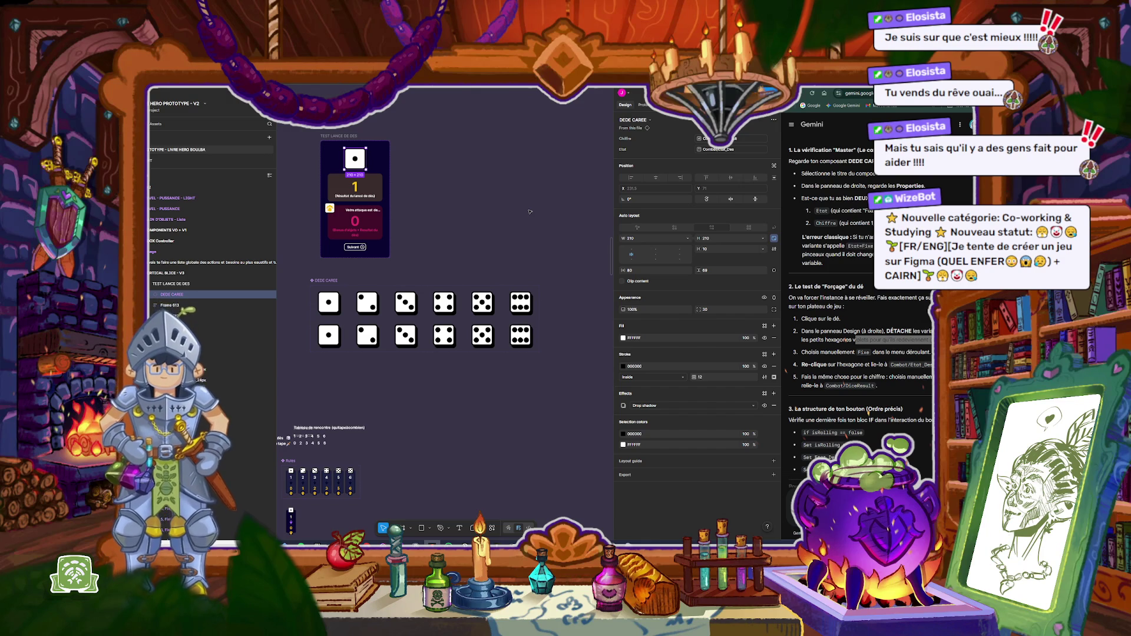
key(super+shift+s)
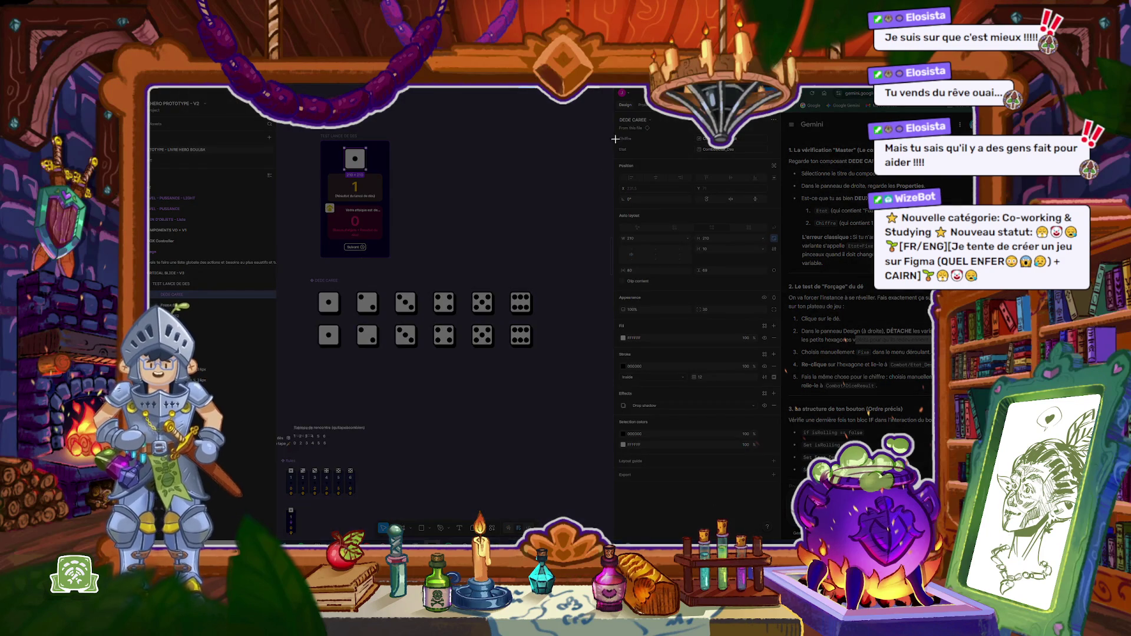
drag(611, 112, 782, 169)
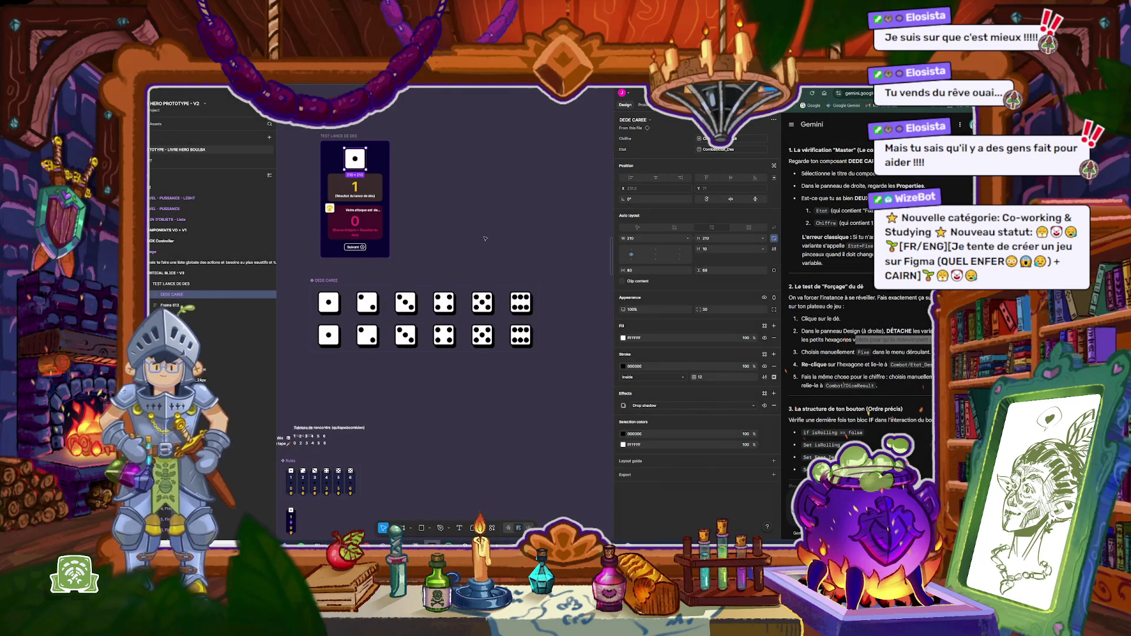
click(496, 242)
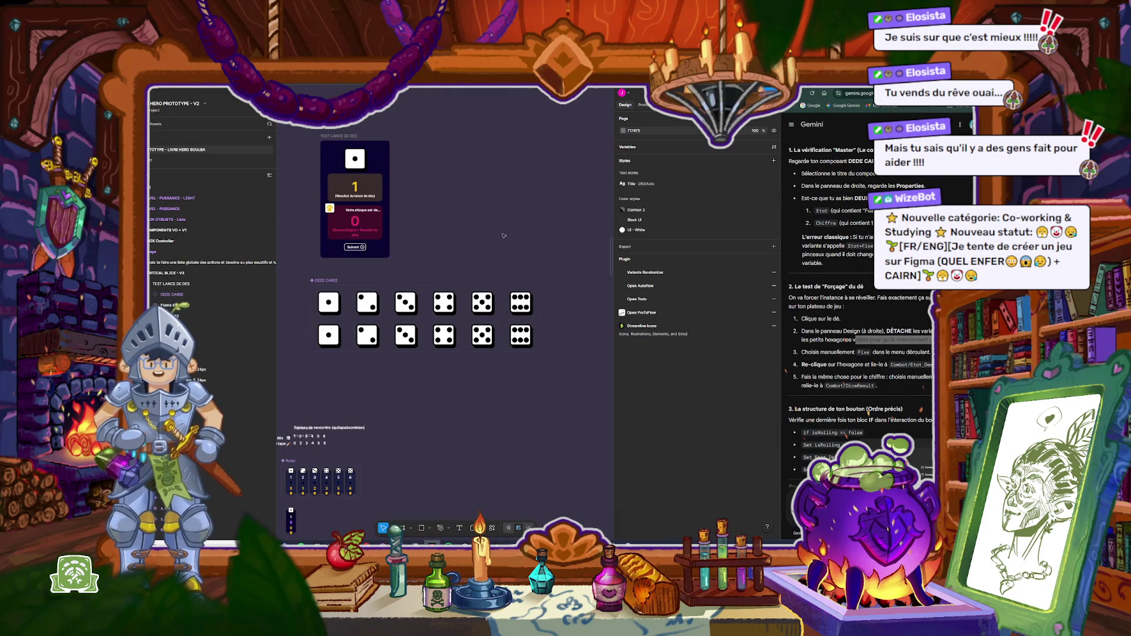
scroll(478, 353, left, 2)
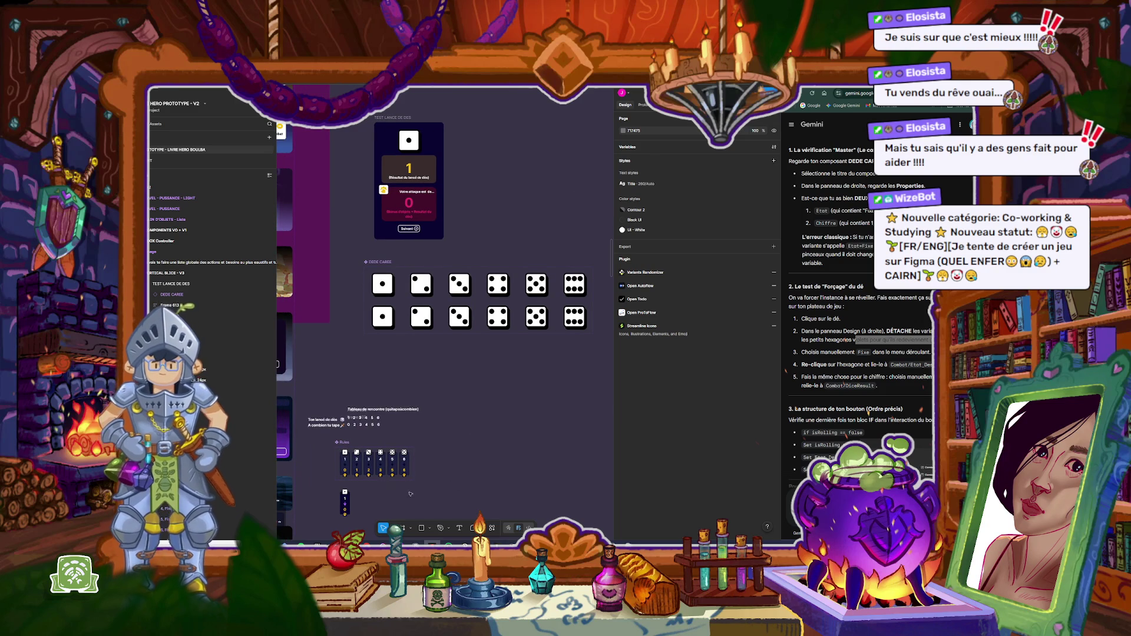
Step: Place a copy of the die below the first die in the test frame
click(389, 287)
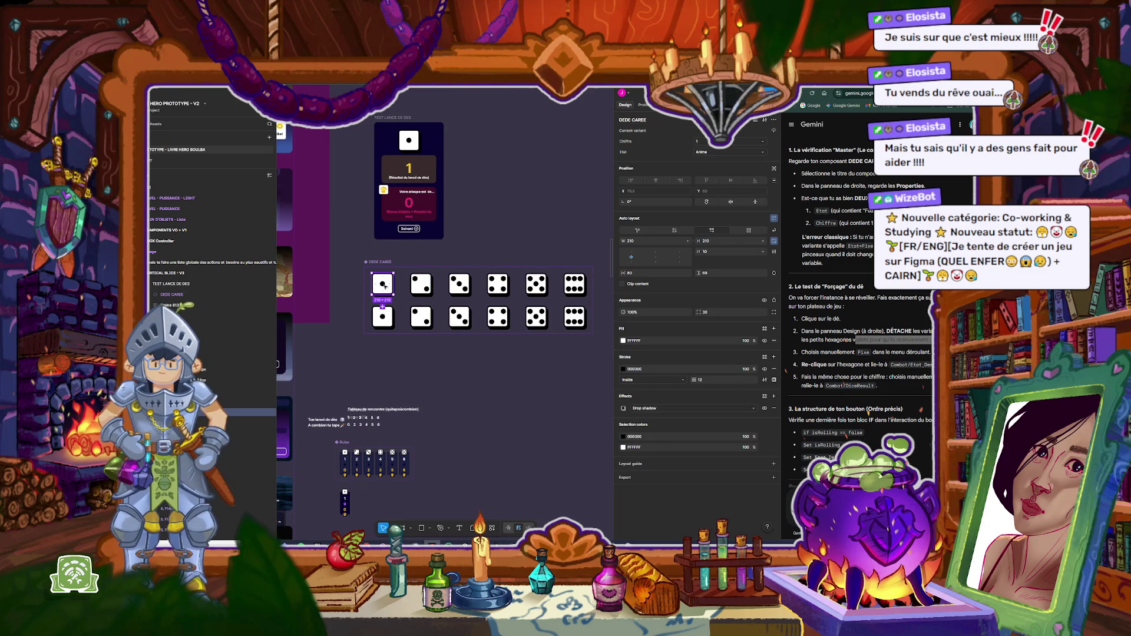
mouse_move(385, 286)
mouse_down()
mouse_move(499, 148)
mouse_move(506, 163)
mouse_move(424, 143)
mouse_up()
scroll(424, 142, up, 5)
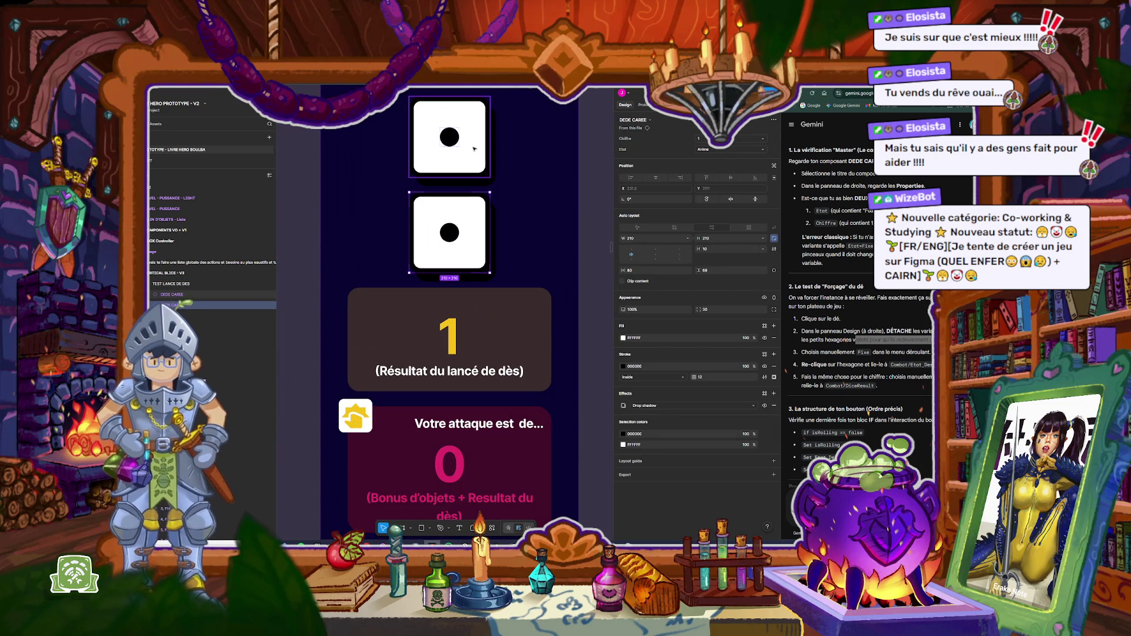
Step: Inspect the upper die's interaction, and undo an accidental paste onto the lower die
click(474, 148)
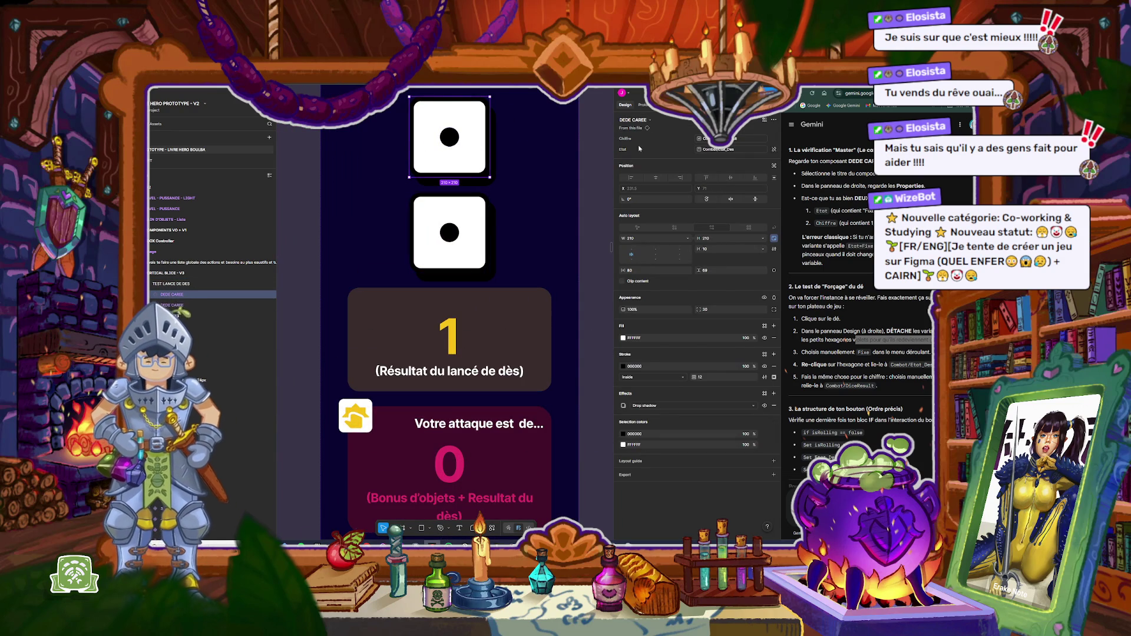
key(shift+e)
click(502, 134)
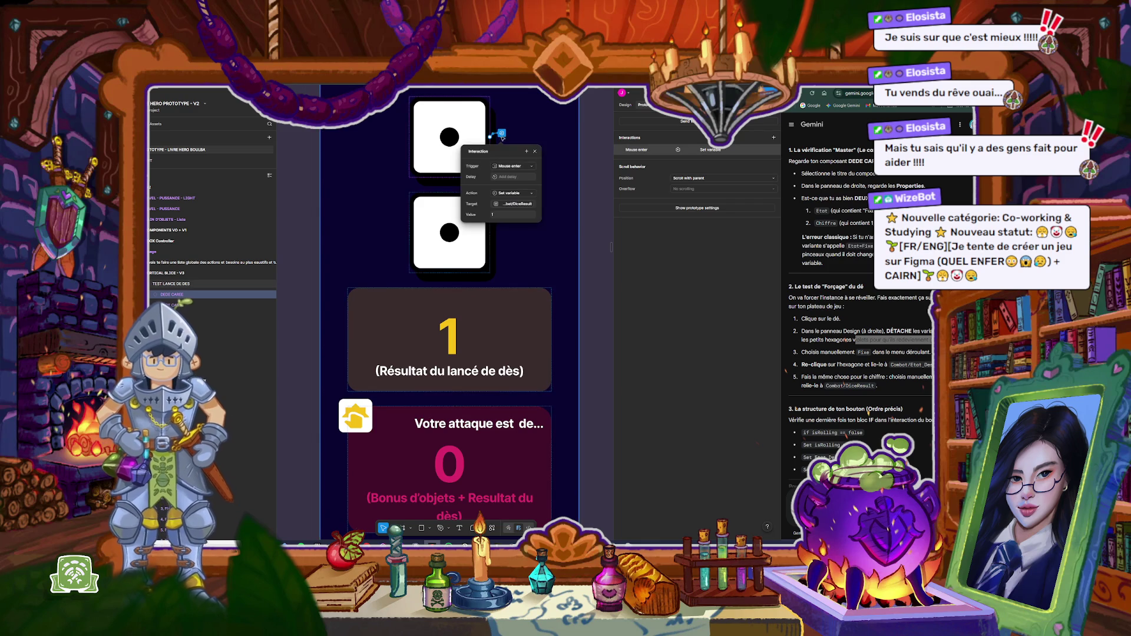
right_click(503, 135)
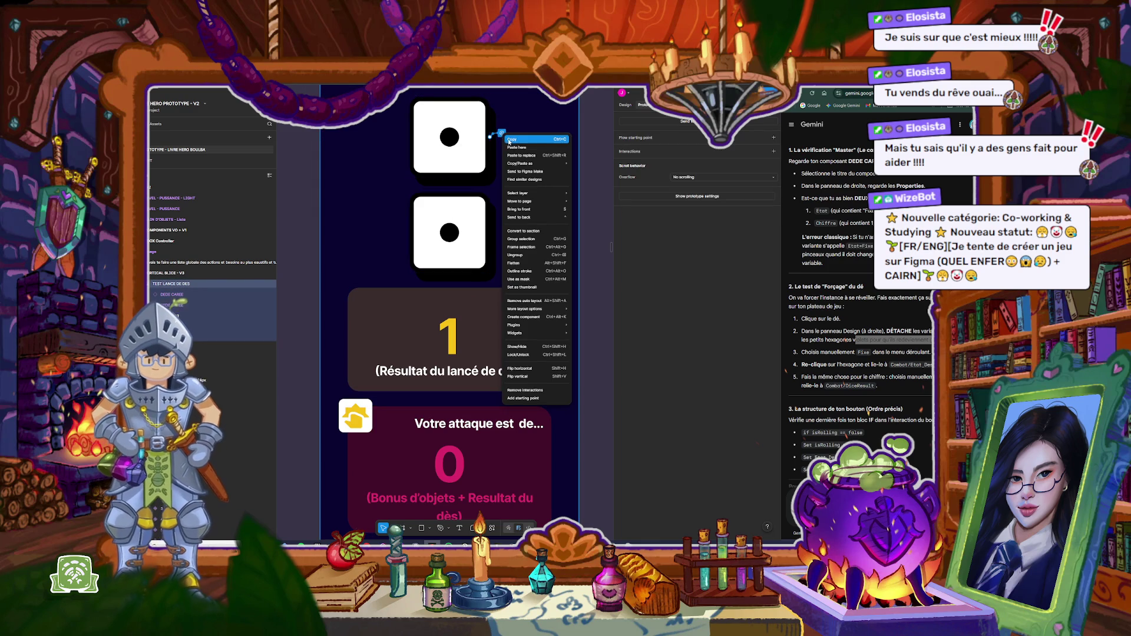
click(472, 212)
right_click(475, 206)
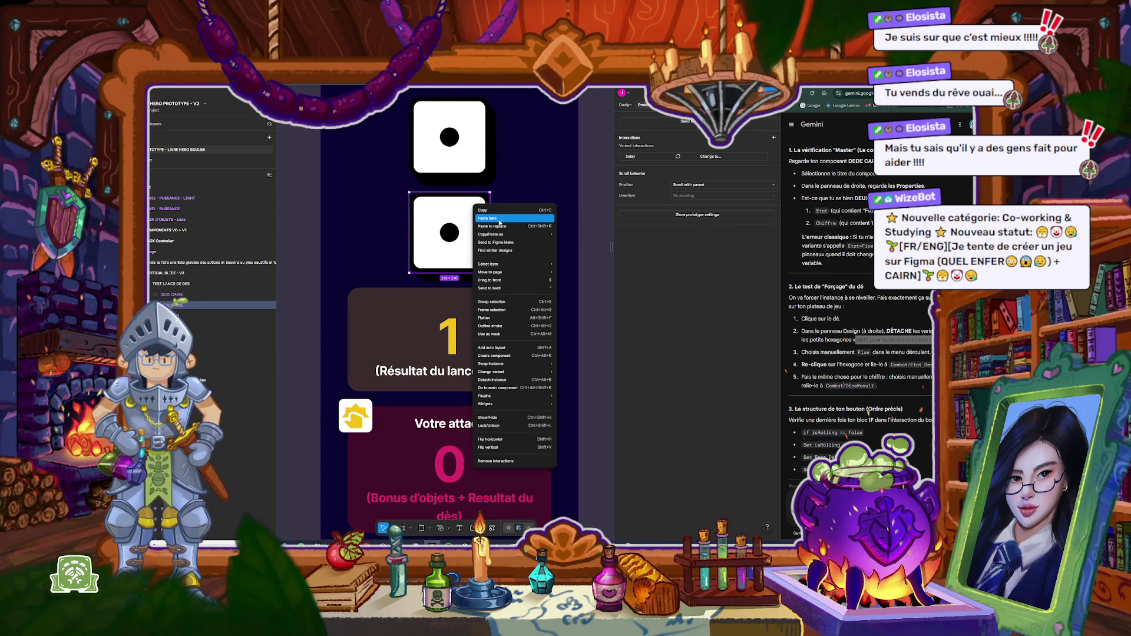
click(499, 224)
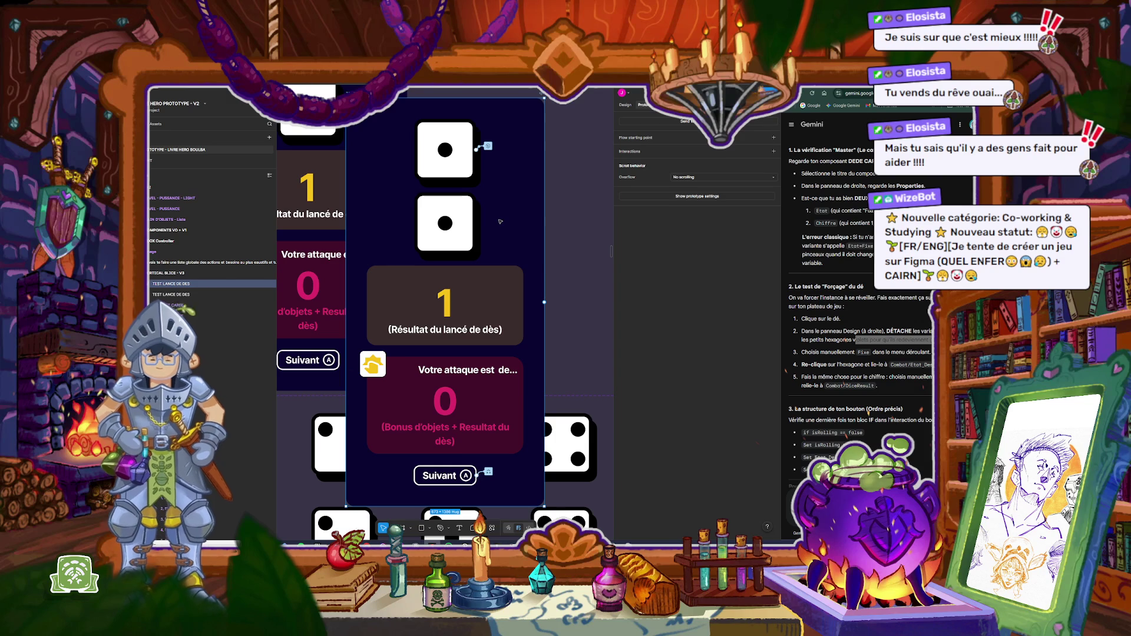
key(ctrl+z)
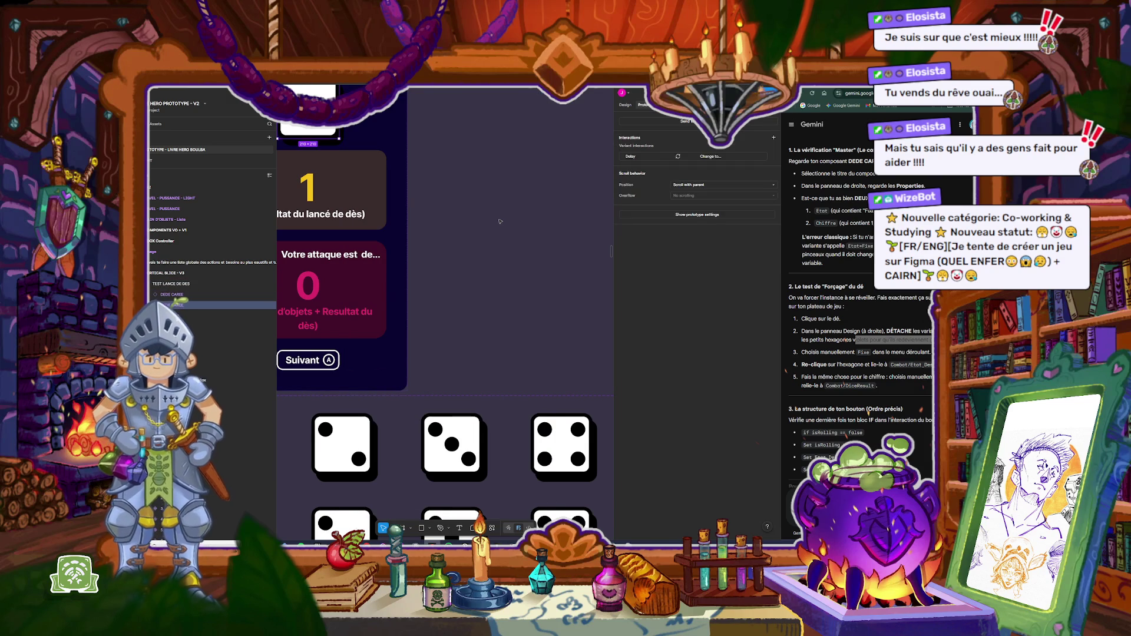
scroll(499, 222, down, 5)
scroll(414, 144, up, 5)
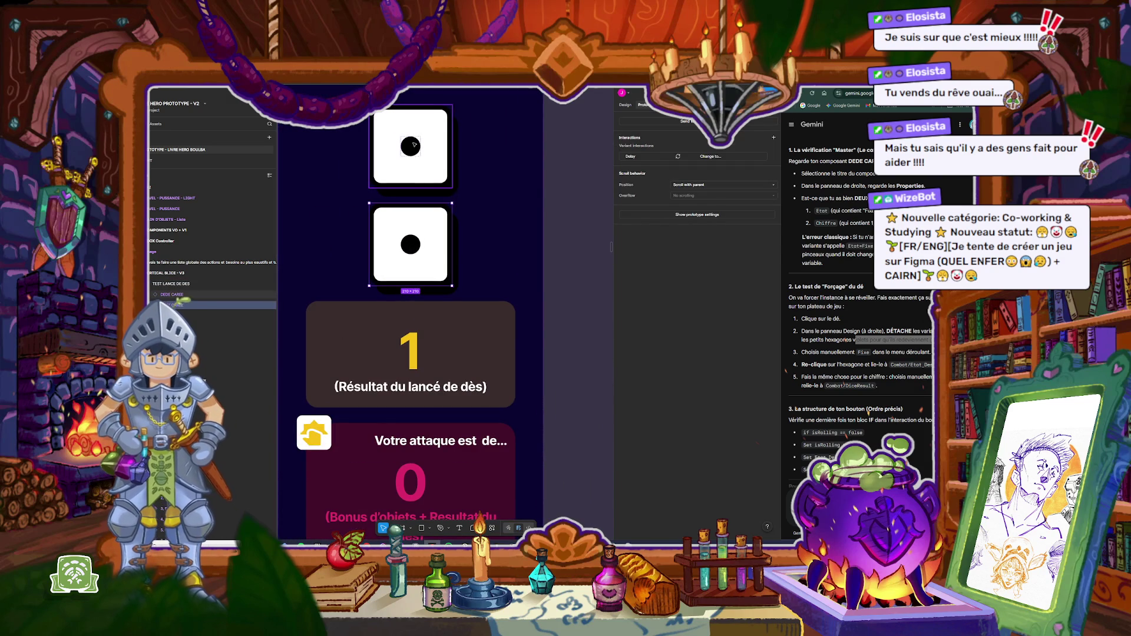
click(414, 144)
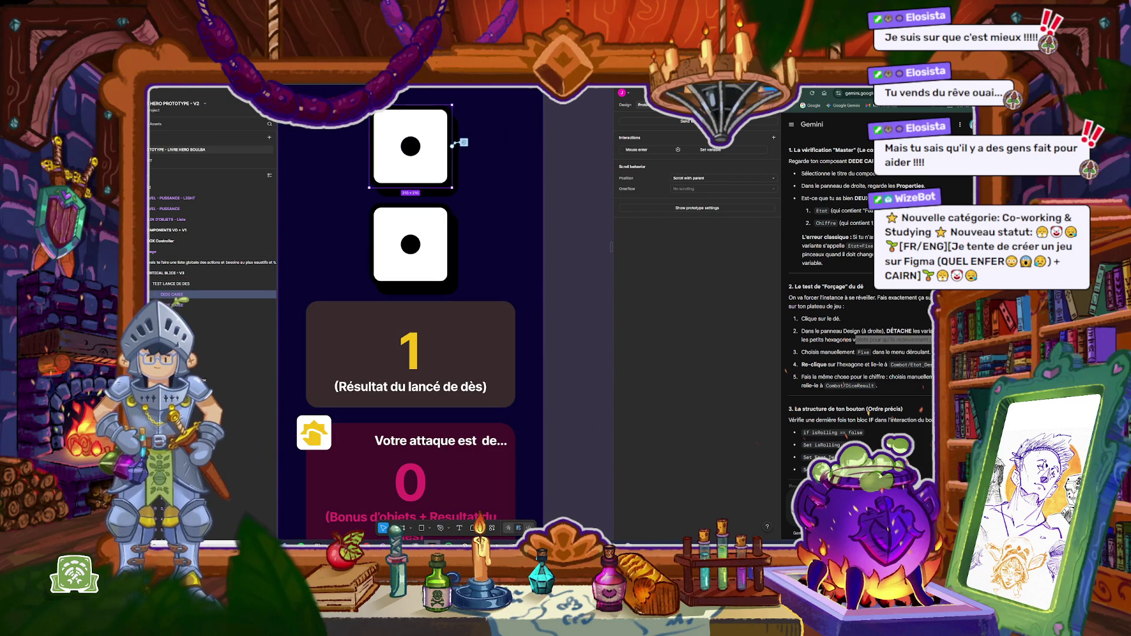
key(super+n)
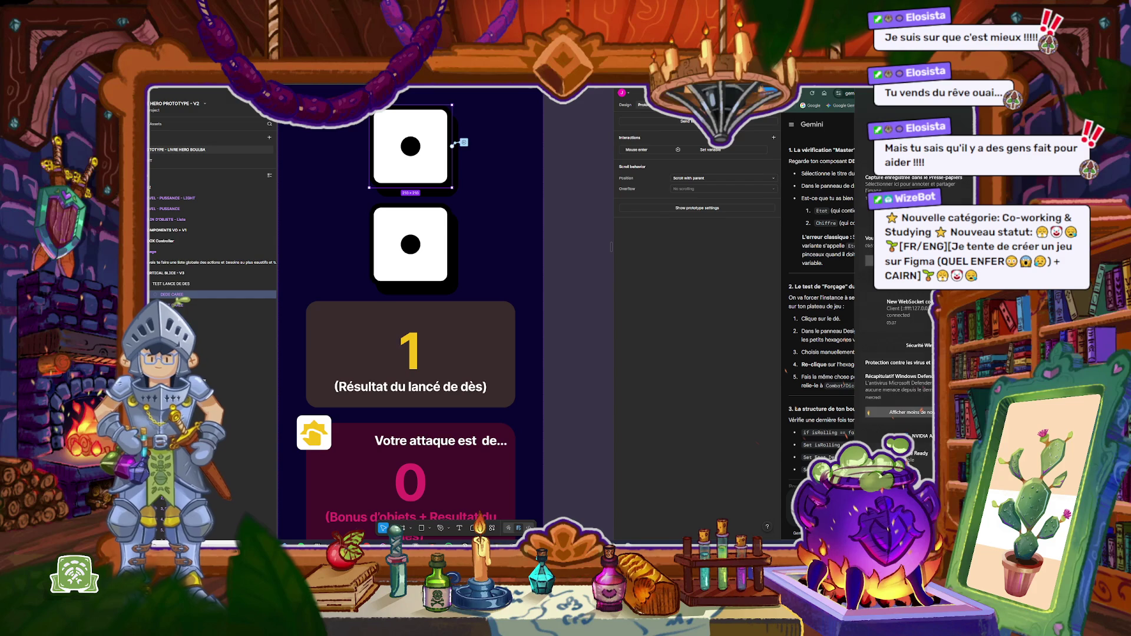
key(super+n)
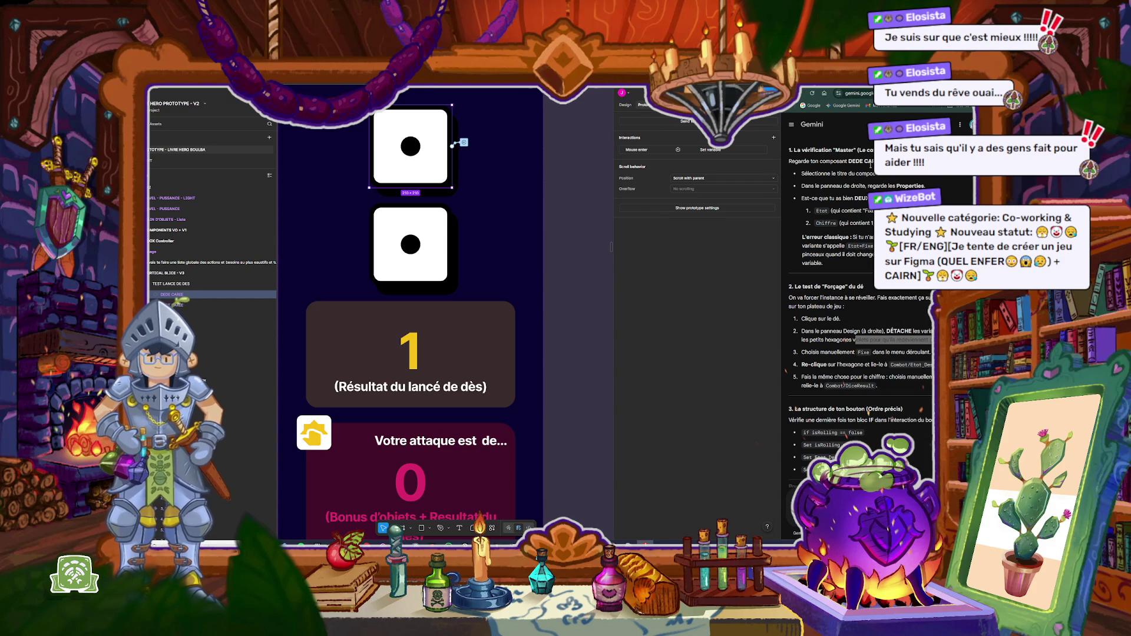
Step: Add a While hovering interaction to the bottom die, checking the top die's Set variable setup
click(411, 220)
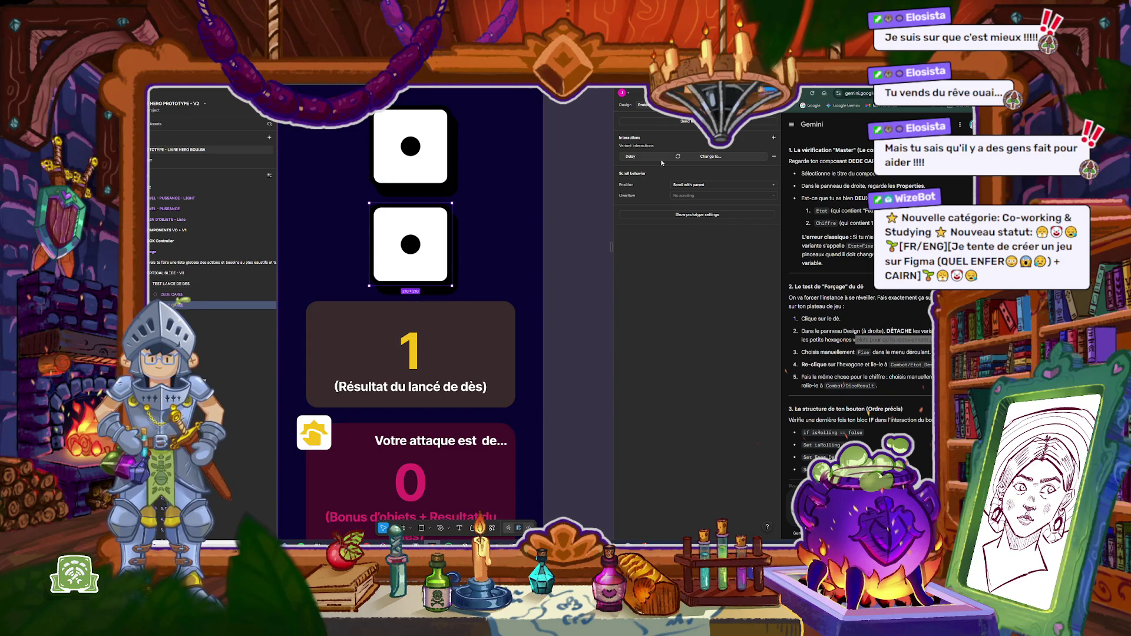
click(774, 137)
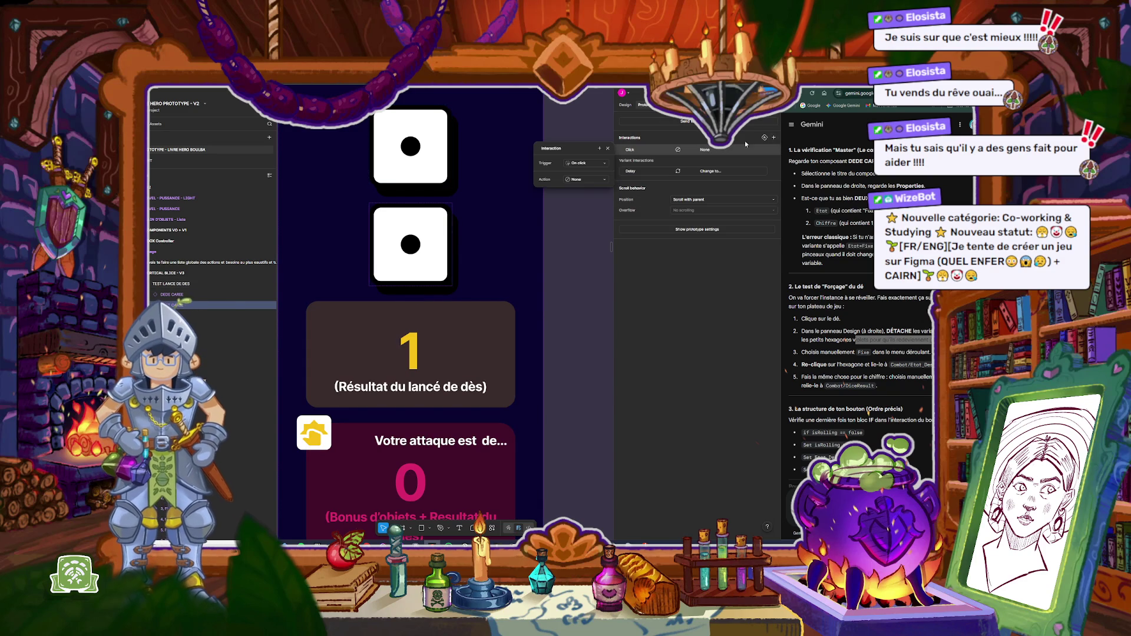
click(589, 165)
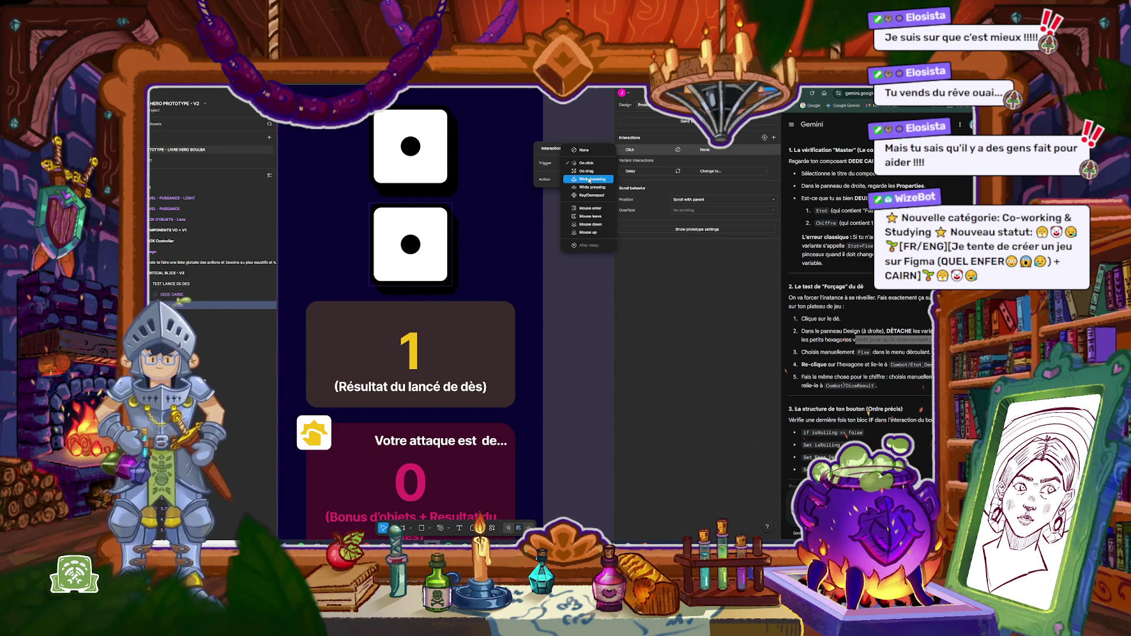
click(590, 179)
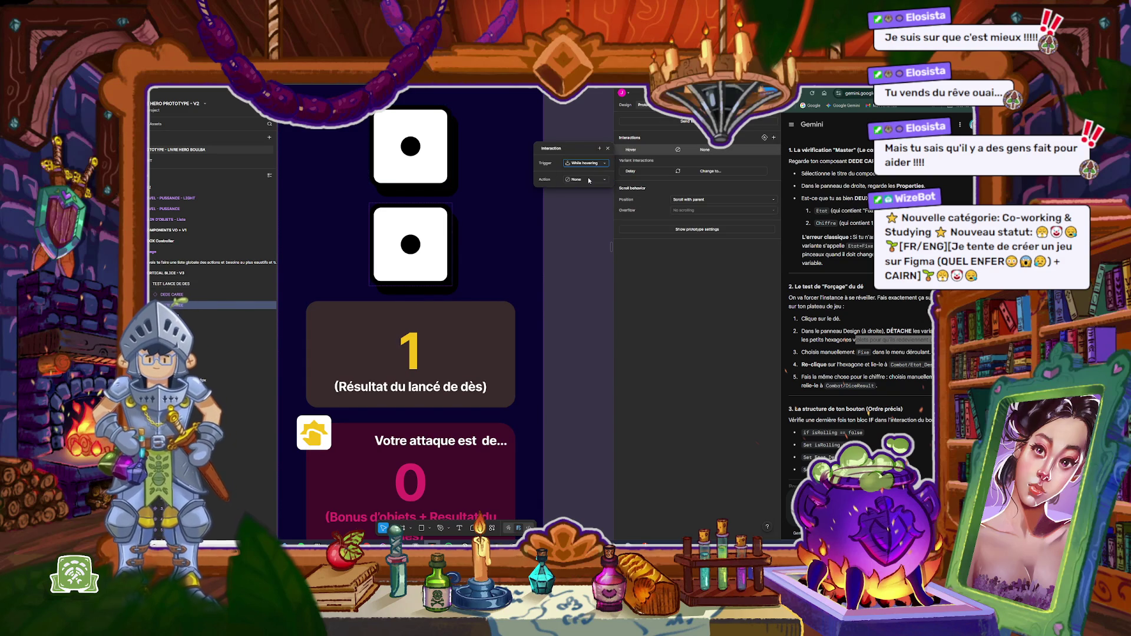
click(586, 180)
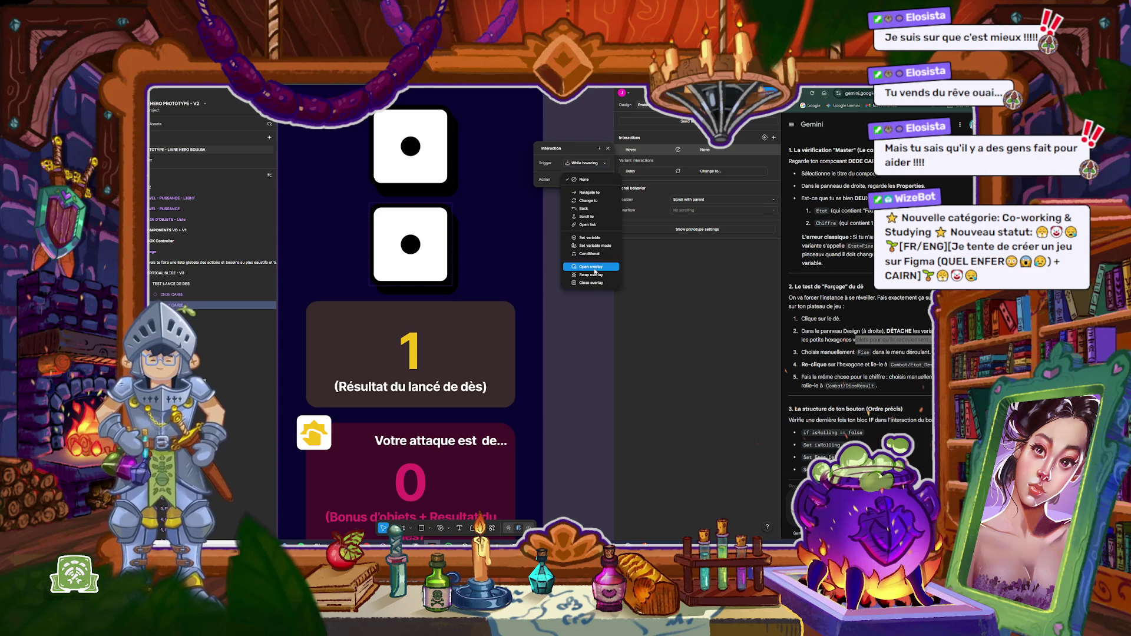
click(592, 239)
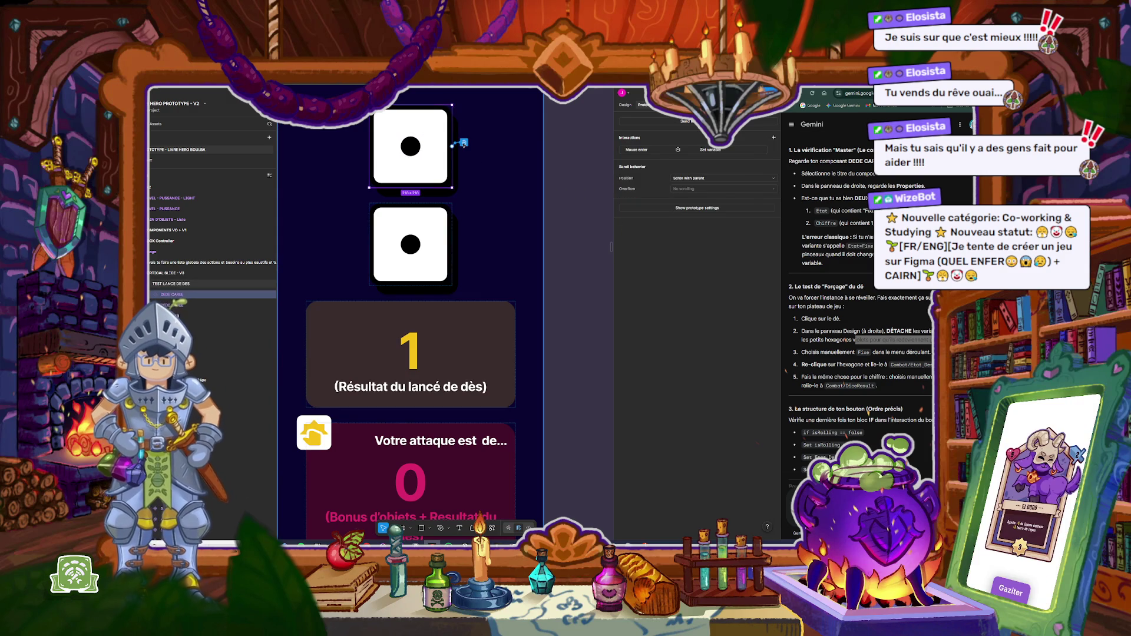
click(464, 143)
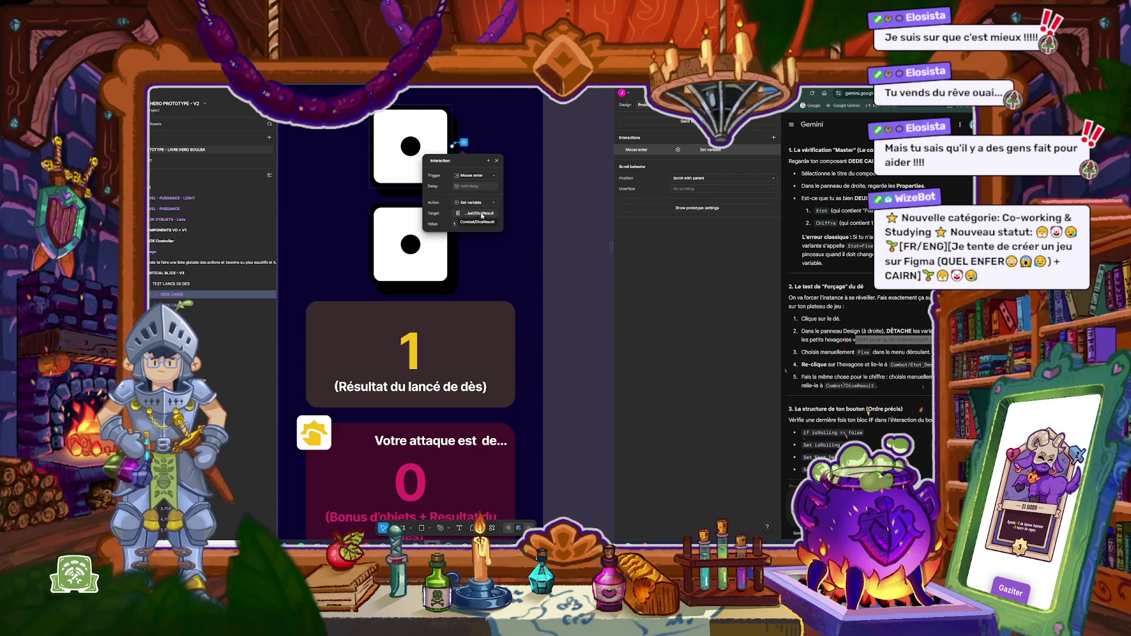
click(436, 253)
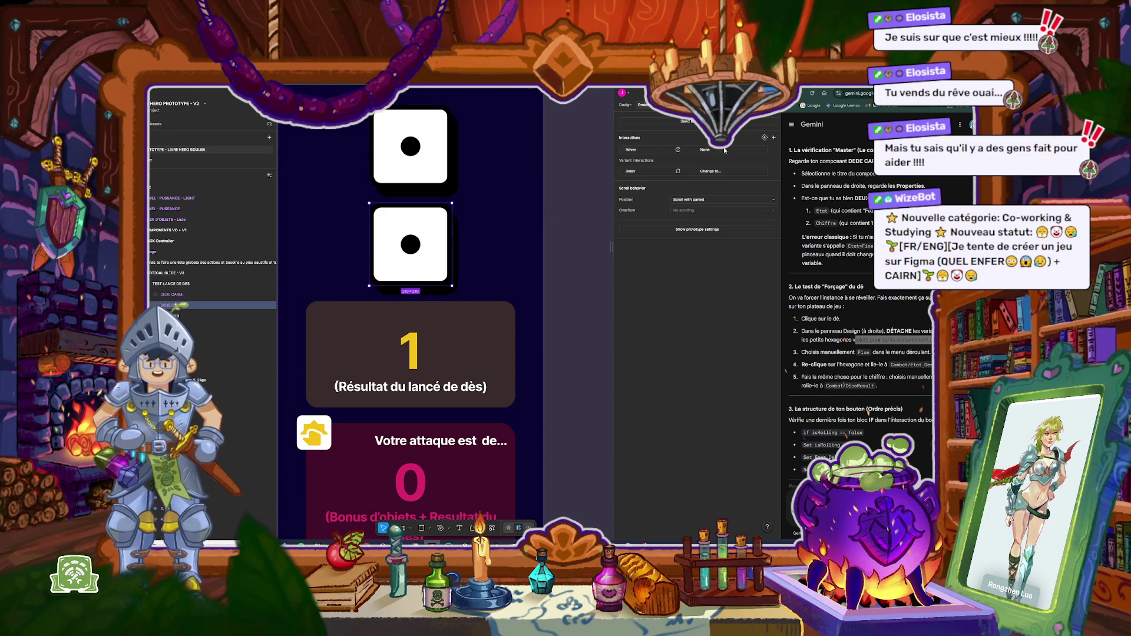
Step: Make the bottom die's hover interaction set the Combat/DiceResult variable
click(710, 151)
click(594, 183)
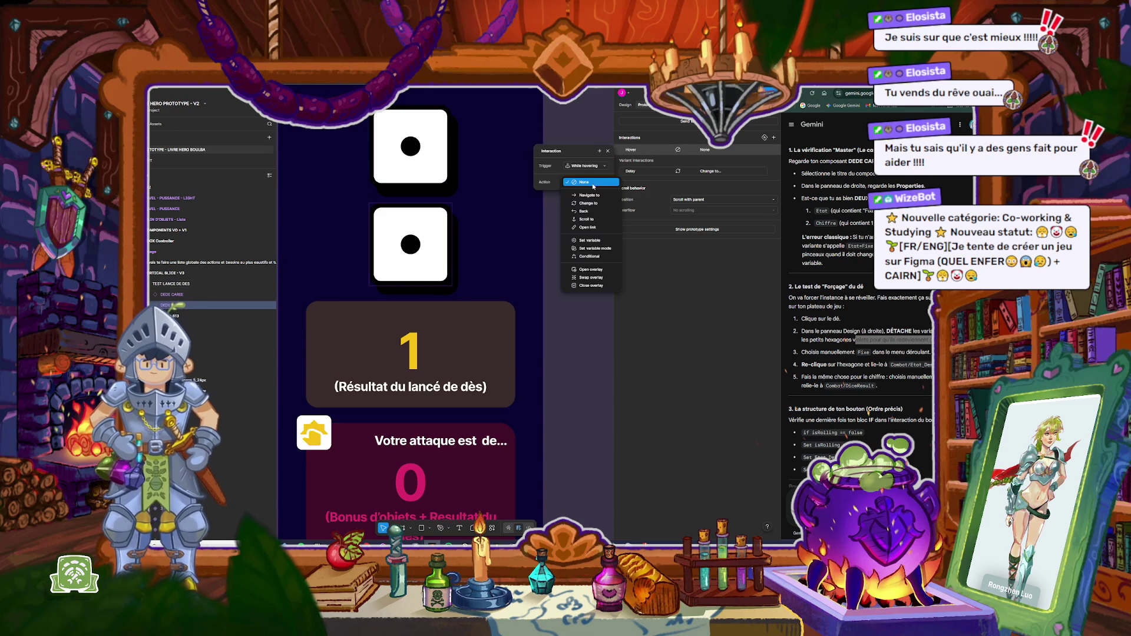
click(591, 241)
text(comba)
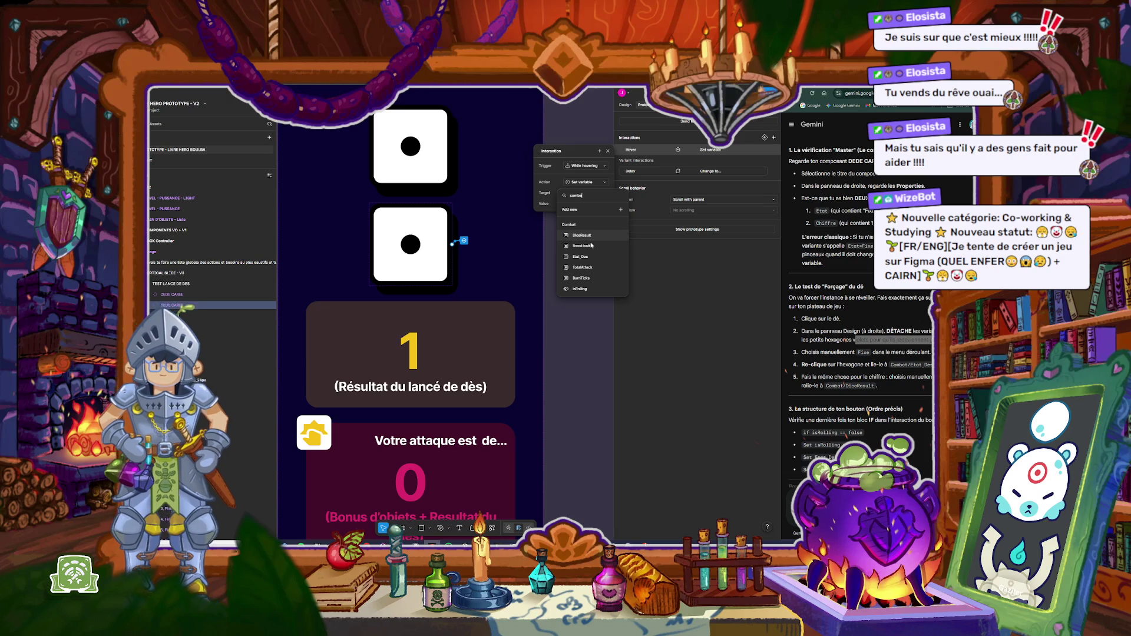
click(591, 240)
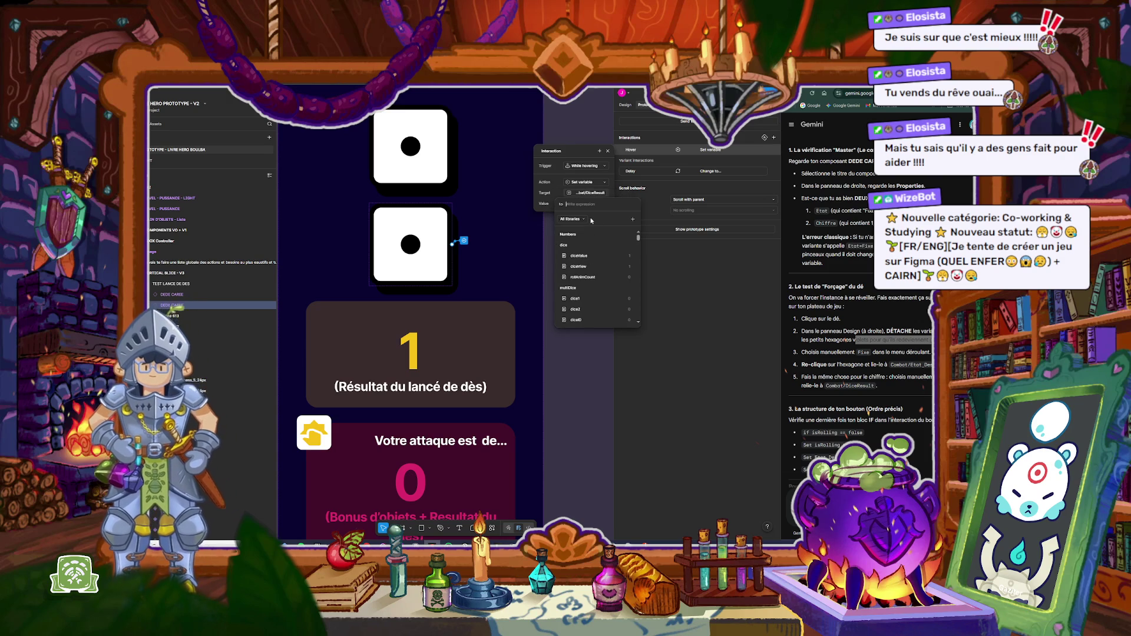
click(548, 208)
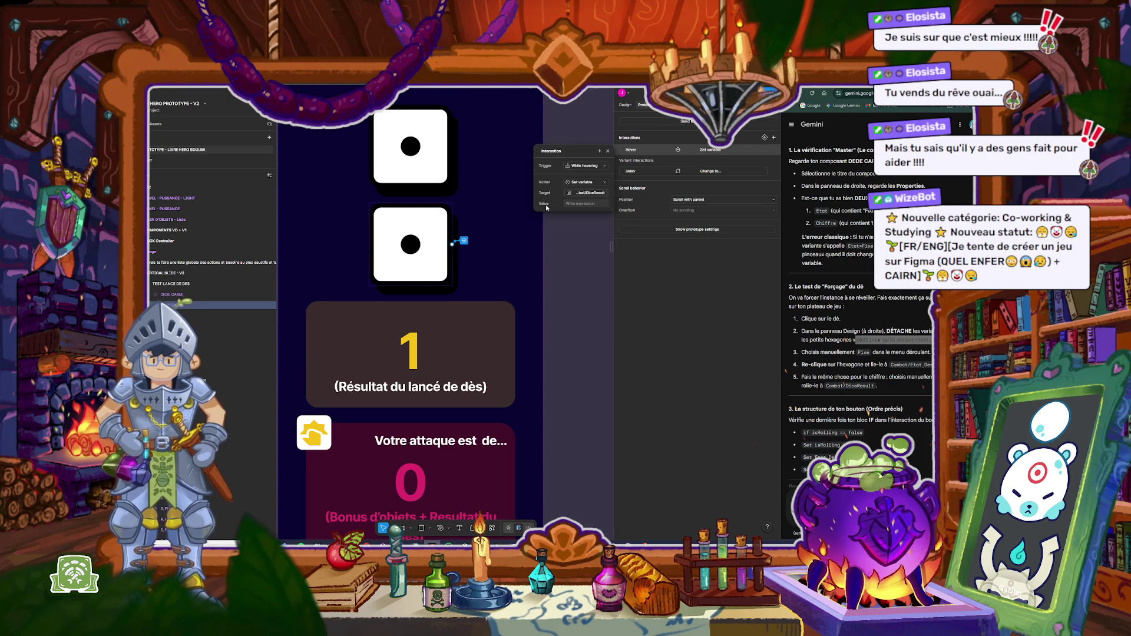
click(570, 246)
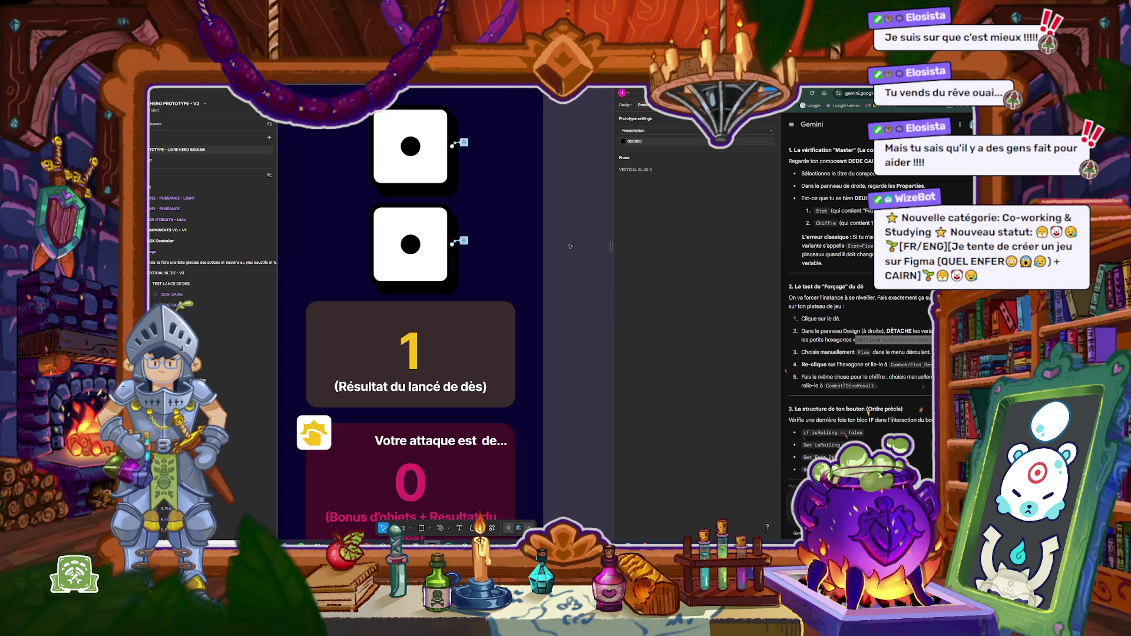
click(432, 174)
Step: Preview the dice card, roll and stop the die four times, then return to Design properties
key(shift+1)
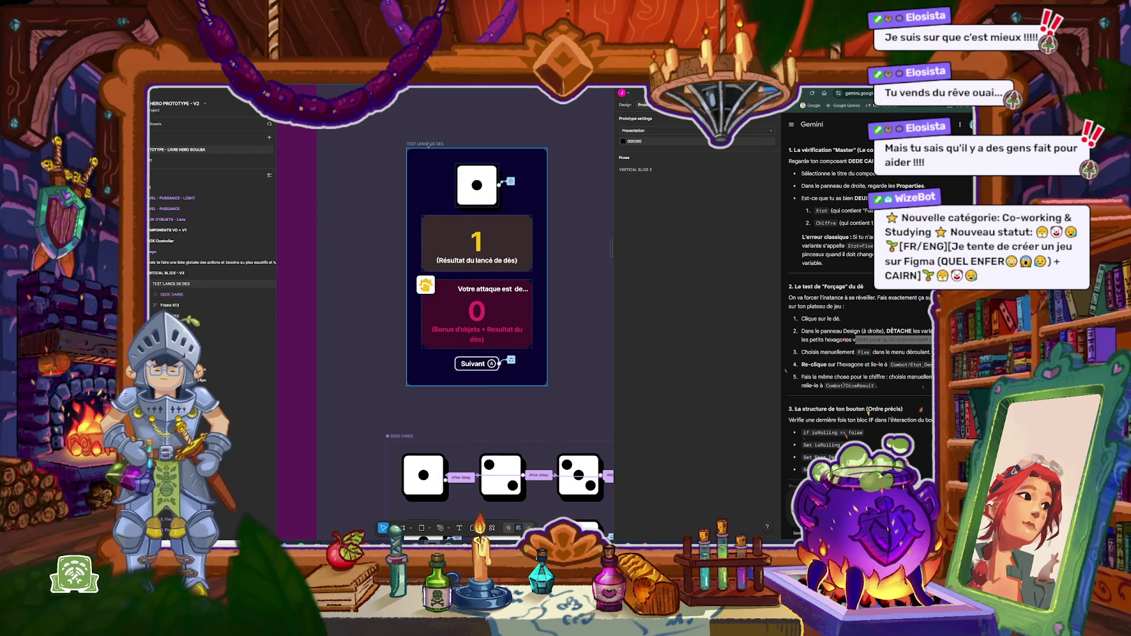
key(shift+space)
click(366, 363)
click(366, 363)
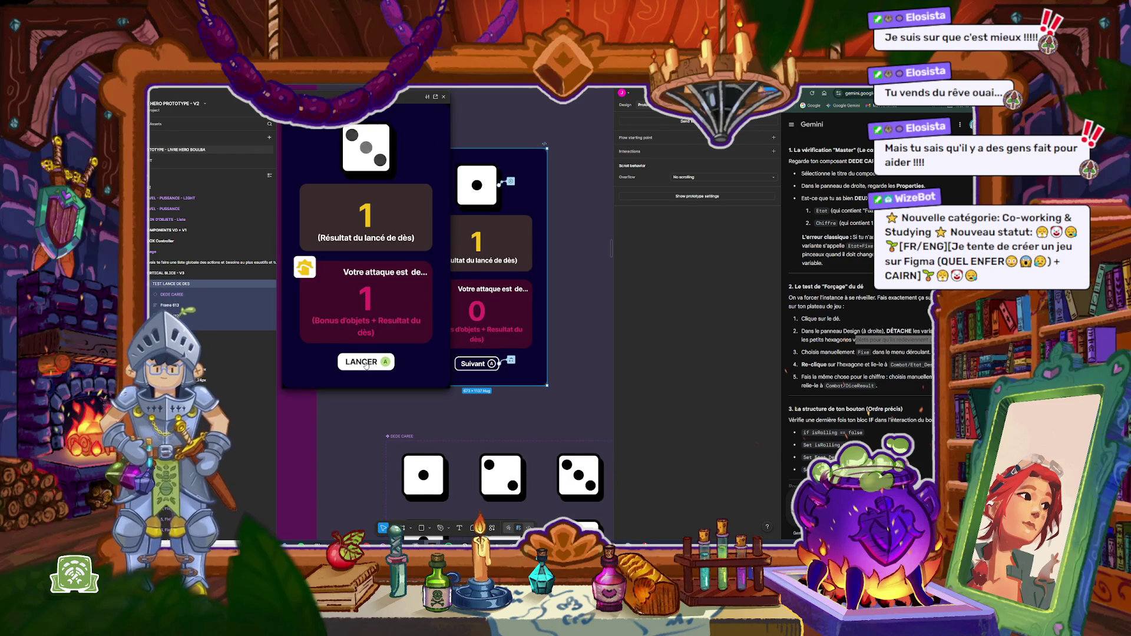
click(366, 364)
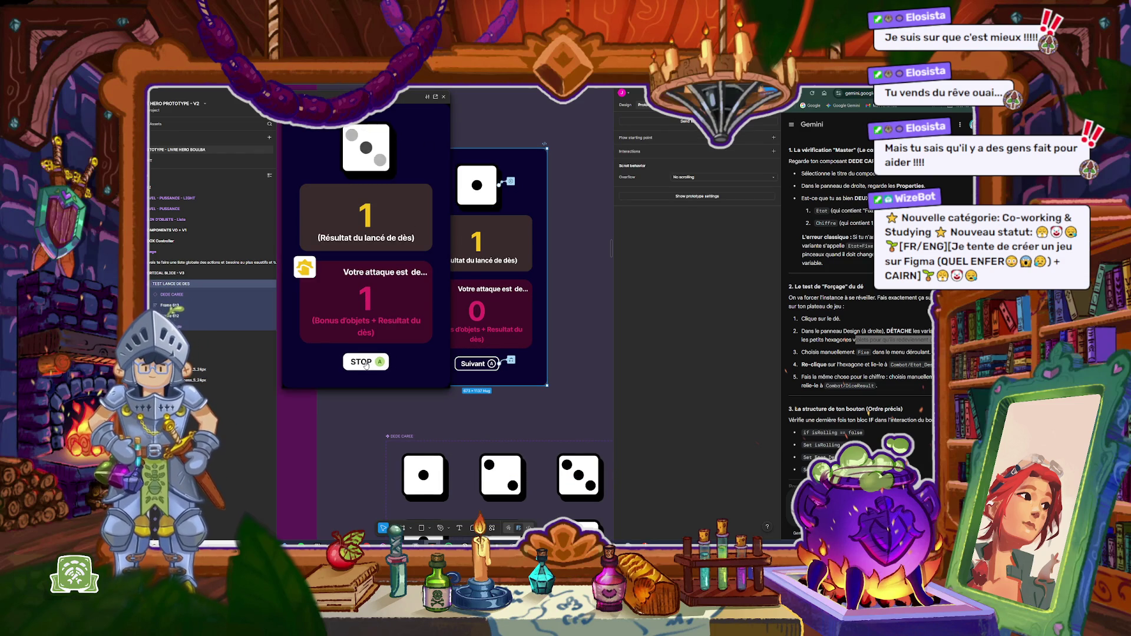
click(366, 364)
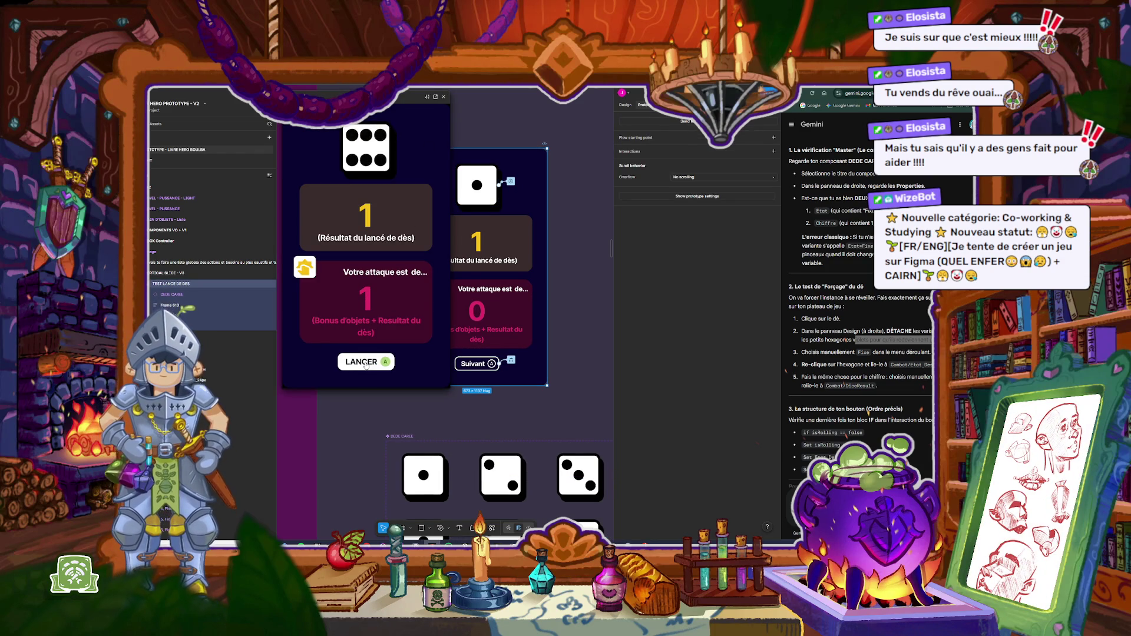
click(366, 364)
click(366, 364)
click(366, 364)
click(366, 363)
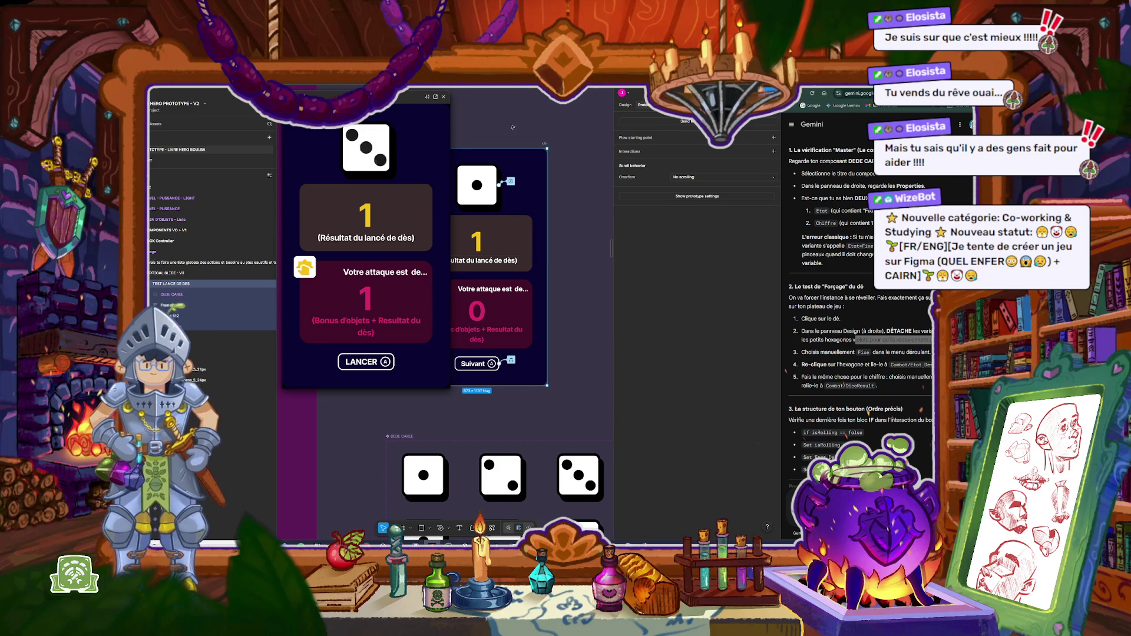
click(575, 158)
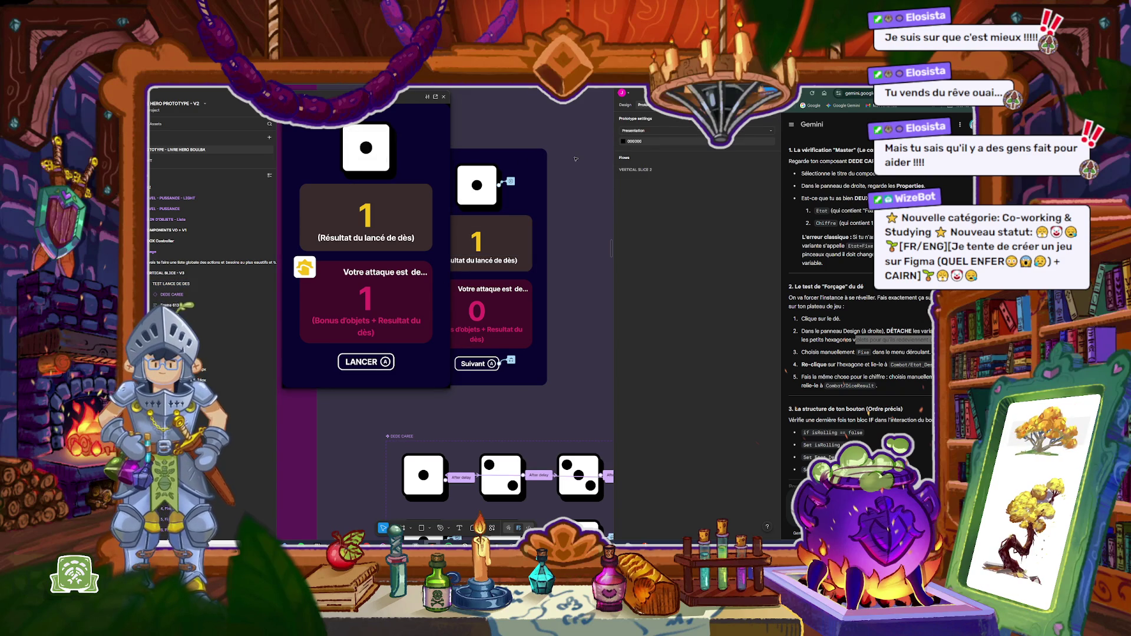
click(626, 105)
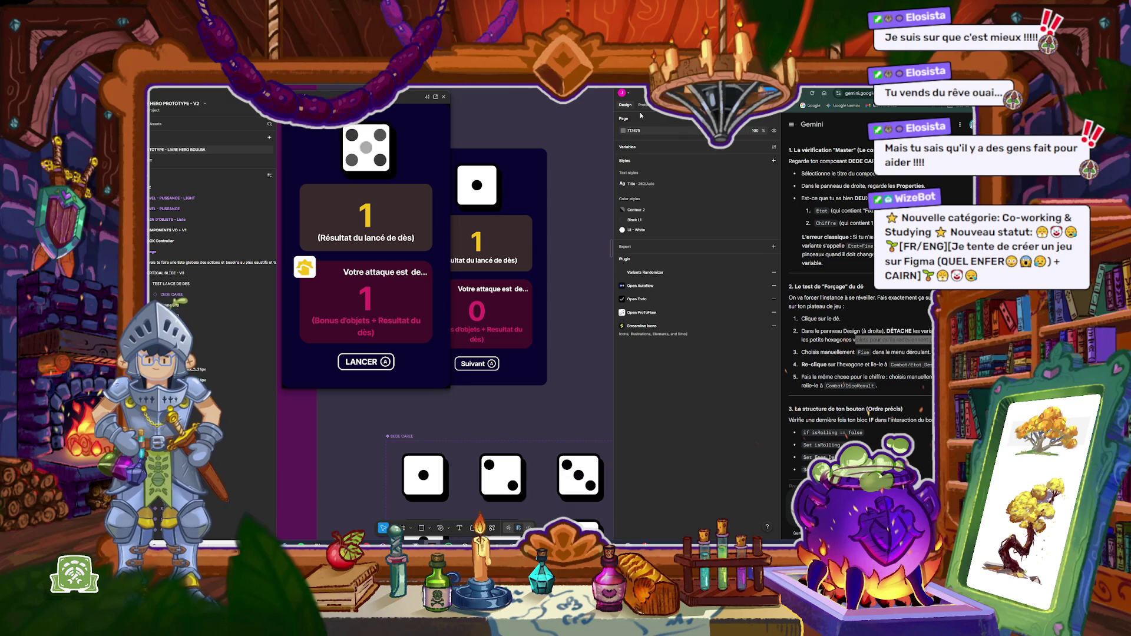
Step: Set the Etat_Des variable to Anime in the variables table
click(662, 146)
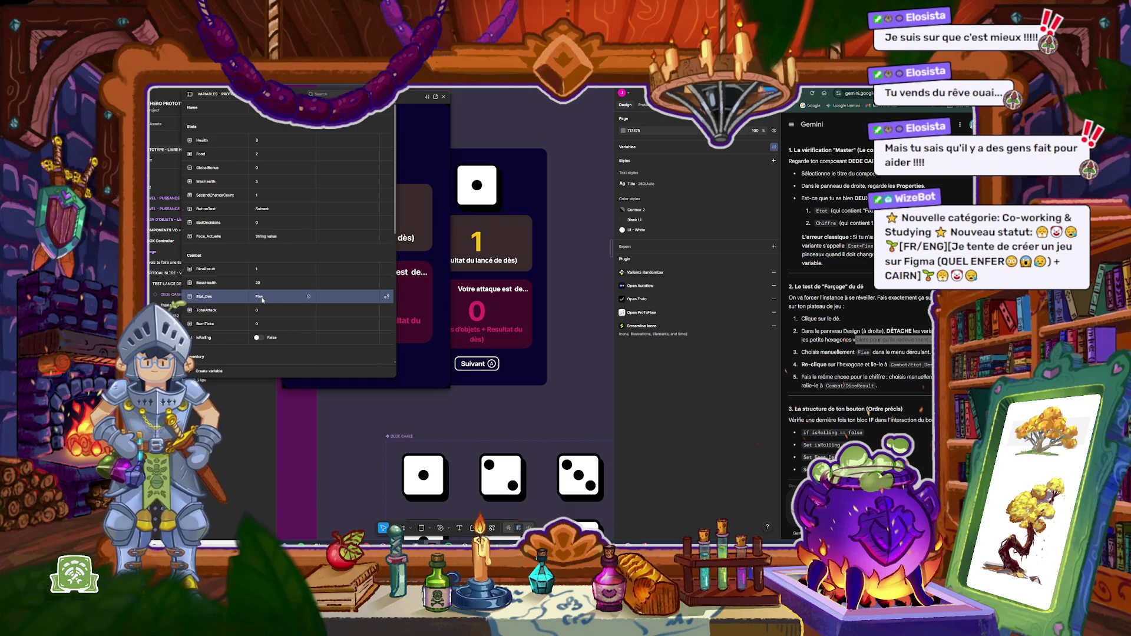
text(Anim)
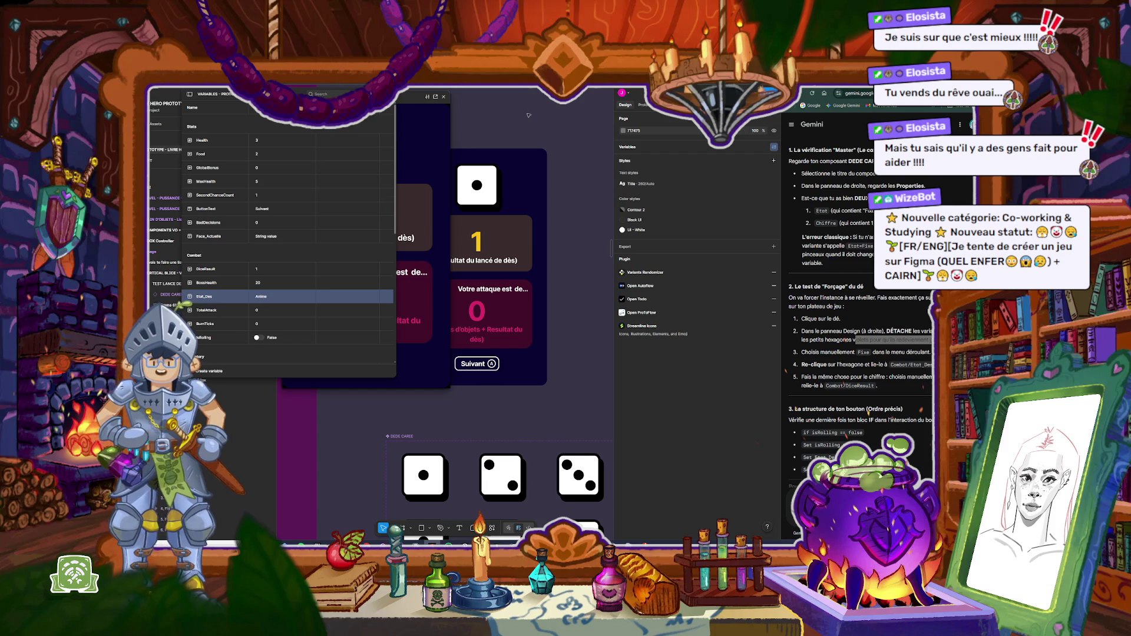
click(411, 97)
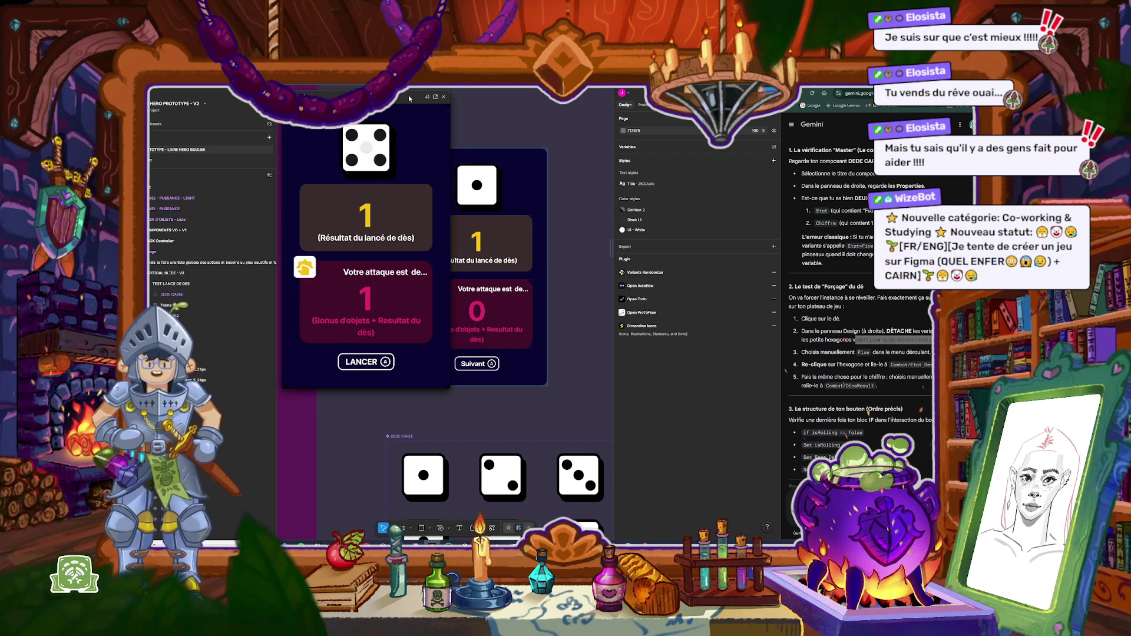
Step: Restart the preview, roll and stop the die once, then close it and select the TEST LANCE DE DES frame
key(r)
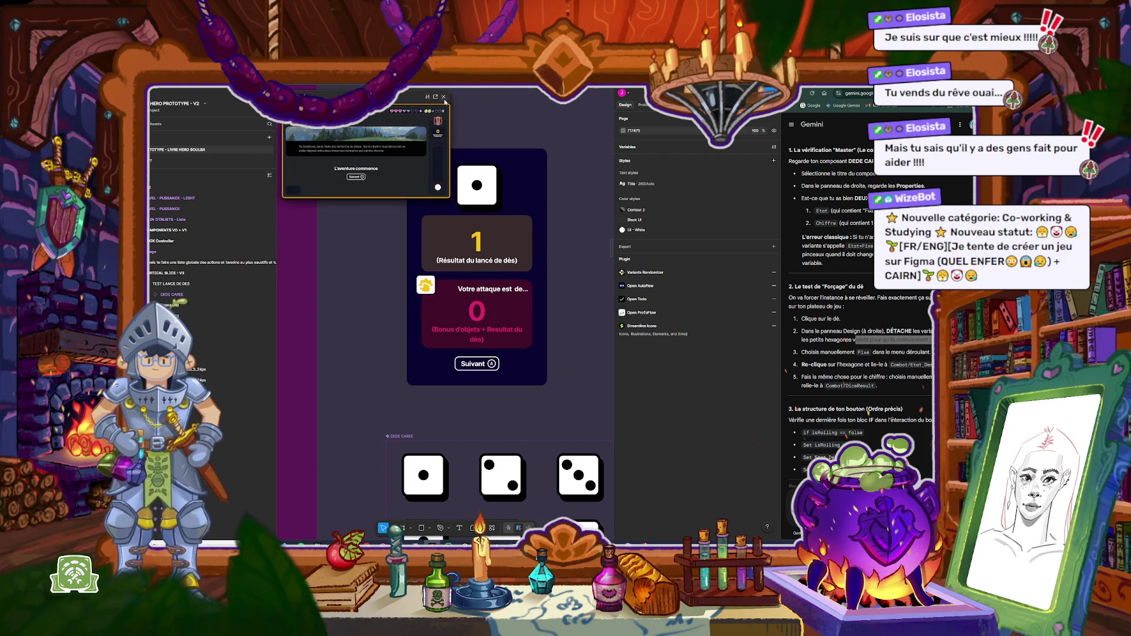
key(a)
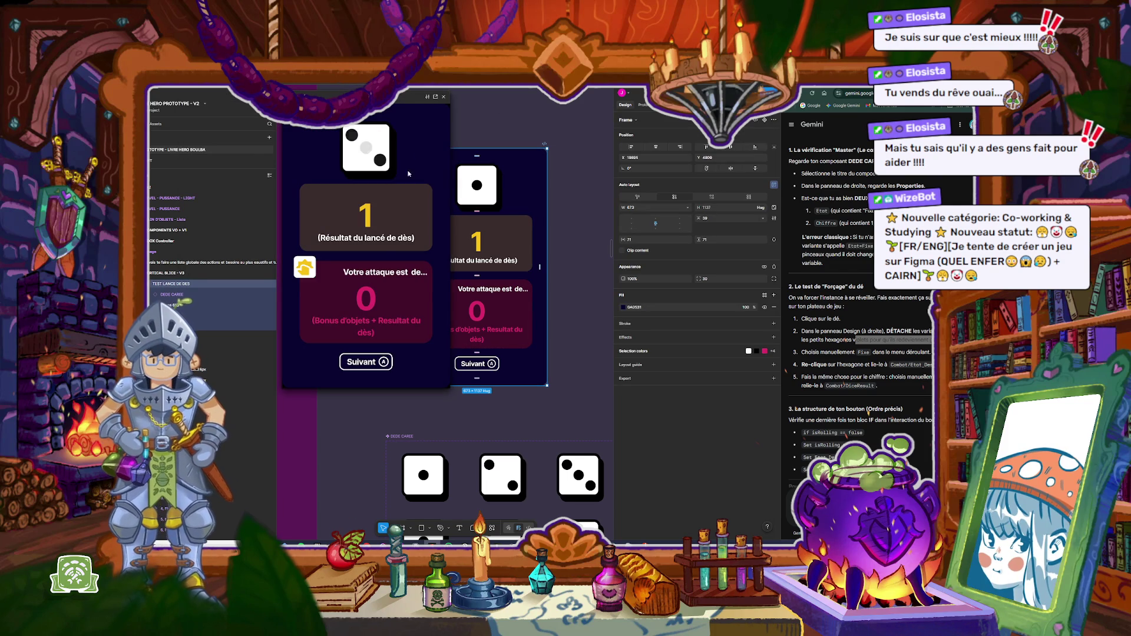
click(365, 363)
click(365, 363)
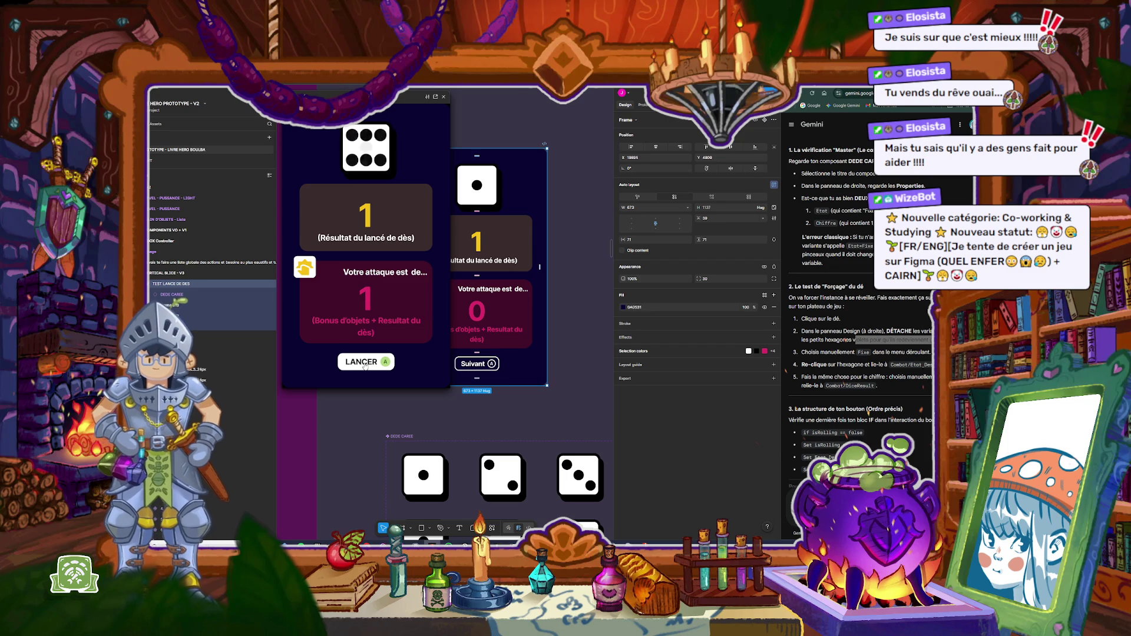
click(443, 96)
key(Escape)
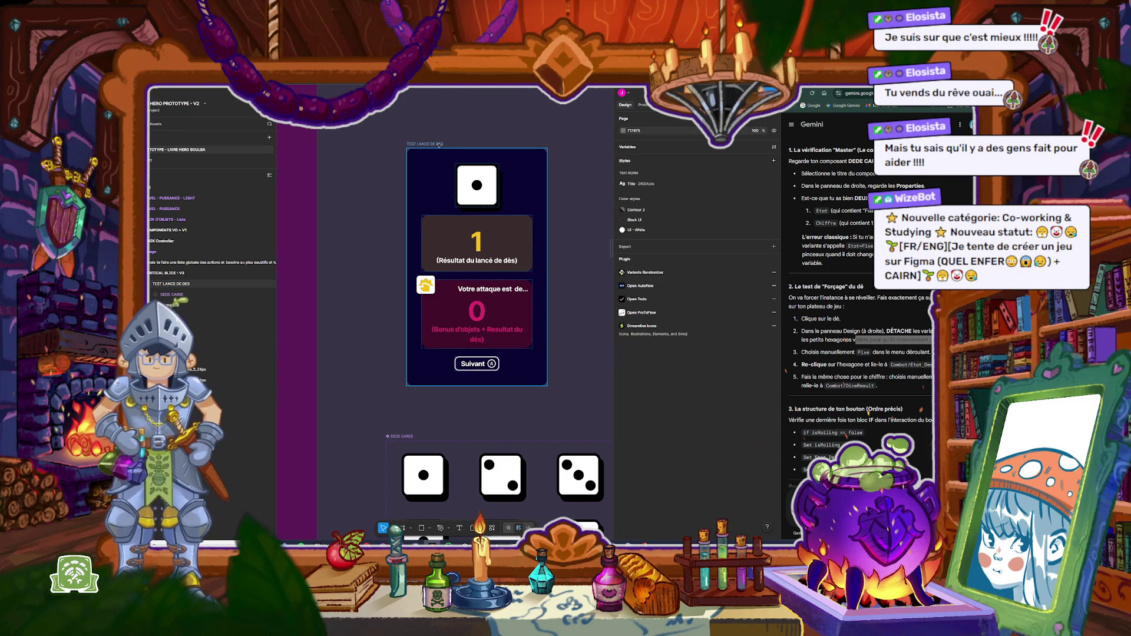
click(447, 150)
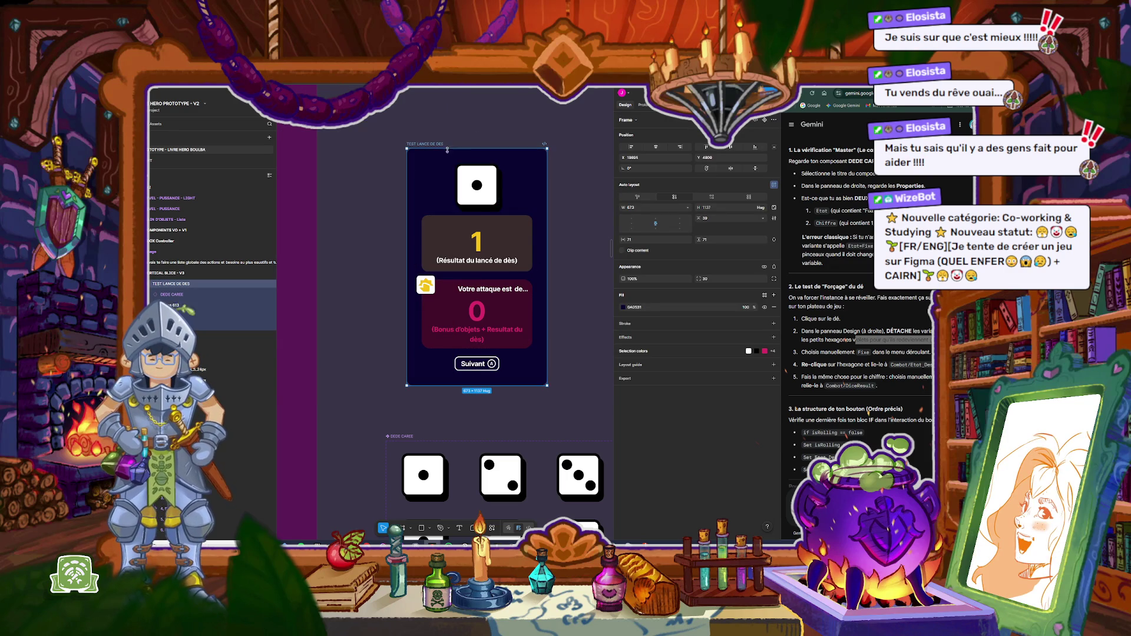
Step: Deselect the frame and open the local variables table at the Etat_Des value, currently Anime
scroll(831, 389, down, 2)
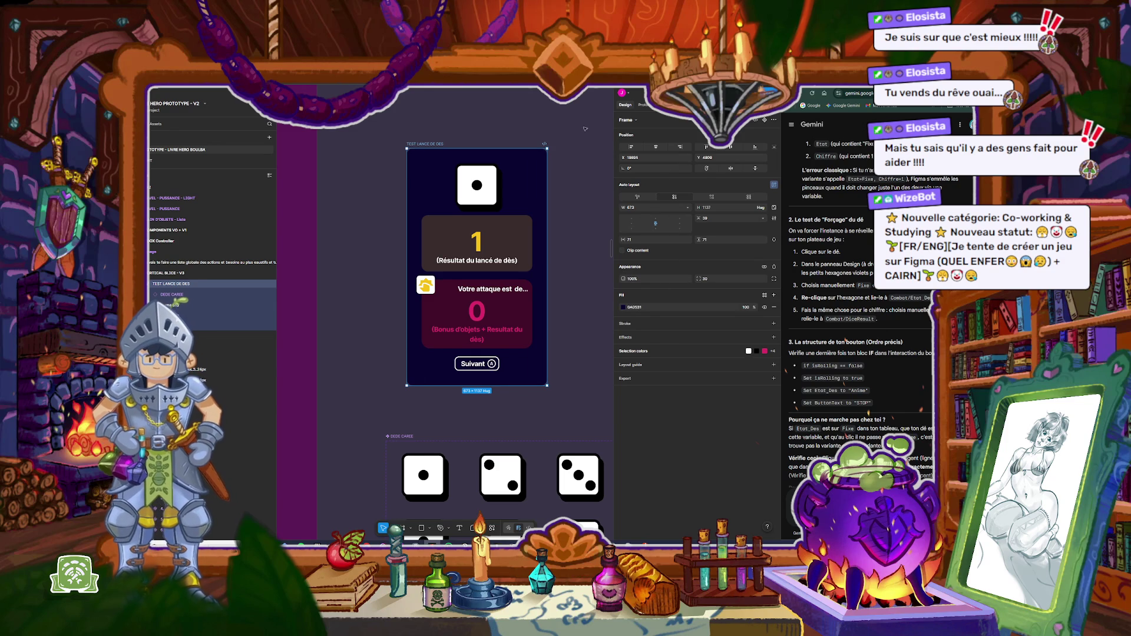
click(585, 128)
click(642, 148)
click(262, 298)
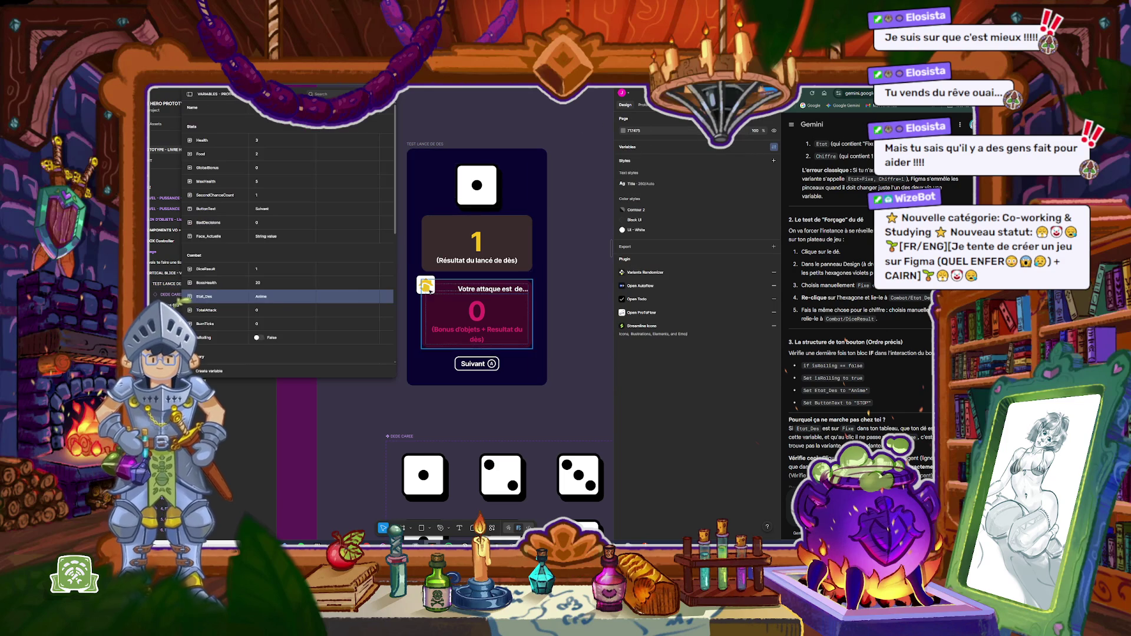
Step: Set Etat_Des back to Fixe and make the top die's interaction trigger Mouse enter
click(261, 299)
text(Fixe)
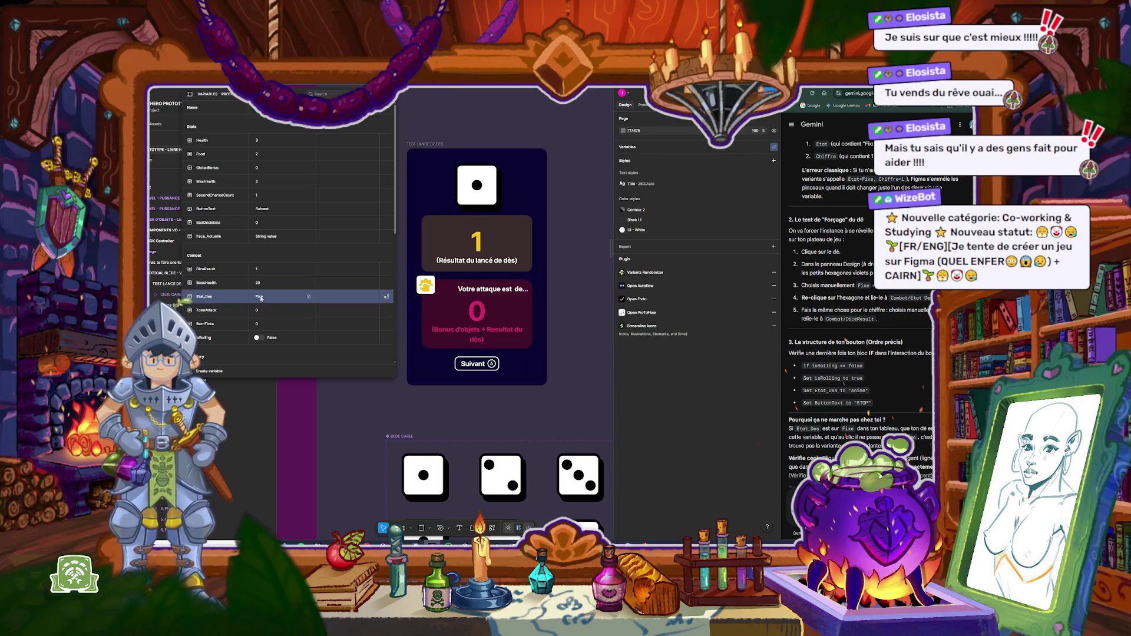
click(477, 185)
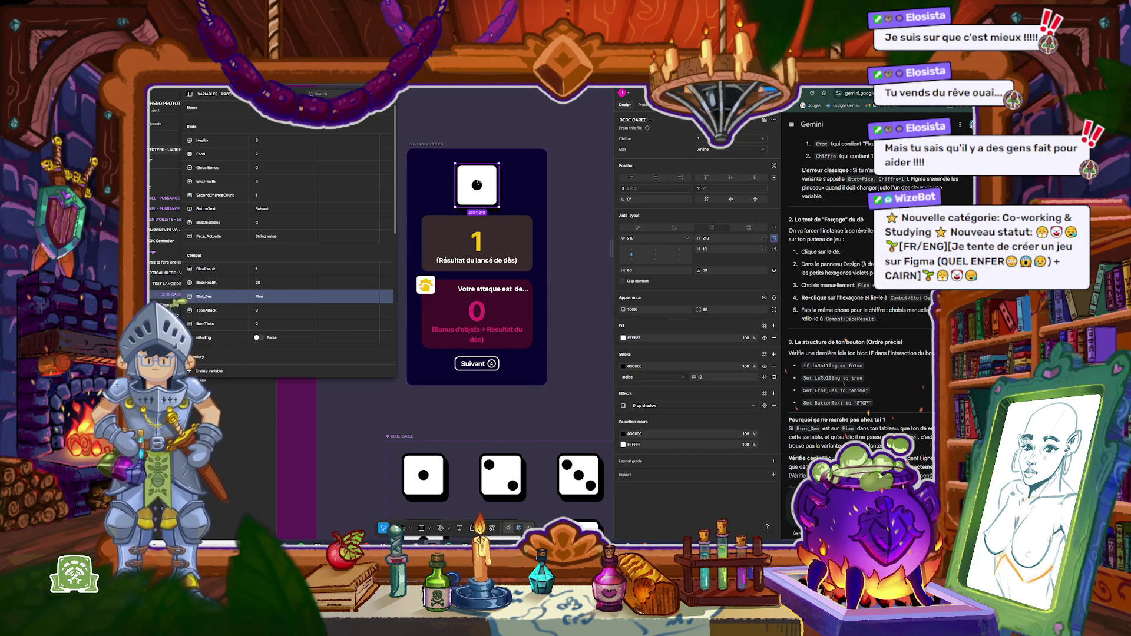
click(644, 105)
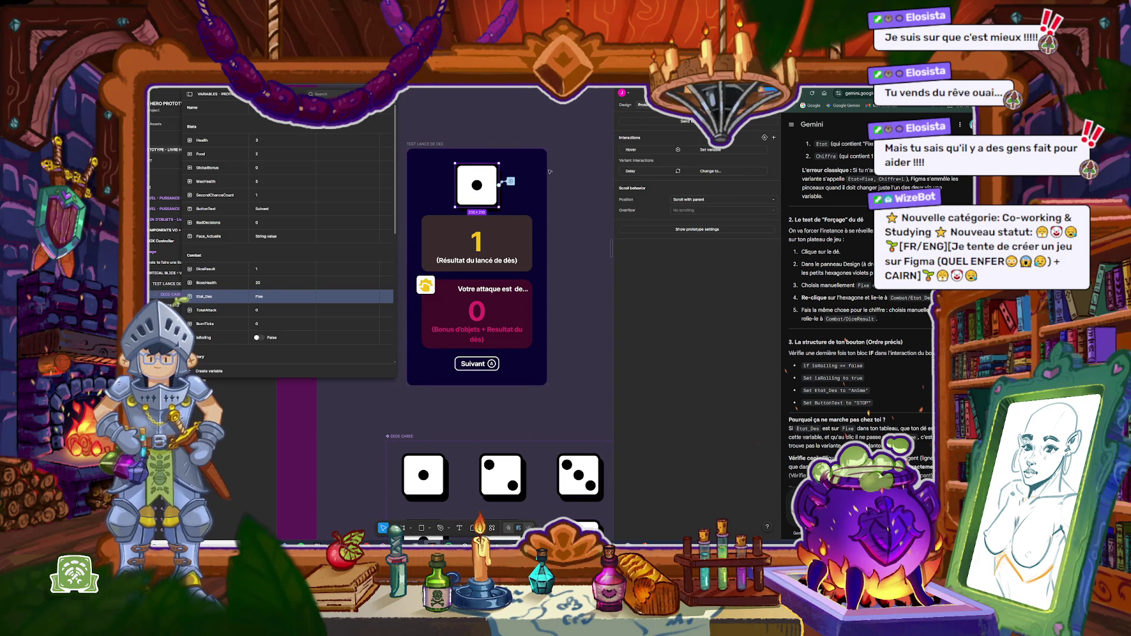
click(510, 181)
click(529, 215)
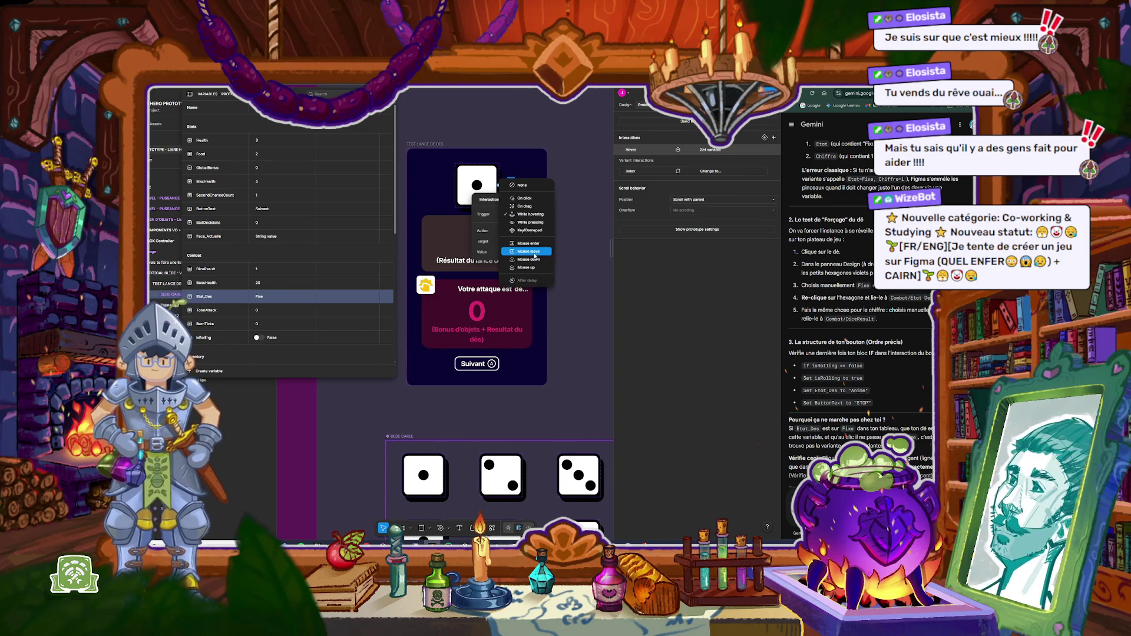
click(528, 244)
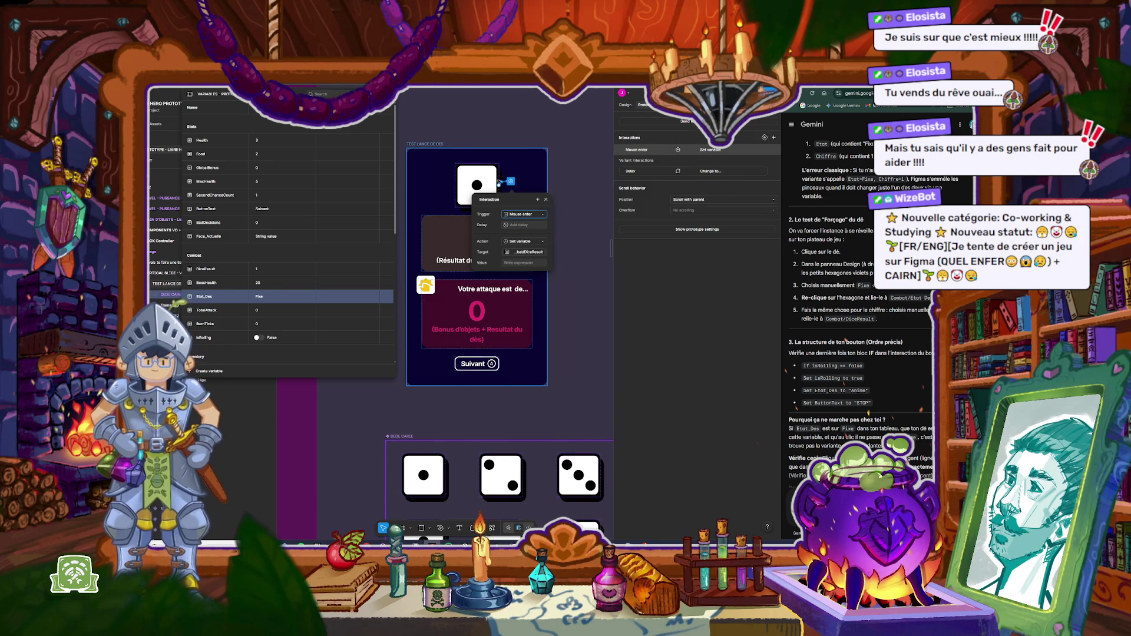
click(434, 144)
Step: Test the preview by rolling, stopping and rolling the die again, then close it
drag(415, 98, 546, 112)
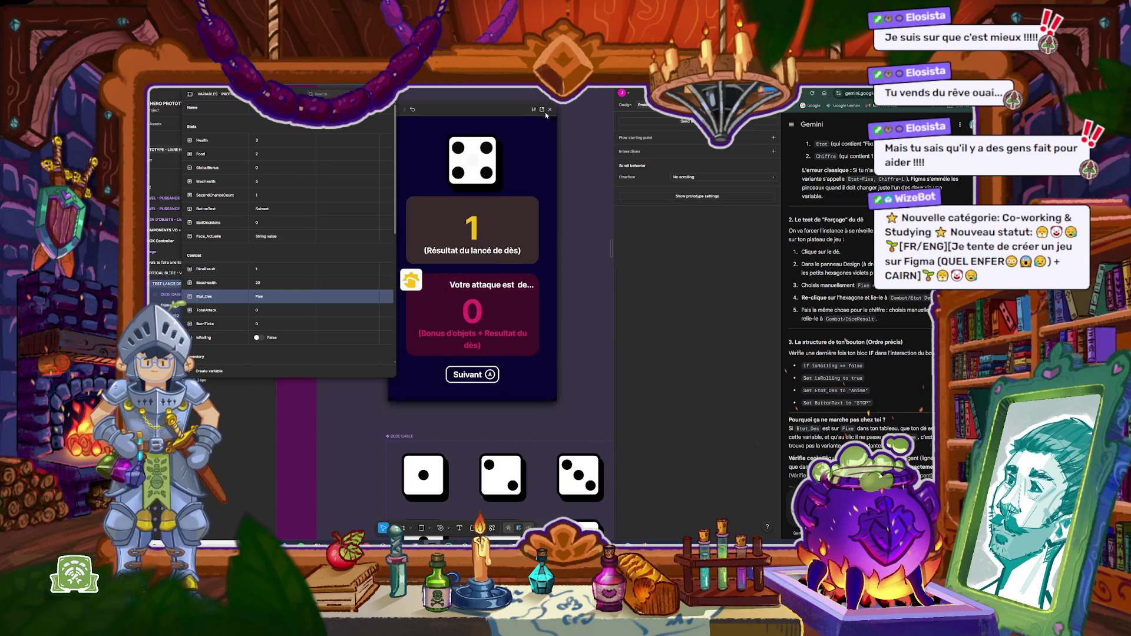
click(493, 378)
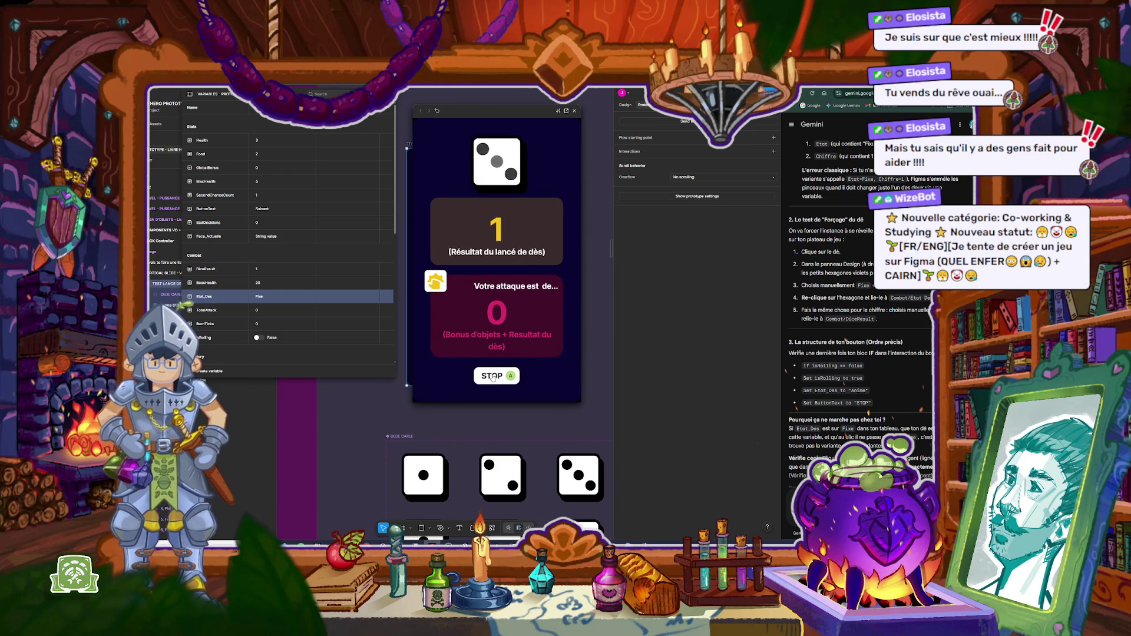
click(493, 376)
click(493, 377)
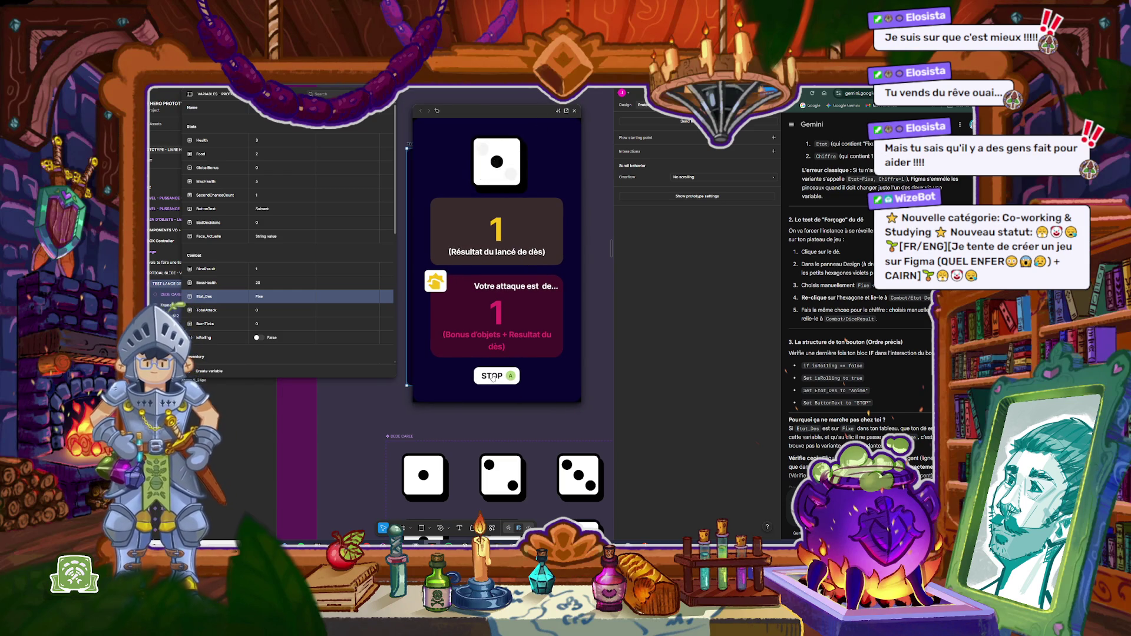
click(576, 112)
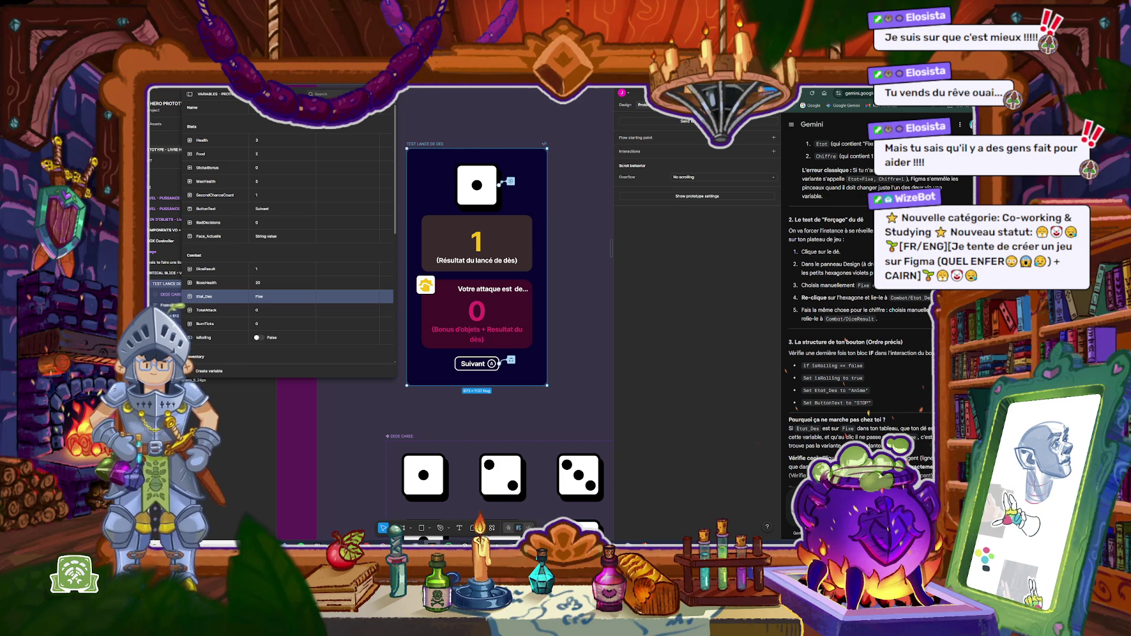
Step: Close the variables table and select the follow-up question paragraph in the Gemini panel
key(Escape)
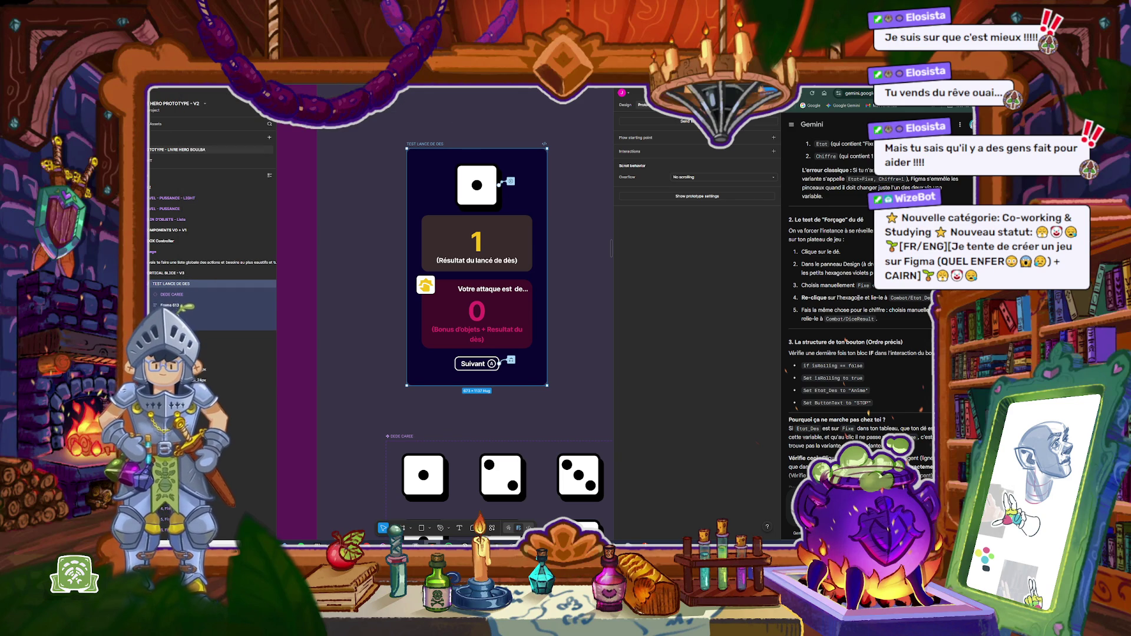
scroll(849, 252, down, 1)
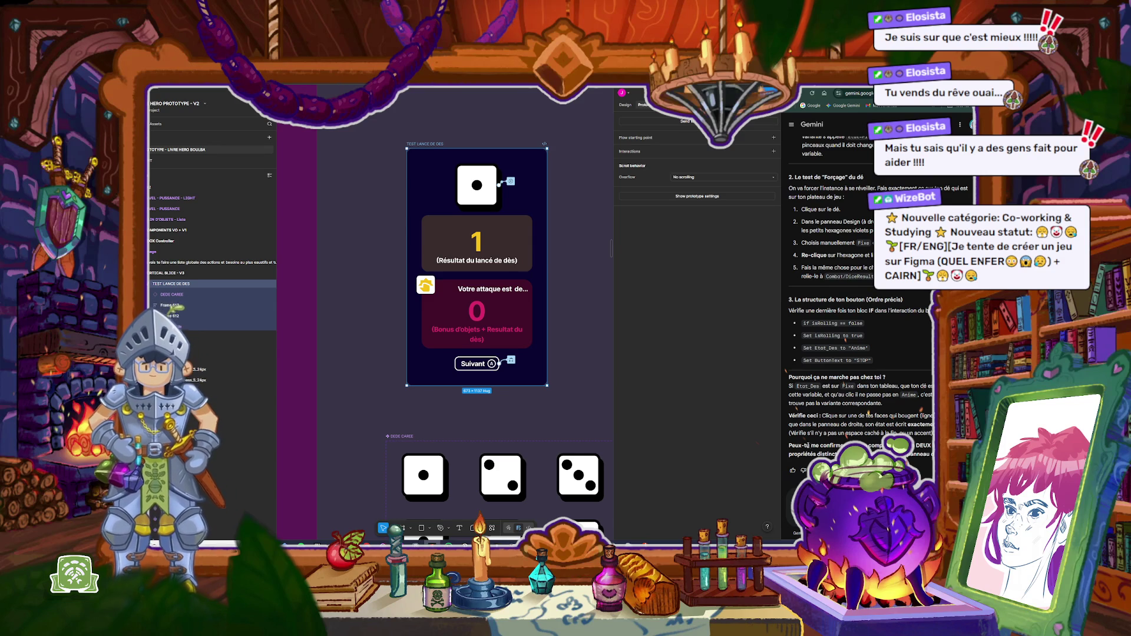
triple_click(819, 449)
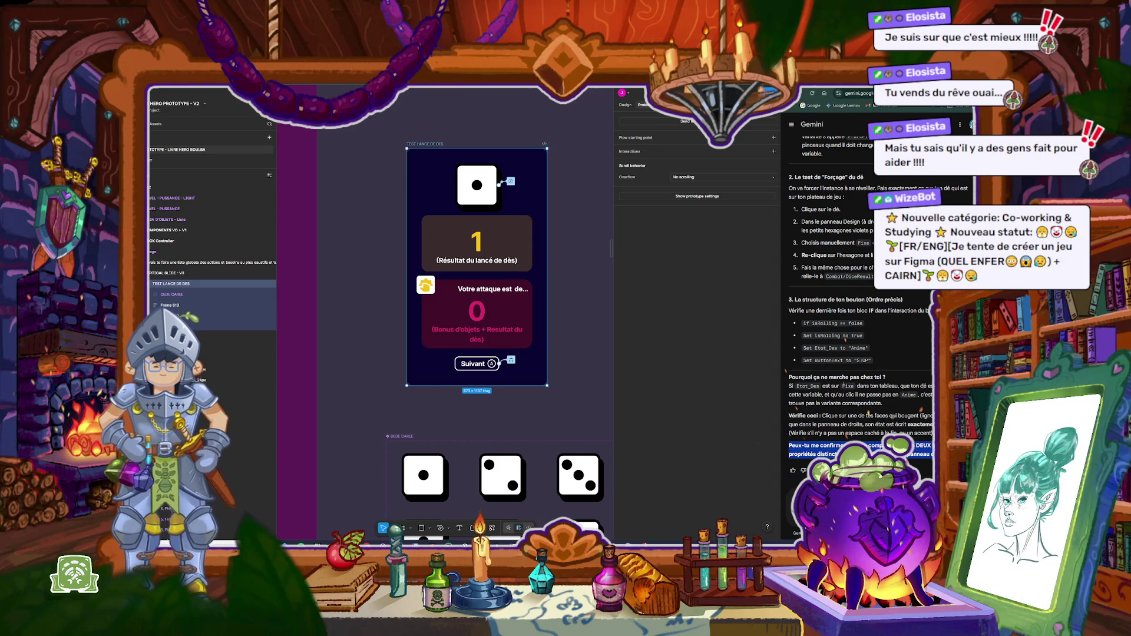
key(alt+Tab)
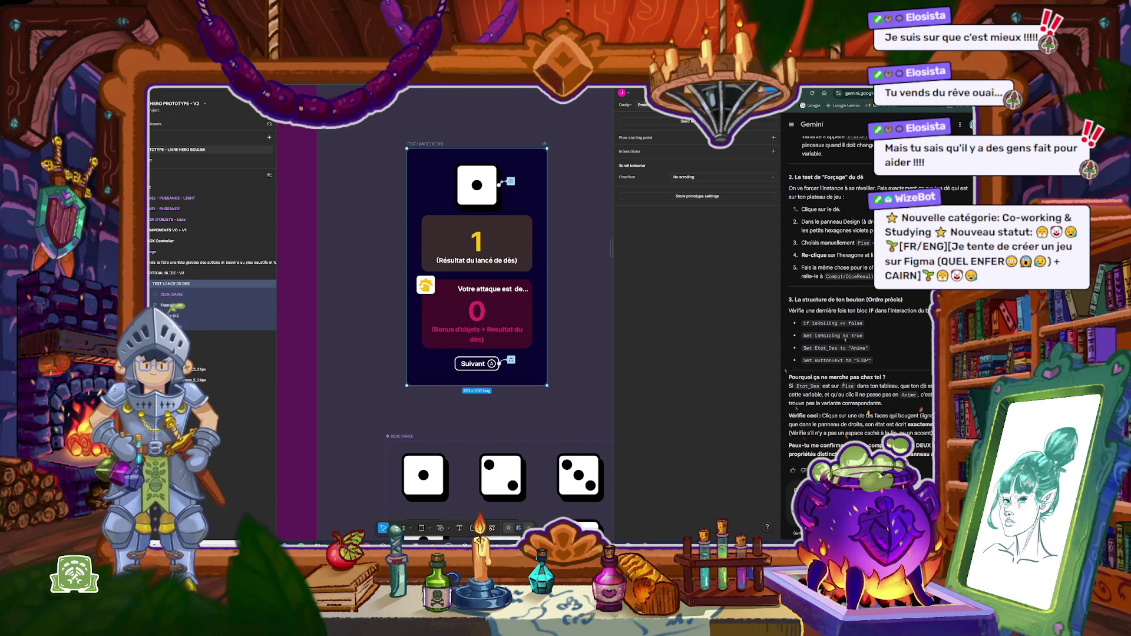
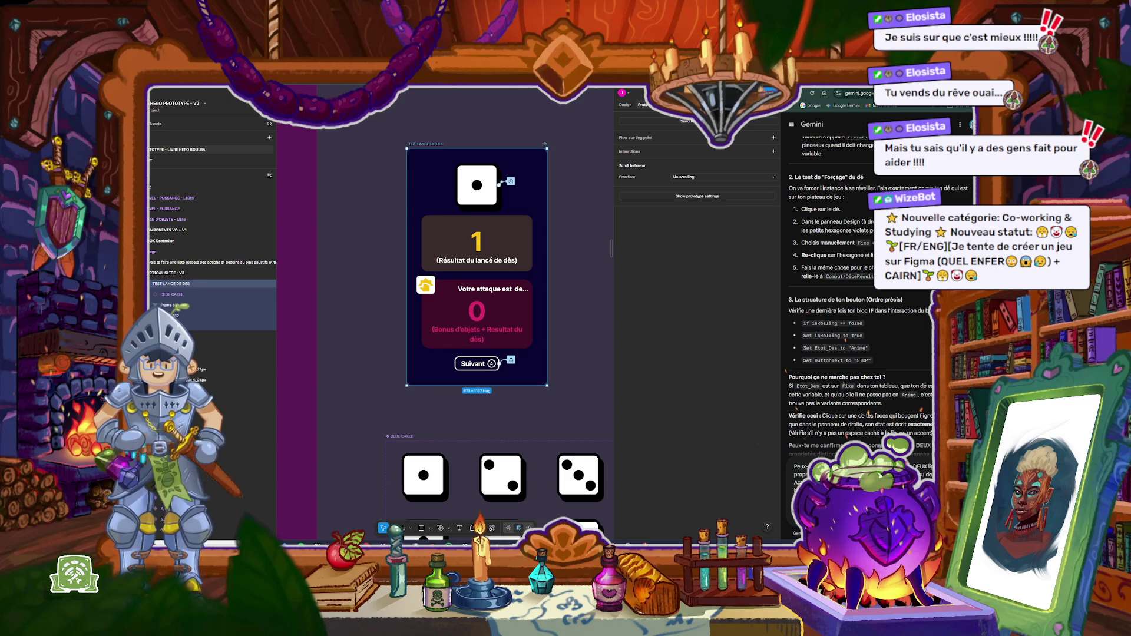
Step: Inspect the top die, then open the Suivant button's conditional click interaction with its Set variable actions
key(Return)
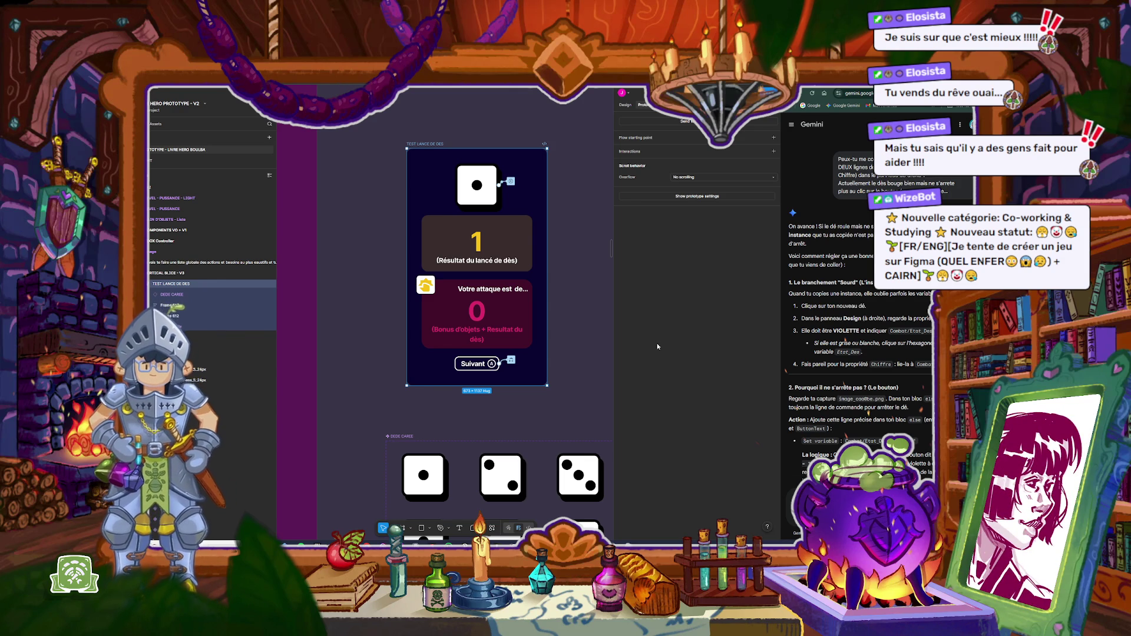
click(512, 182)
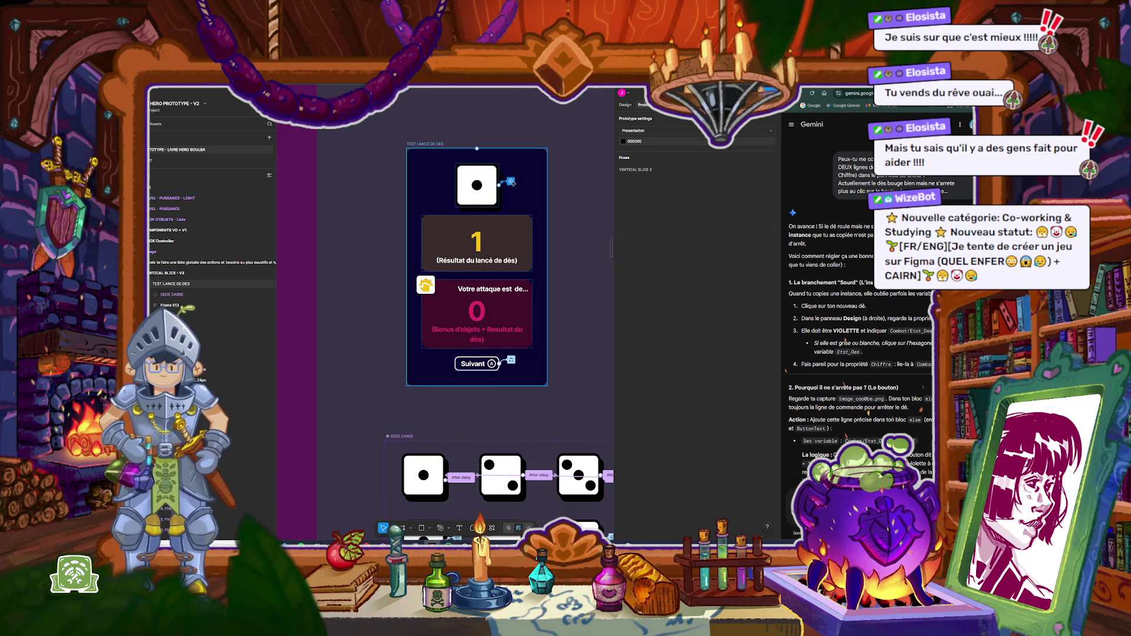
right_click(511, 182)
click(583, 195)
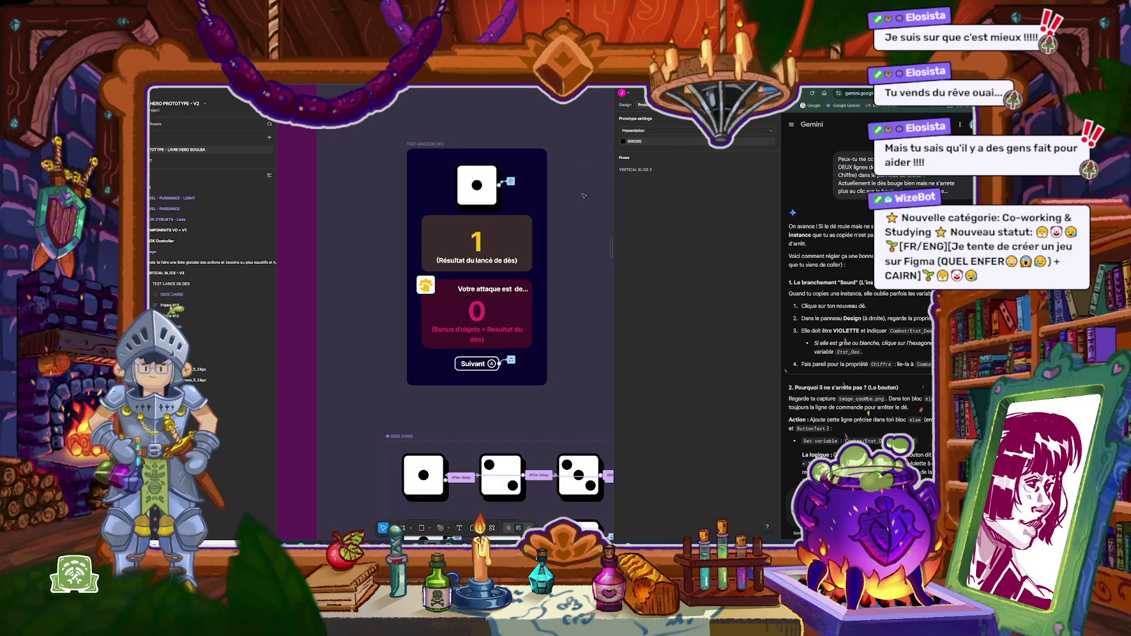
click(510, 360)
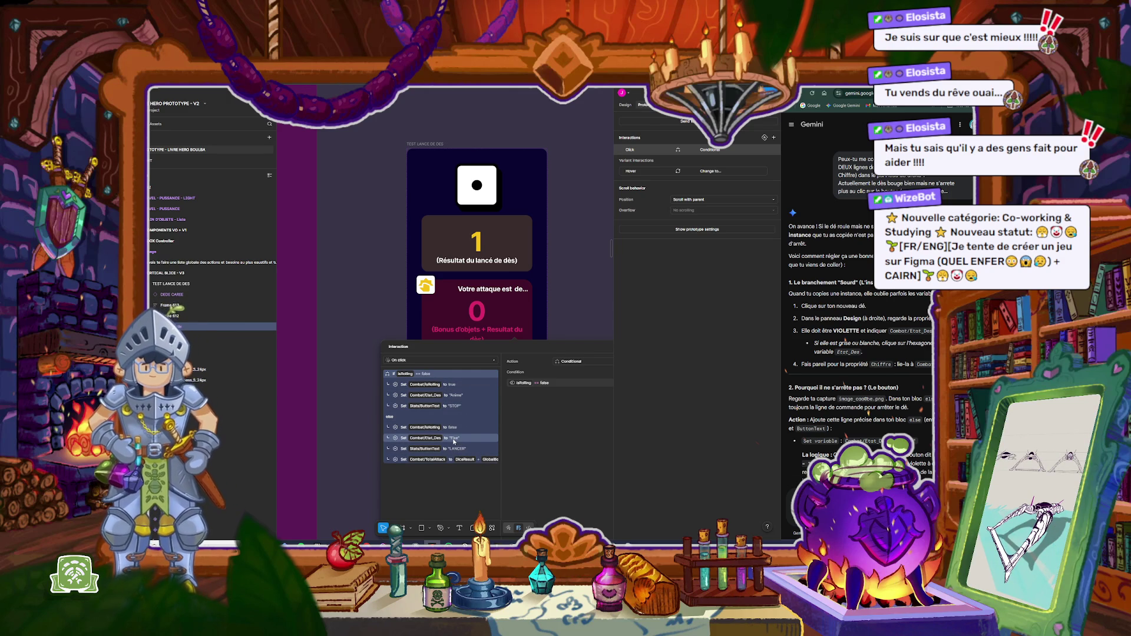
Step: Swap the Etat_Des values: the Fixe row becomes Anime and the Anime row becomes Fixe
click(454, 439)
click(560, 383)
text(Anime)
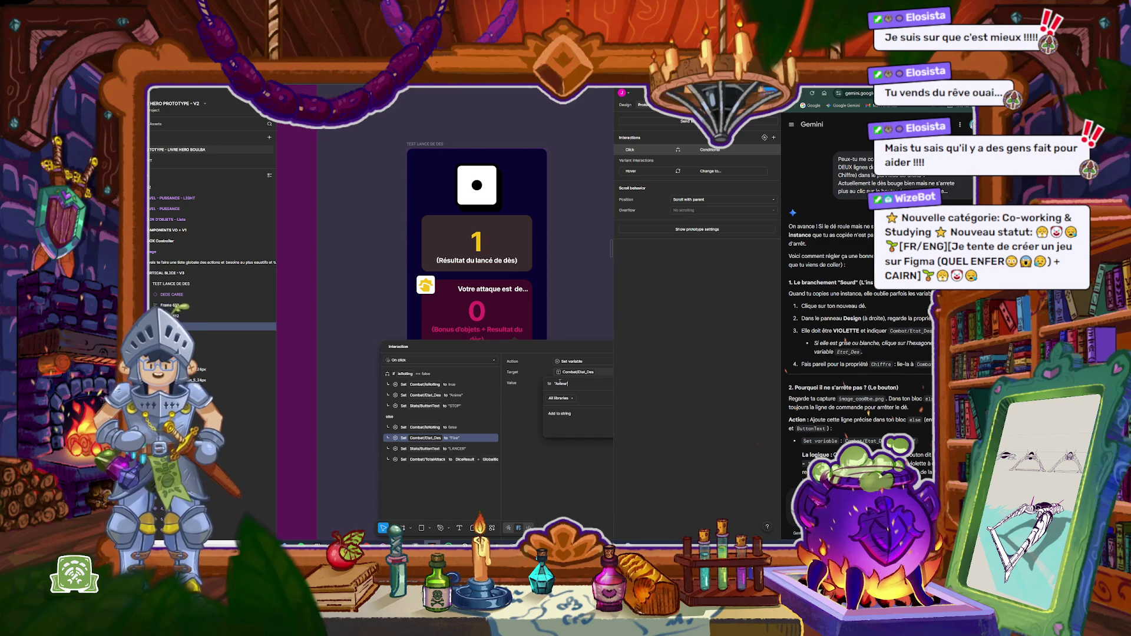
click(461, 395)
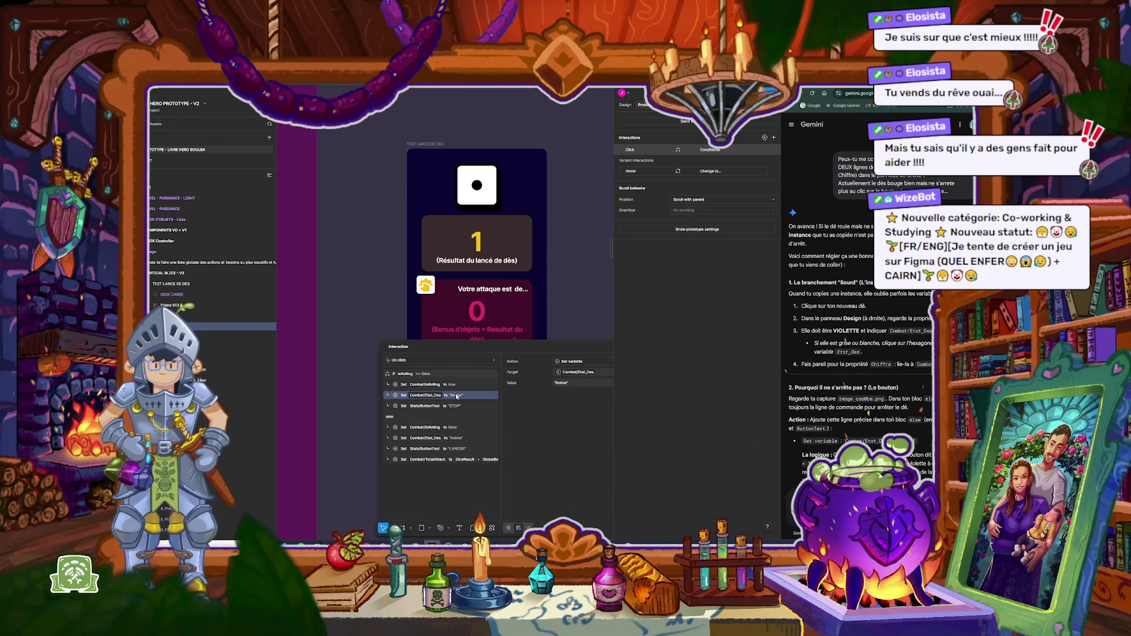
click(563, 383)
text(Fix)
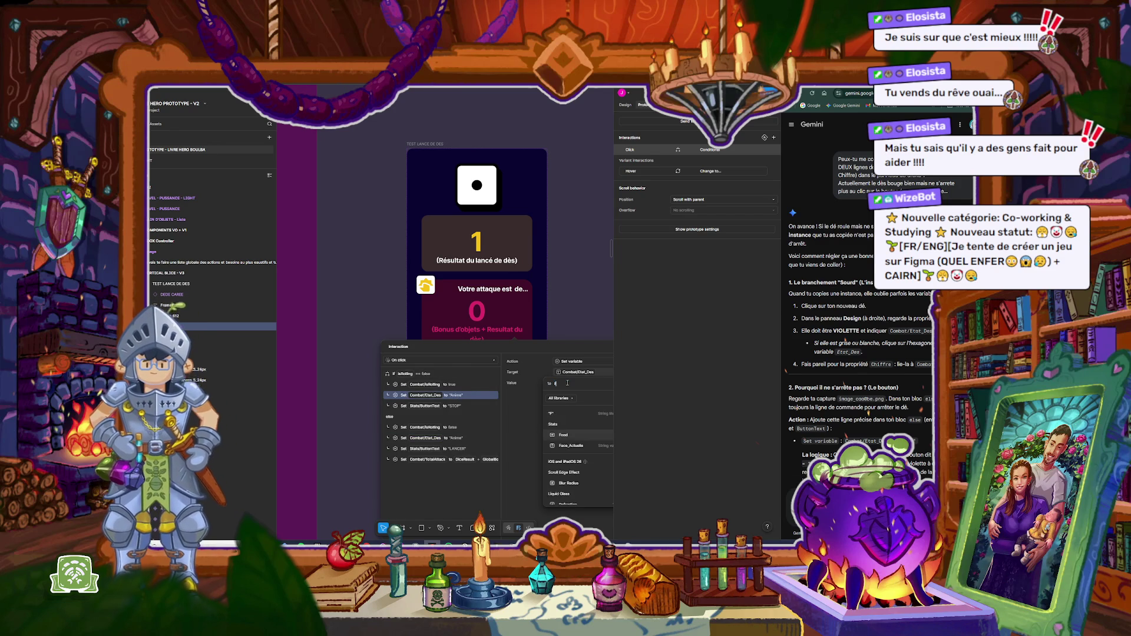
text(e)
key(Return)
Step: Preview the dice test frame, toggling the button between LANCER and STOP several times
click(423, 143)
key(shift+space)
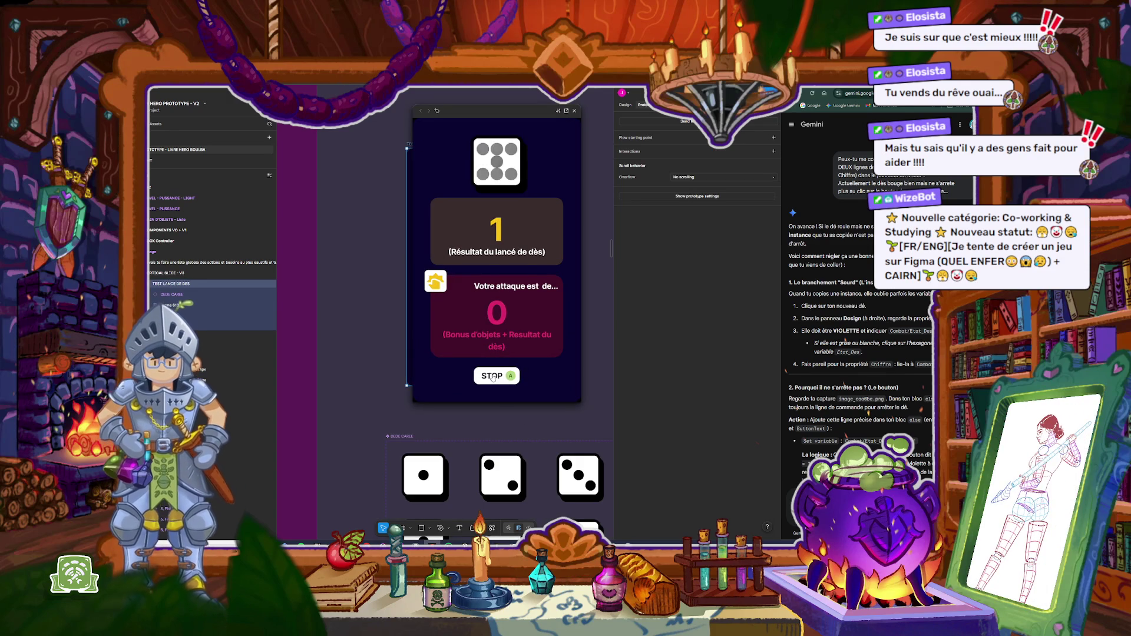
click(493, 376)
click(492, 376)
click(493, 376)
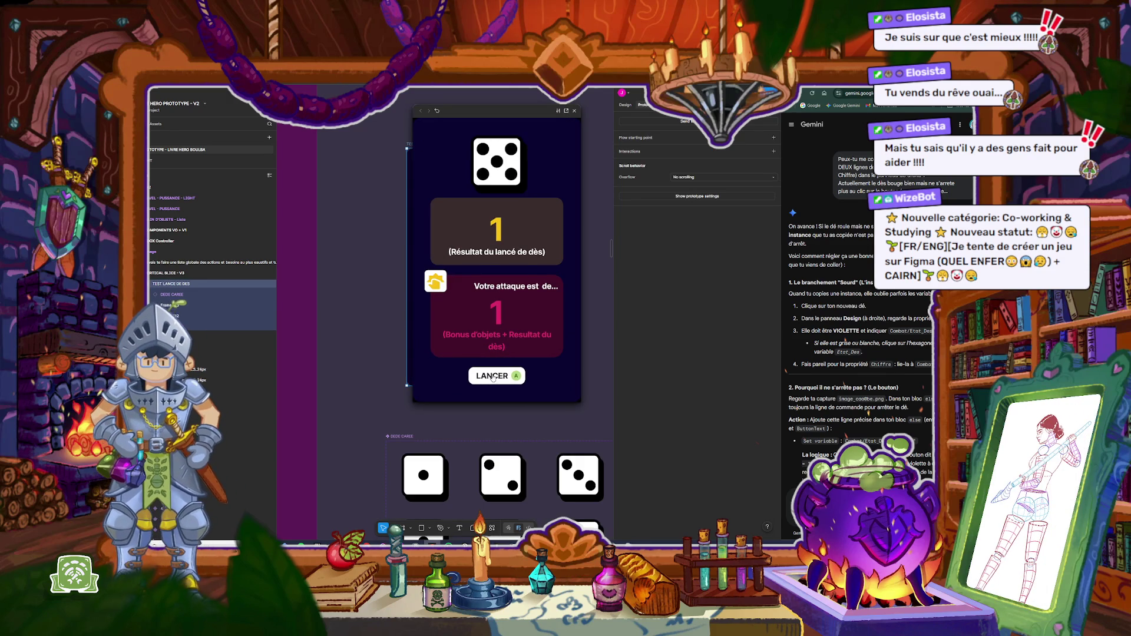
click(493, 376)
click(492, 376)
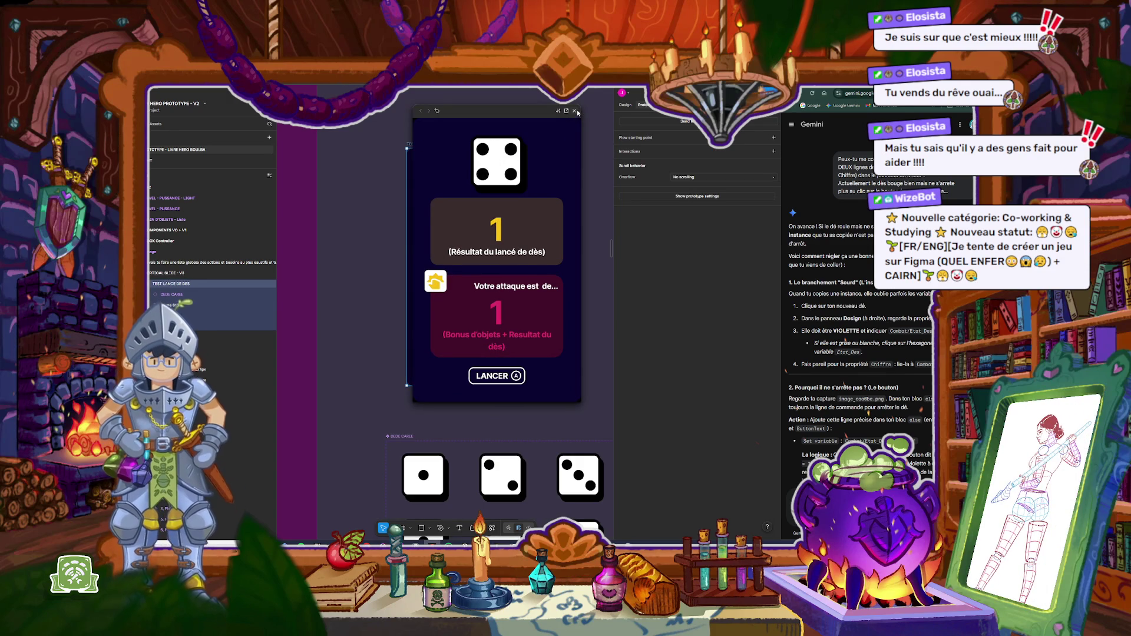
key(Escape)
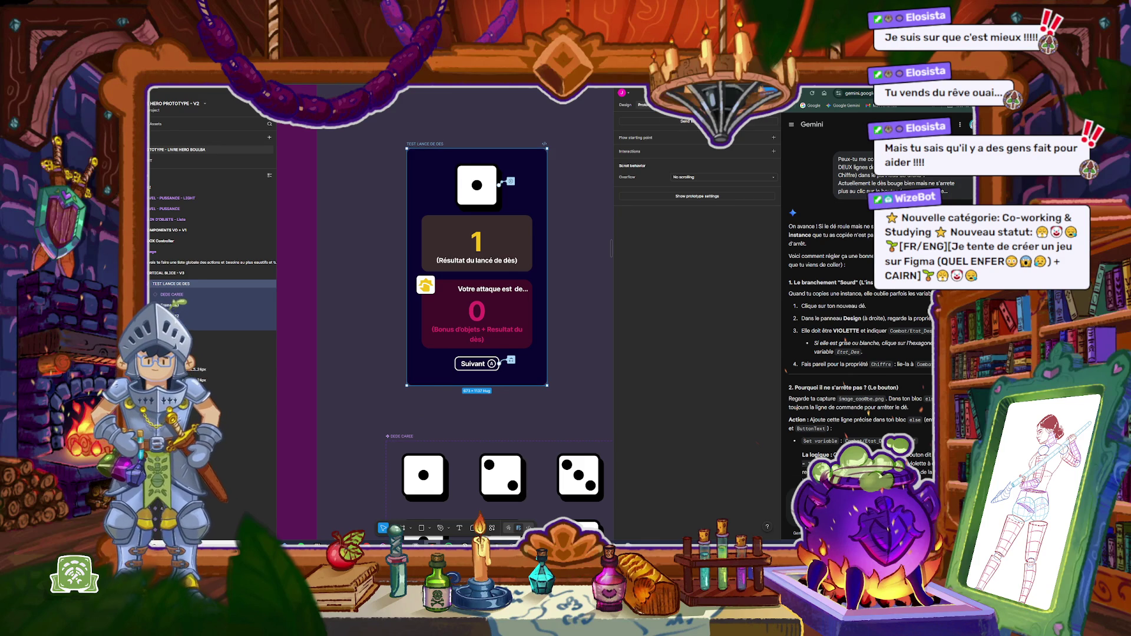
key(ctrl+alt+Return)
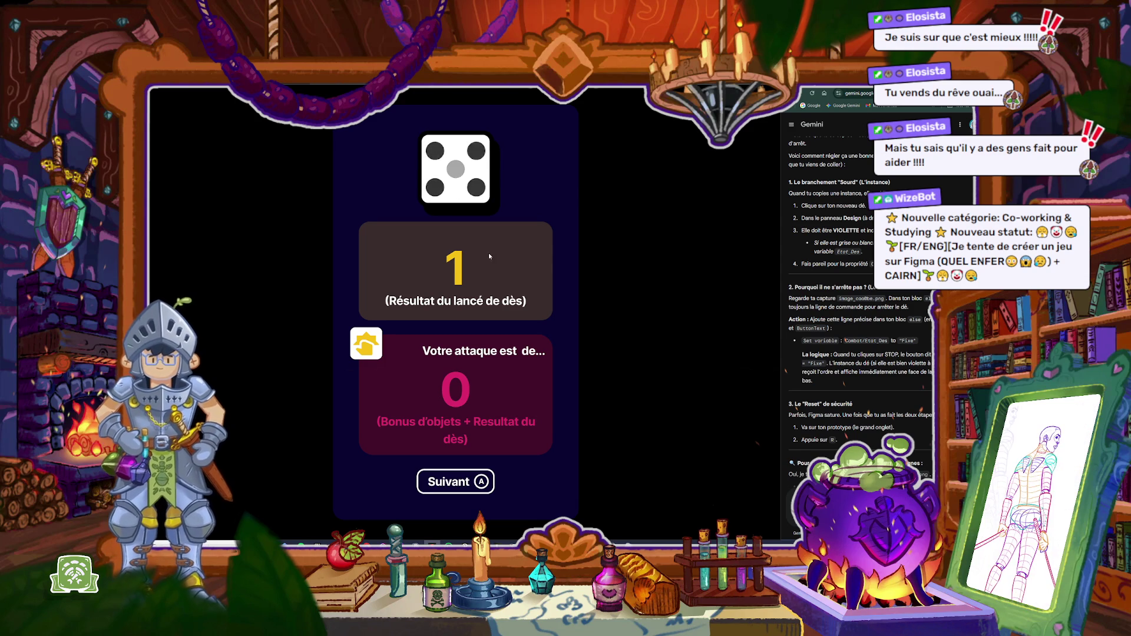
Step: Play-test the presentation by toggling the die roll on and off repeatedly, then close it
click(451, 487)
click(451, 486)
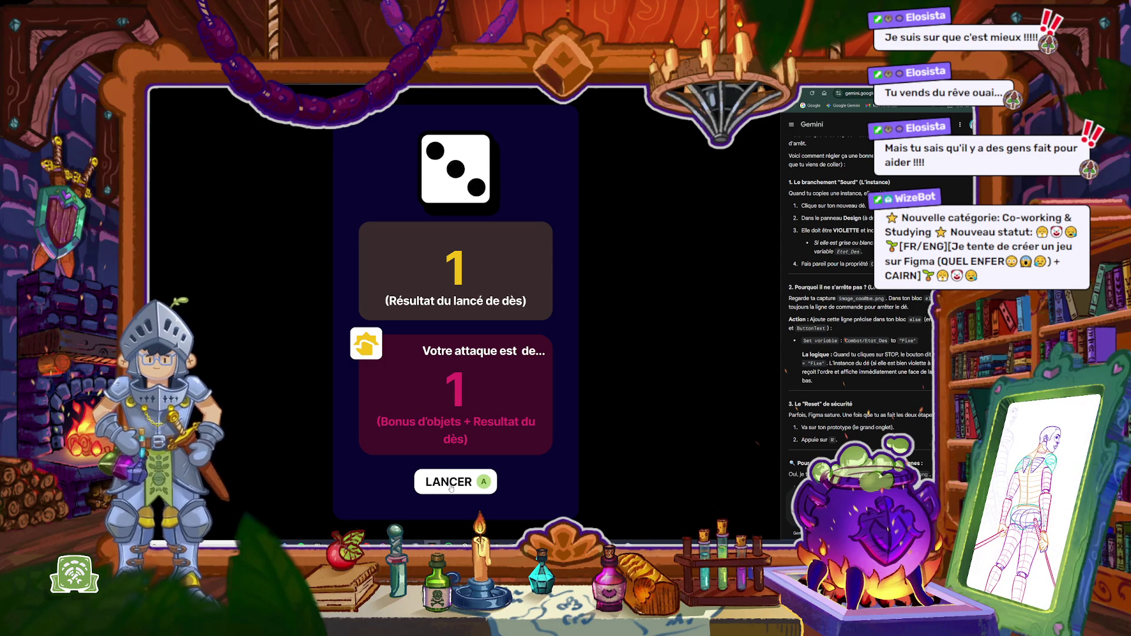
click(452, 487)
click(451, 487)
click(452, 487)
click(452, 487)
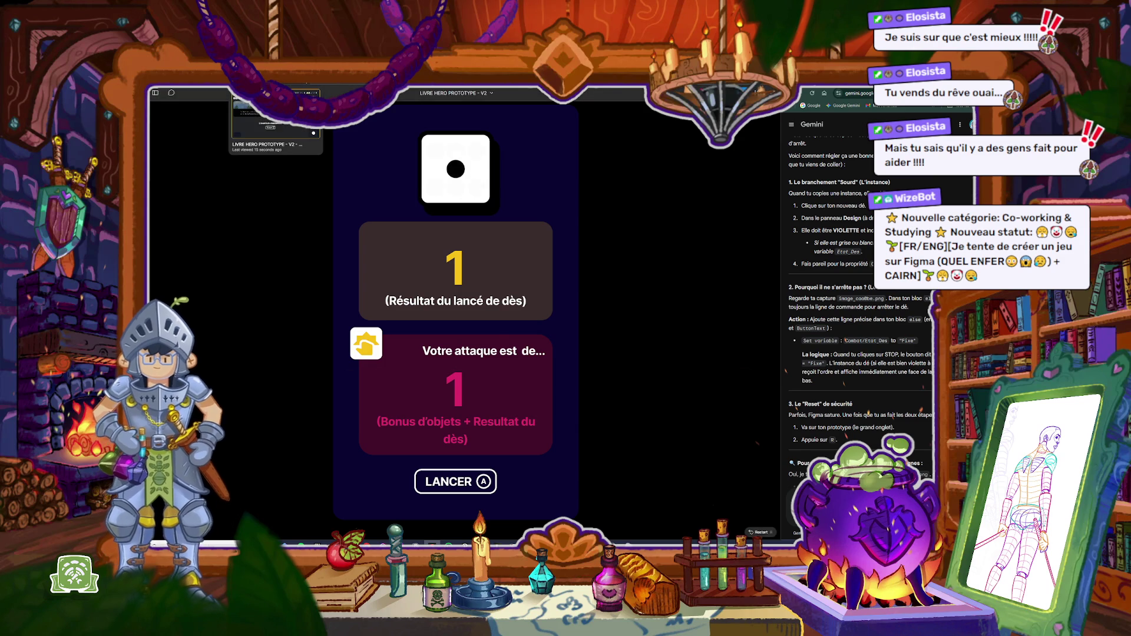
click(298, 85)
Step: Deselect the frame and open the local variables table showing Etat_Des
click(317, 286)
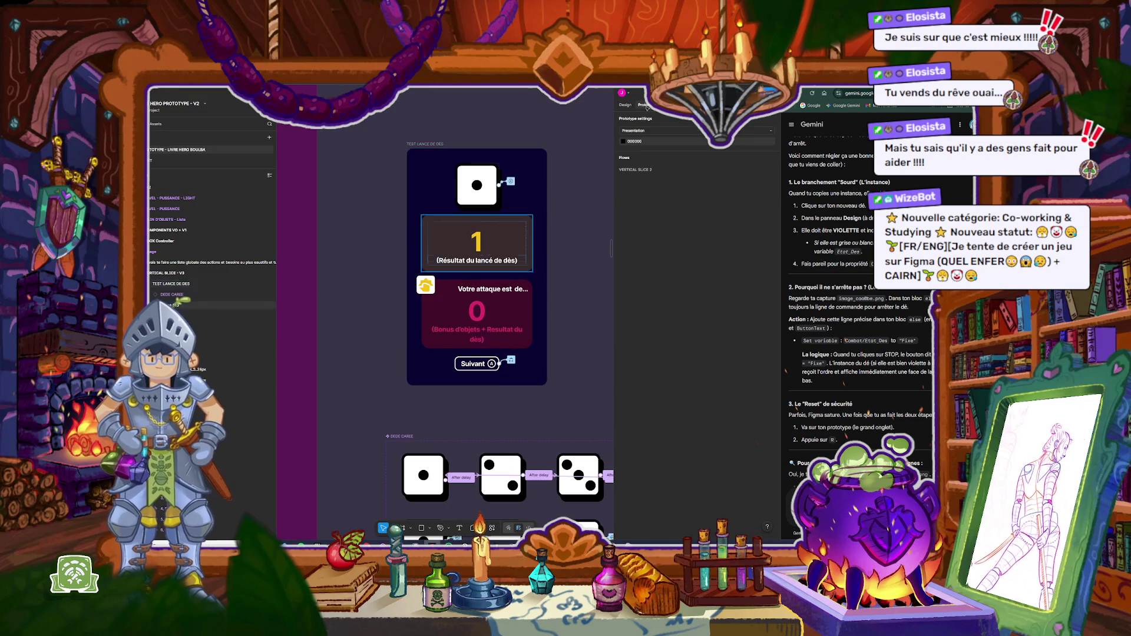
click(625, 105)
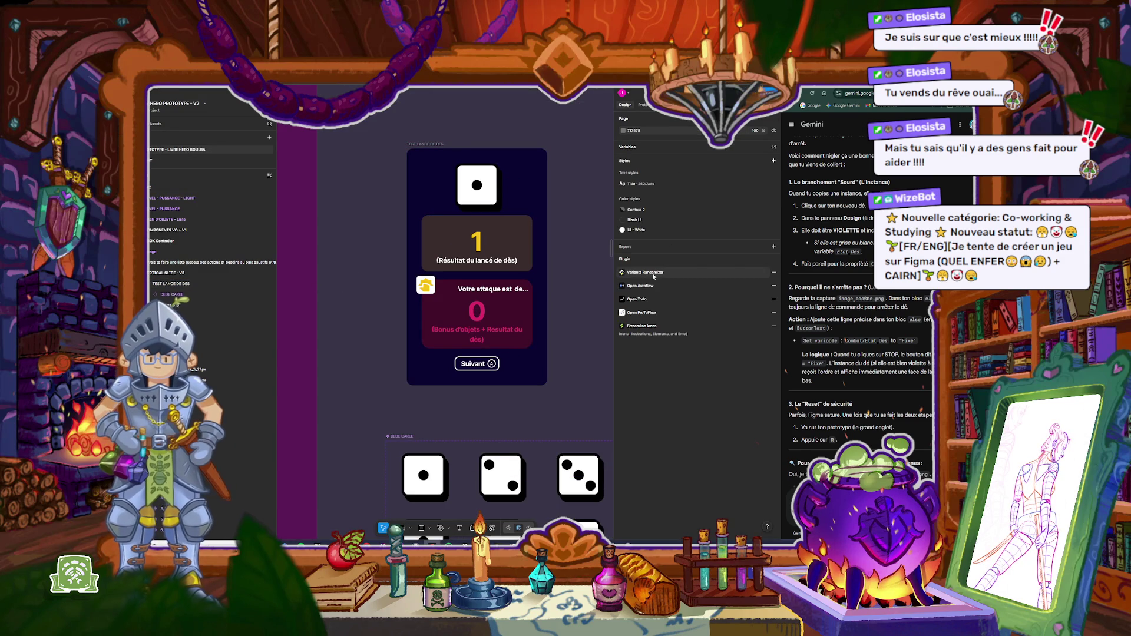
click(774, 146)
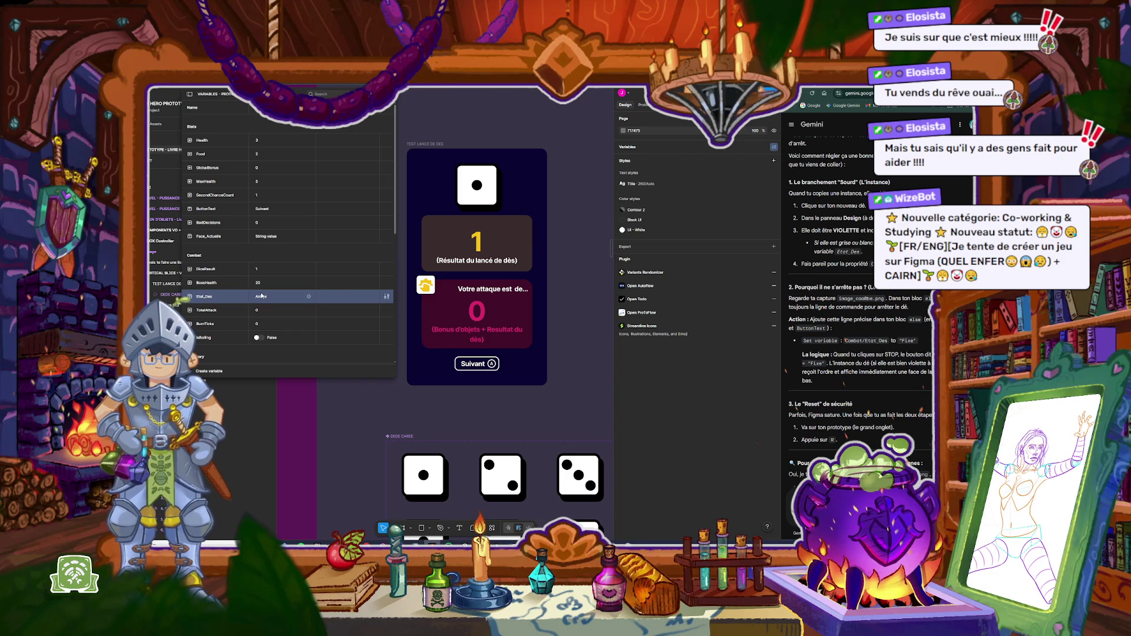
Step: Preview-test the roll button, then set the Etat_Des default value to Fixe
click(449, 166)
key(shift+space)
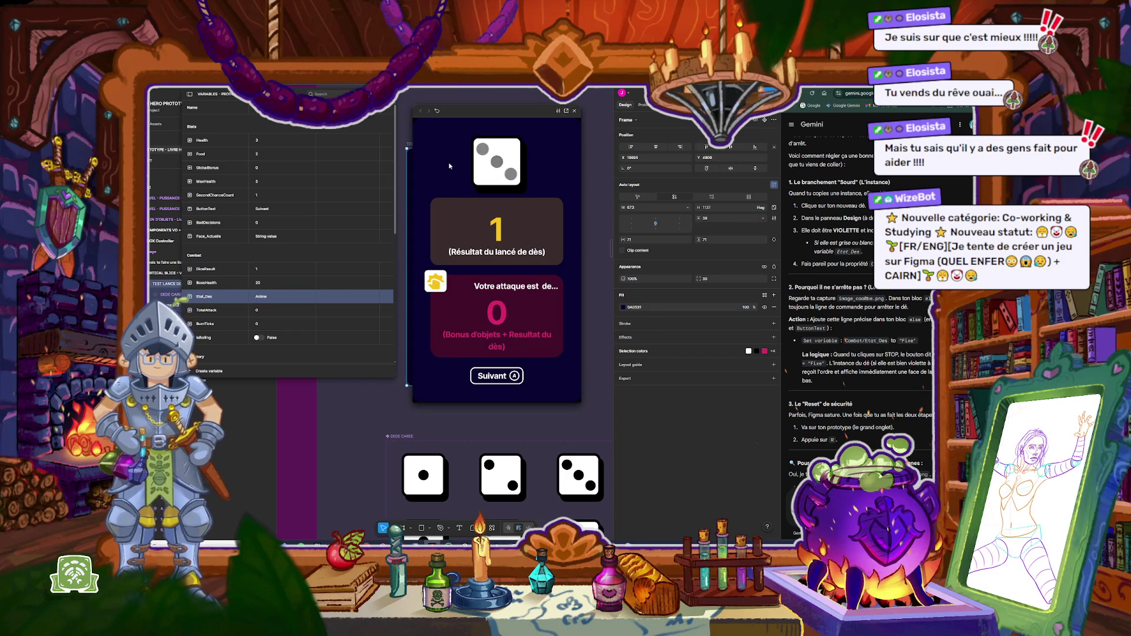
click(501, 378)
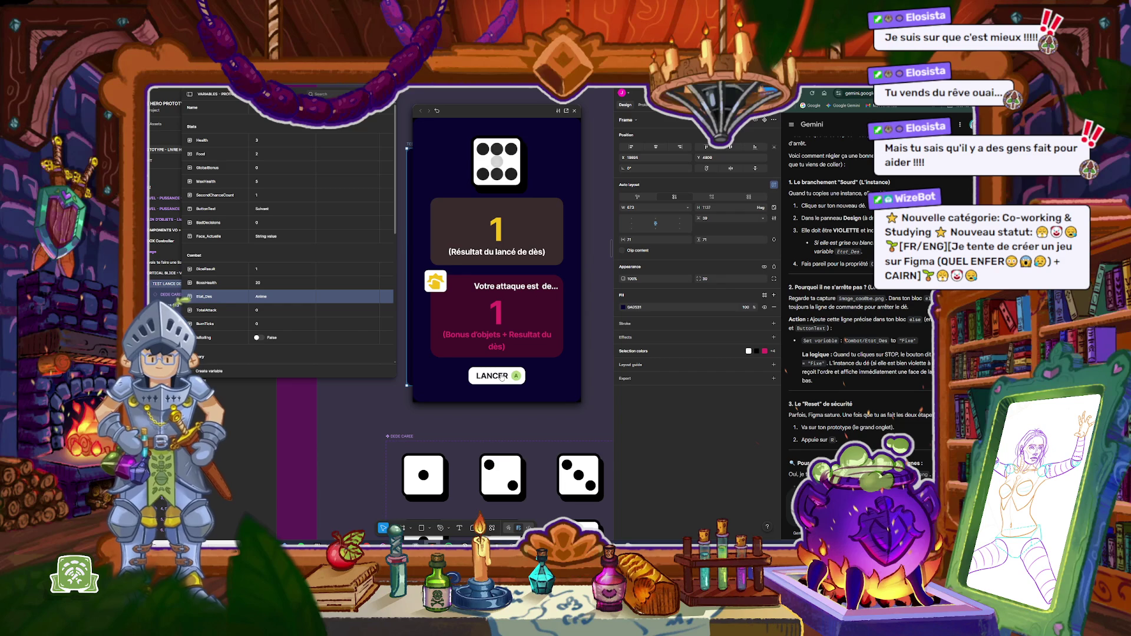
click(502, 377)
key(Escape)
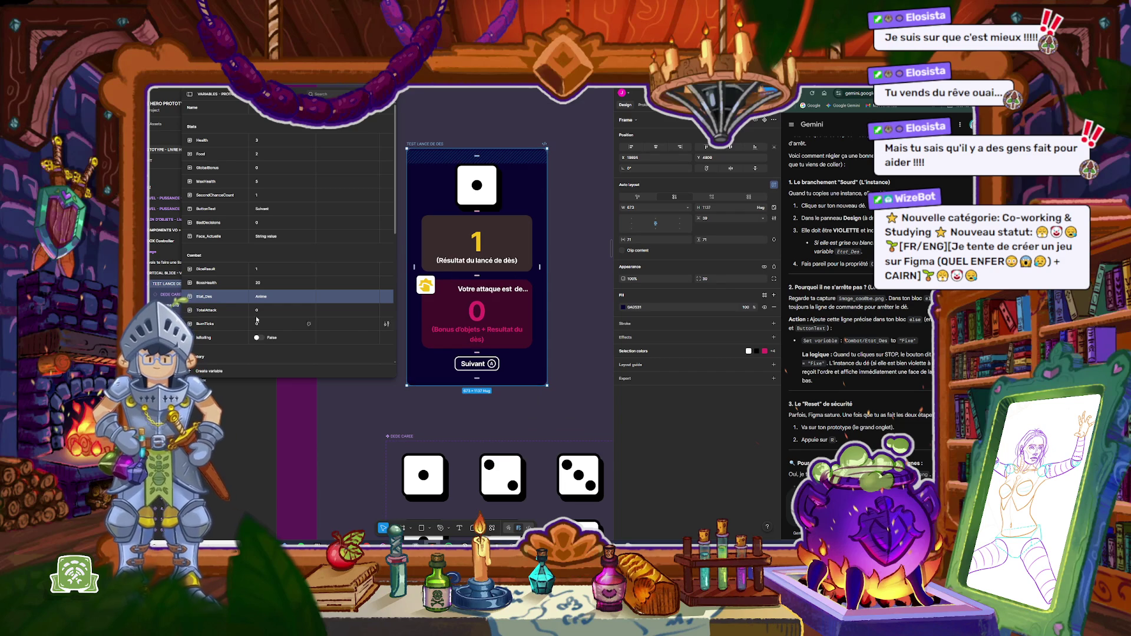
click(263, 298)
text(Fixe)
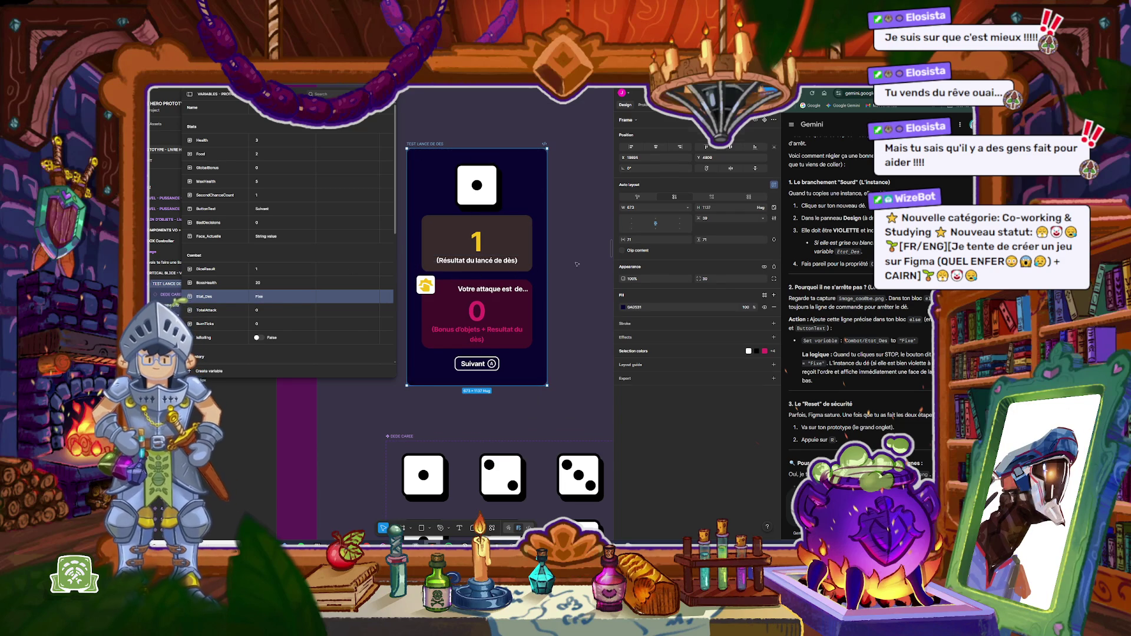
Step: In the Suivant conditional, set Etat_Des to Anime in the if branch and Fixe in the else branch
key(shift+e)
click(510, 360)
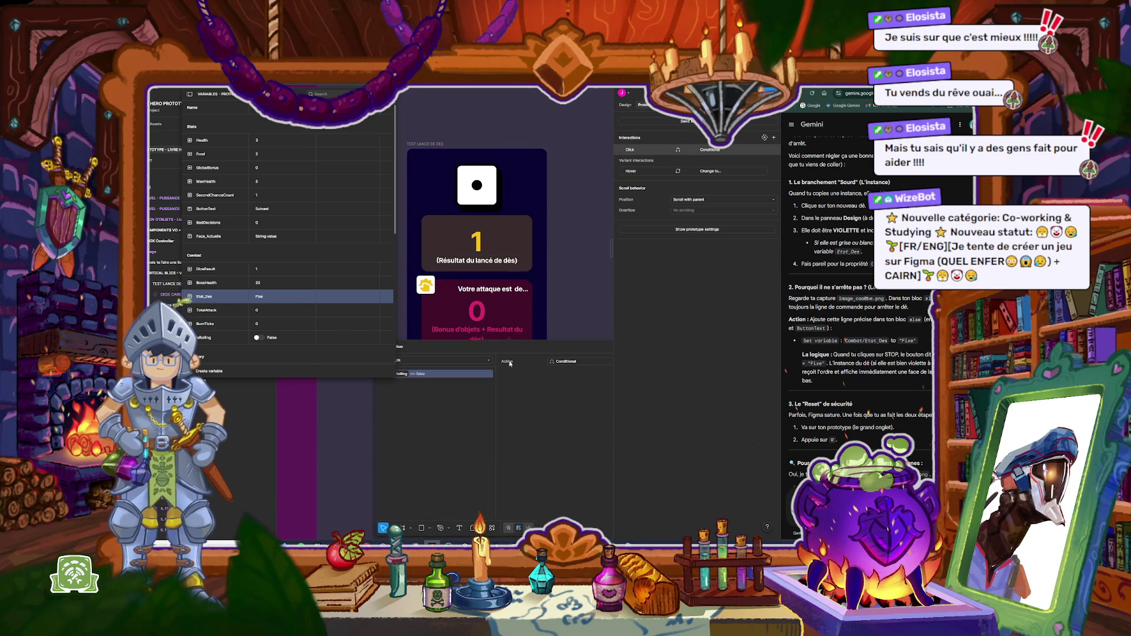
click(449, 396)
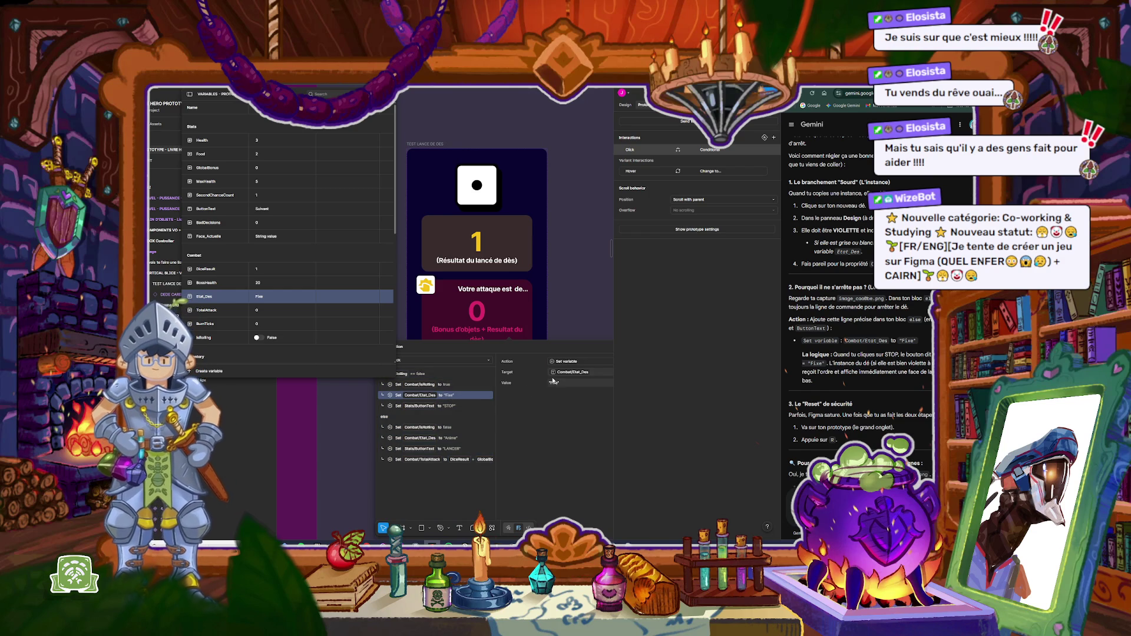
text(Anime)
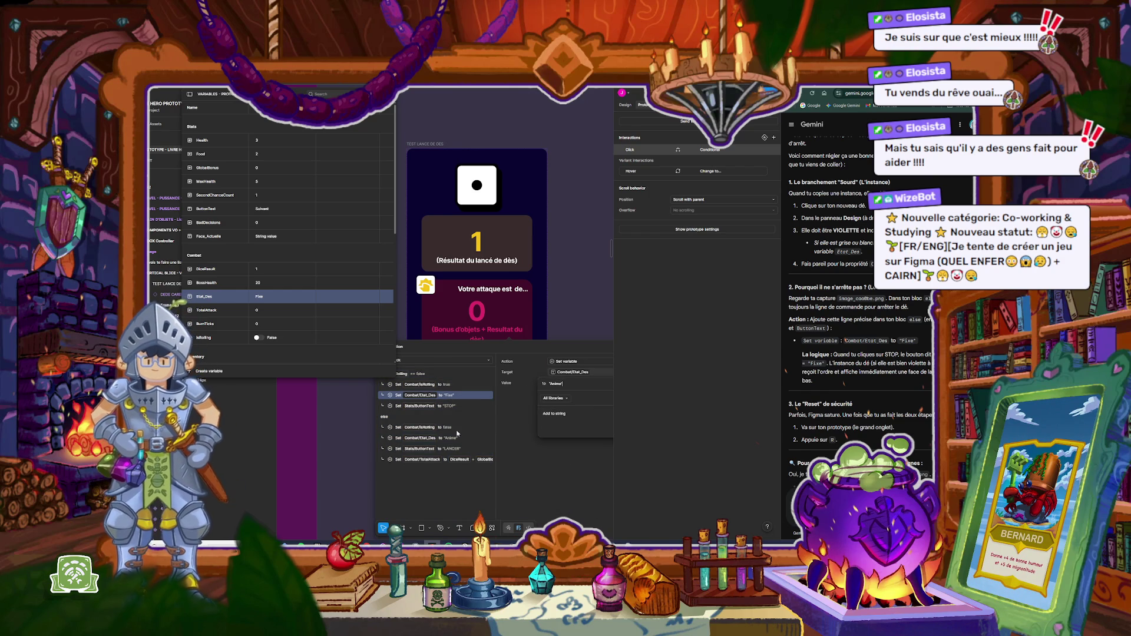
click(451, 437)
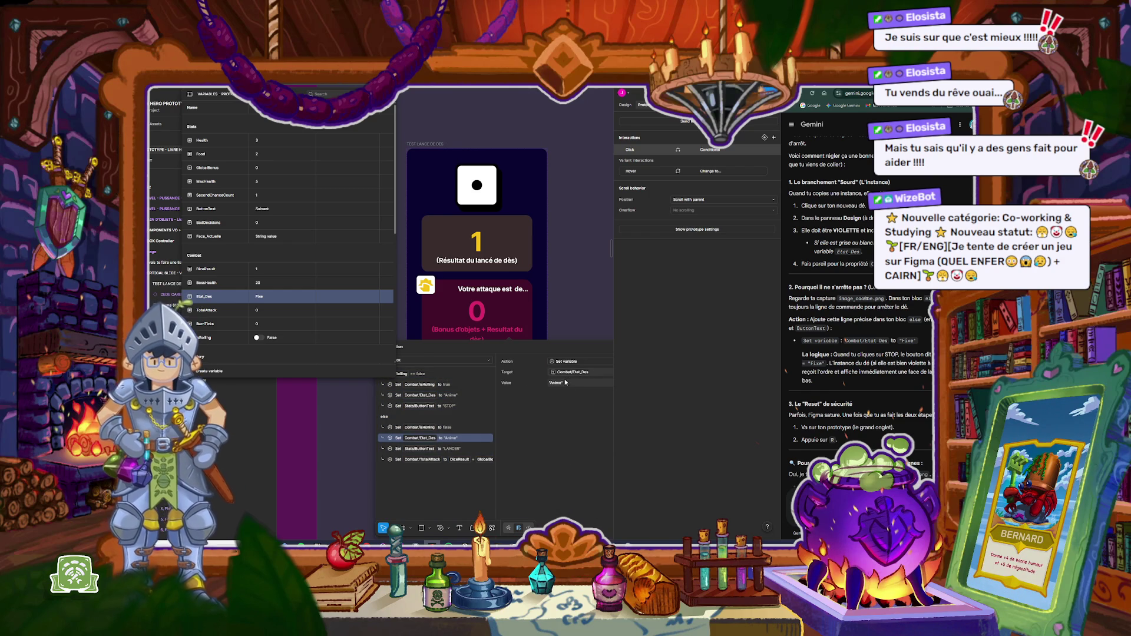
text(Fixe)
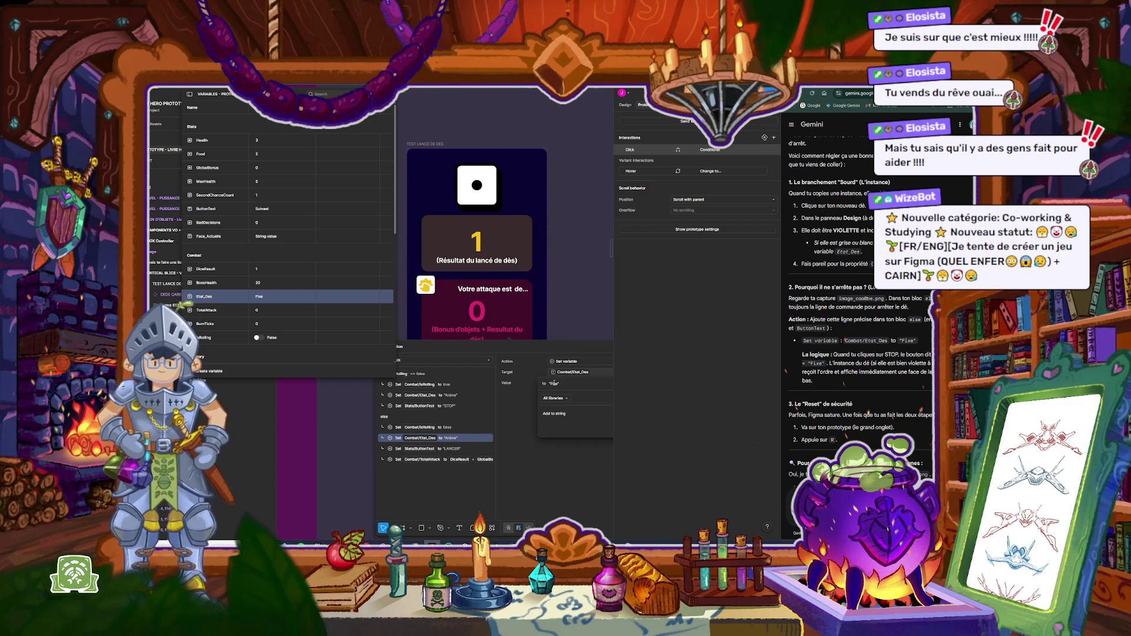
key(Return)
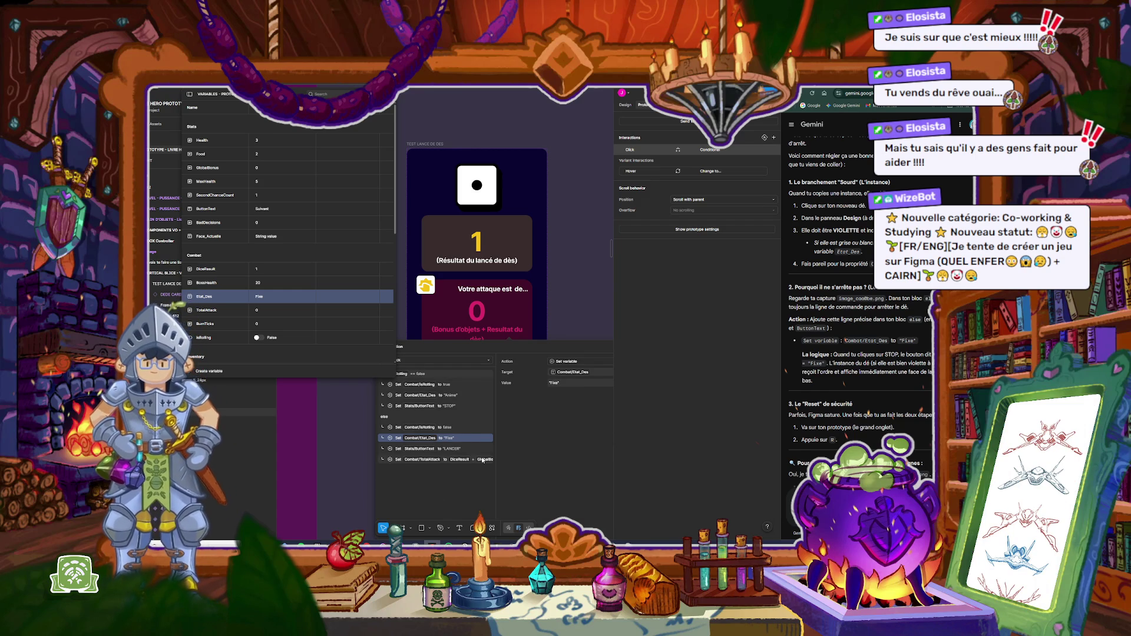
key(Escape)
click(479, 311)
Step: Rebind the attack total text to the Combat/TotalAttack variable
click(624, 105)
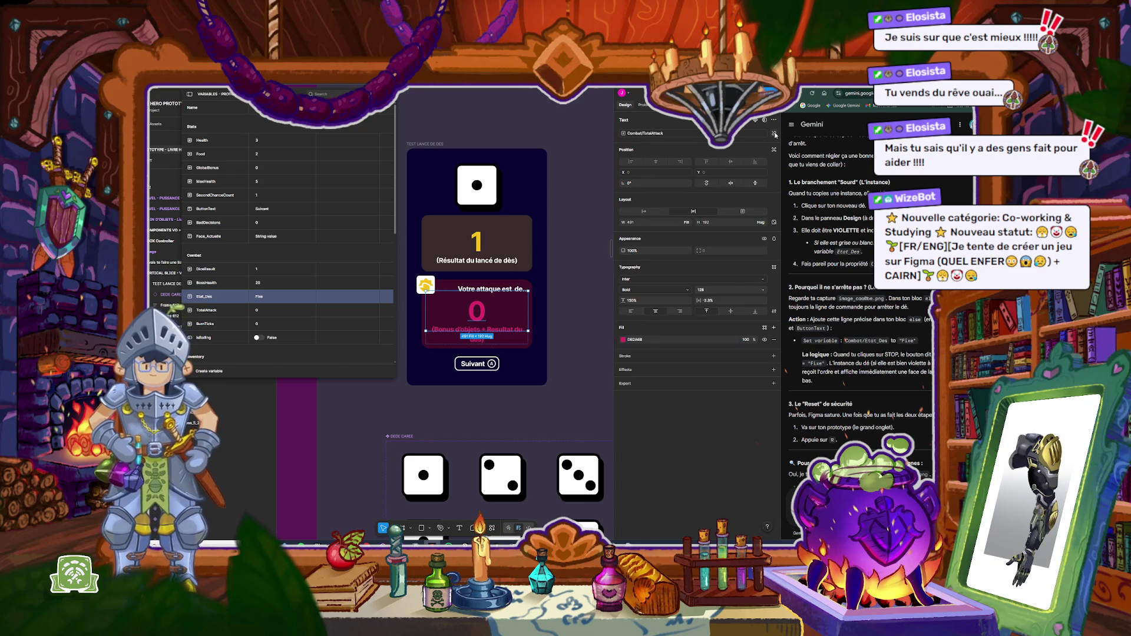
click(775, 134)
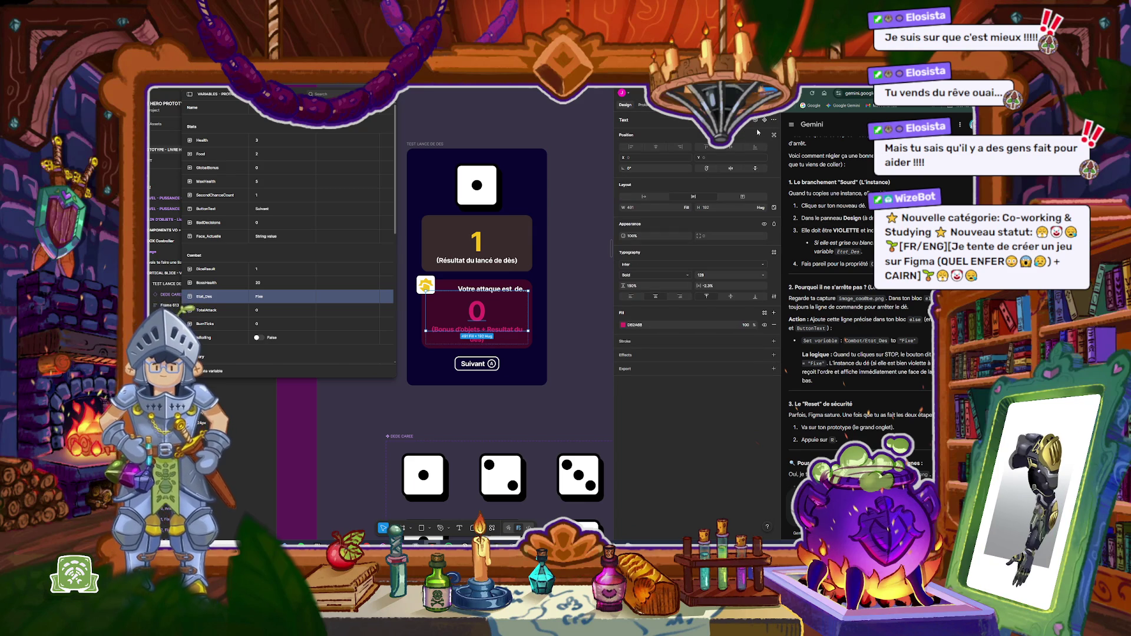
click(754, 122)
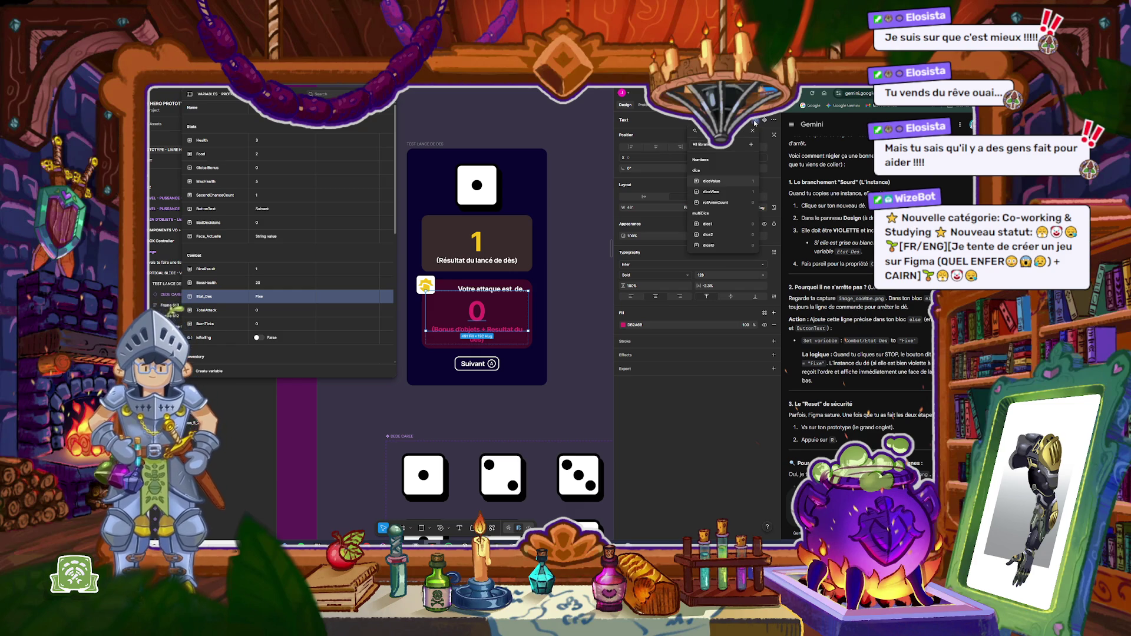
text(total)
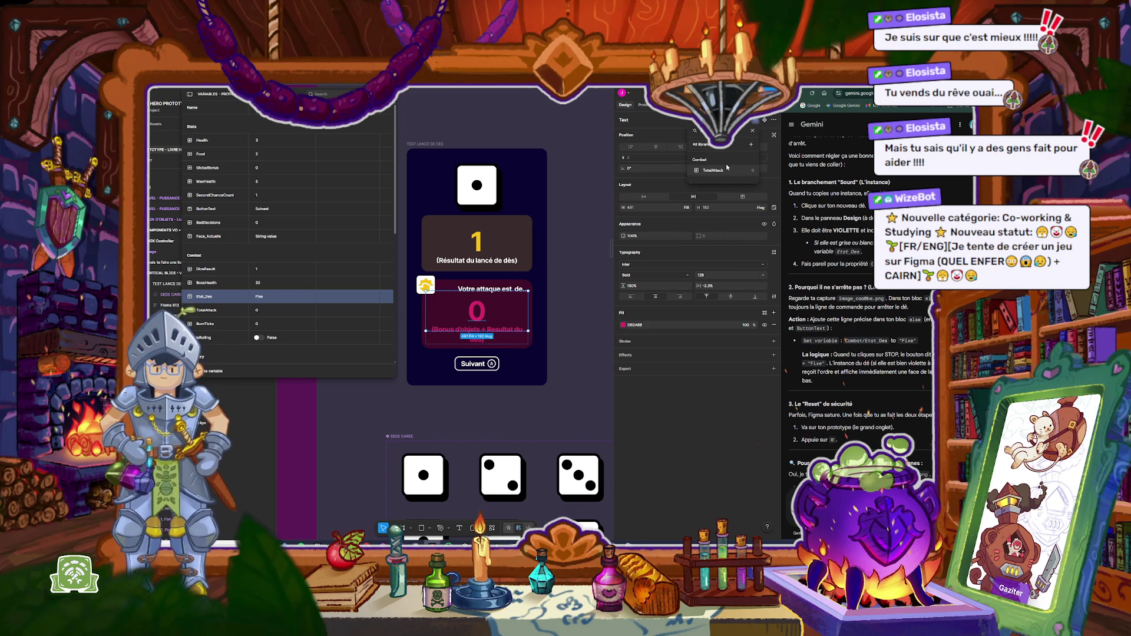
click(713, 171)
Step: Preview the TEST LANCE DE DES frame, rolling and stopping the die twice
click(582, 179)
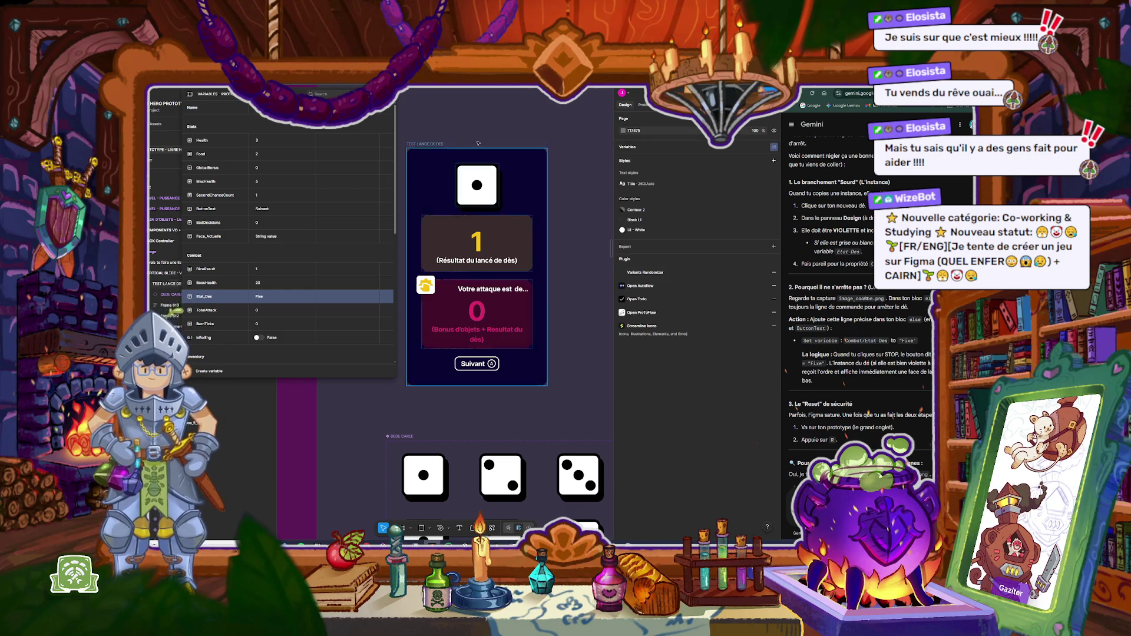
click(435, 144)
key(shift+space)
click(501, 379)
click(500, 380)
click(501, 380)
click(501, 381)
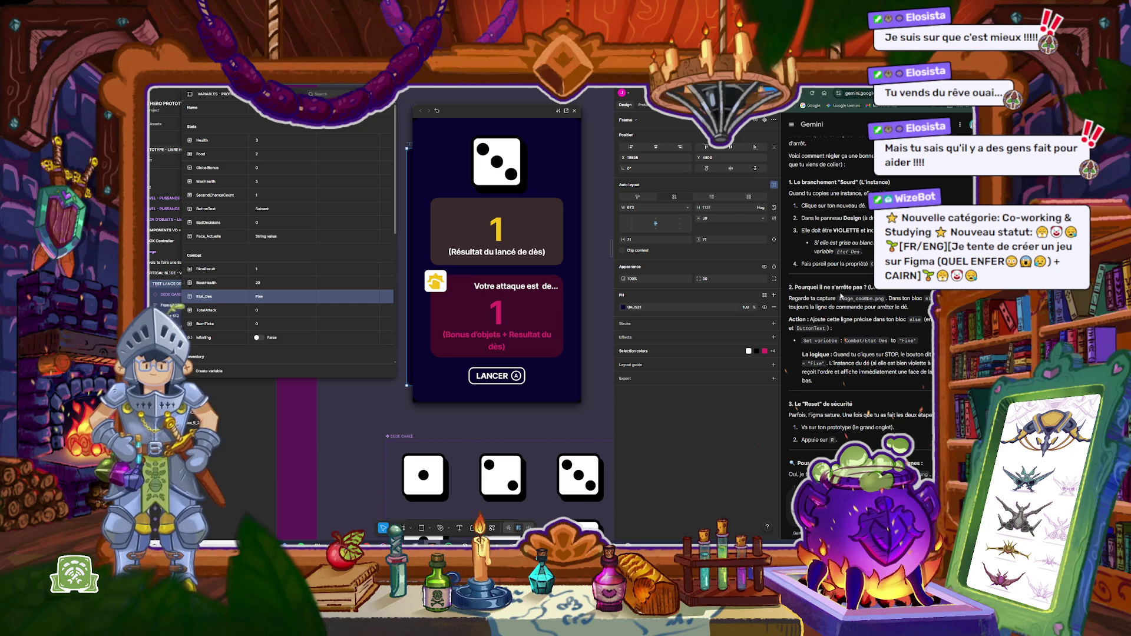
Step: Review the assistant's notes, roll once more in the preview, then close the preview and variables list
mouse_move(806, 298)
mouse_down()
mouse_move(930, 299)
mouse_move(909, 307)
mouse_up()
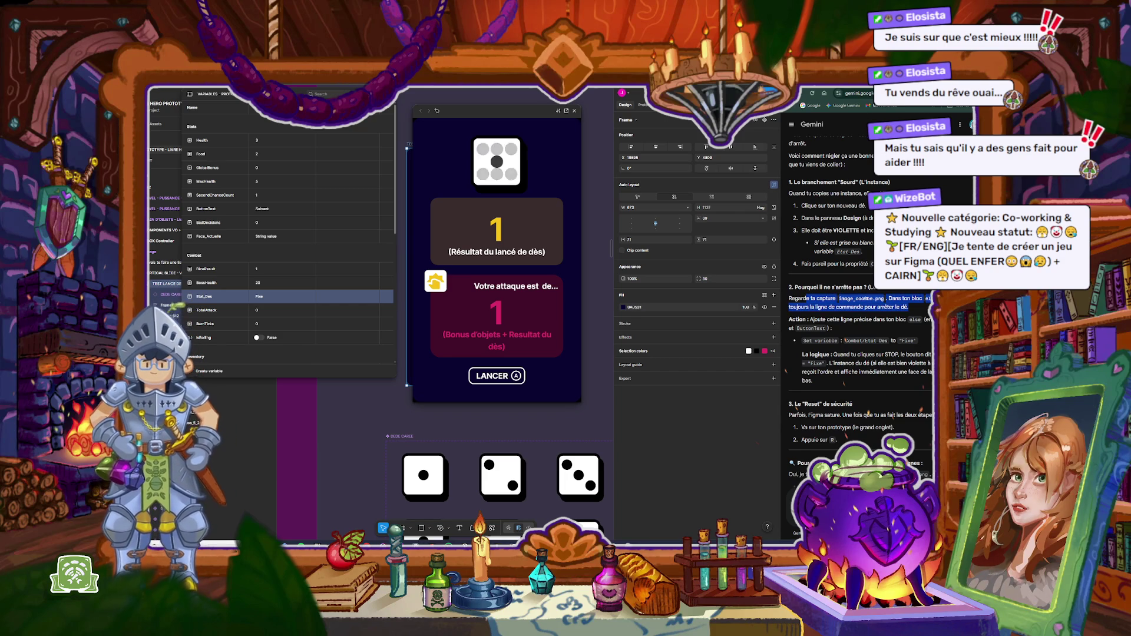
click(924, 322)
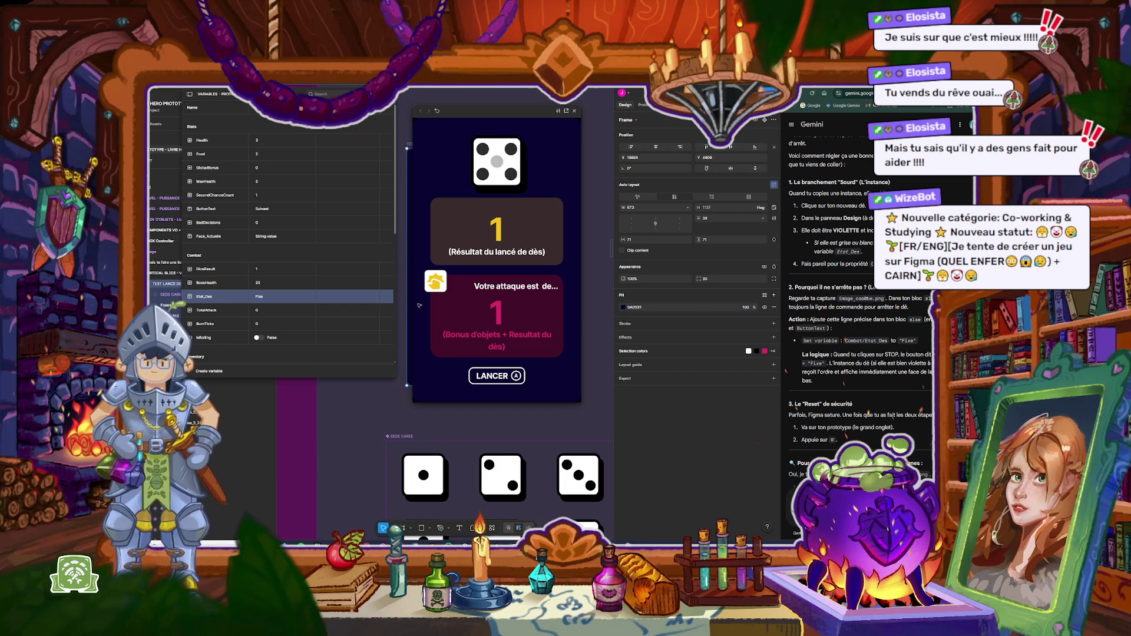
click(517, 376)
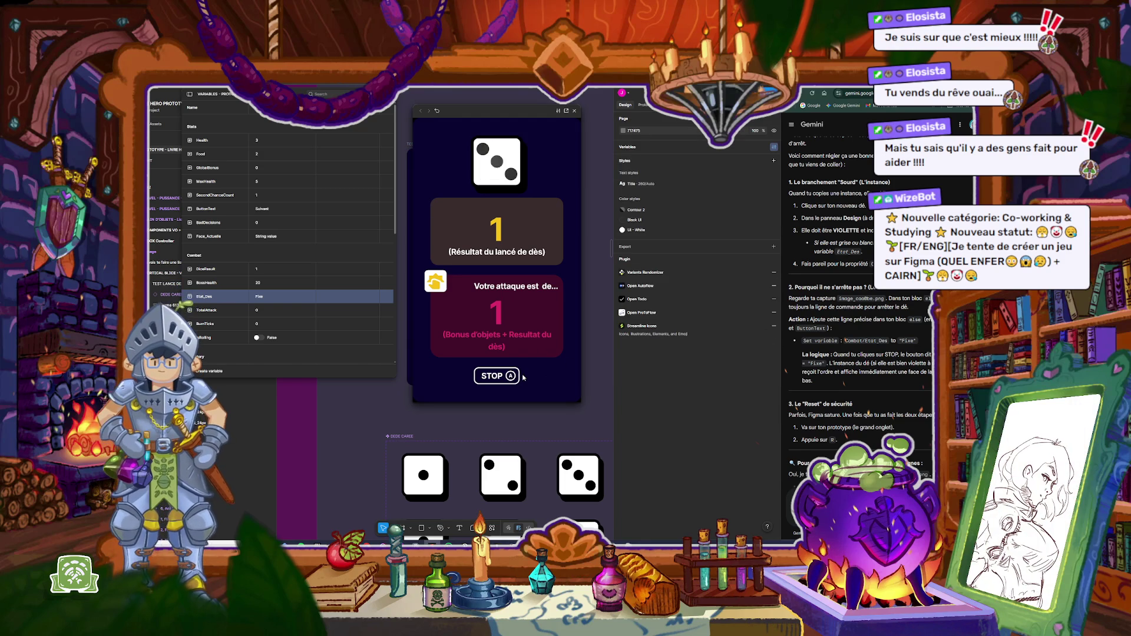
key(Escape)
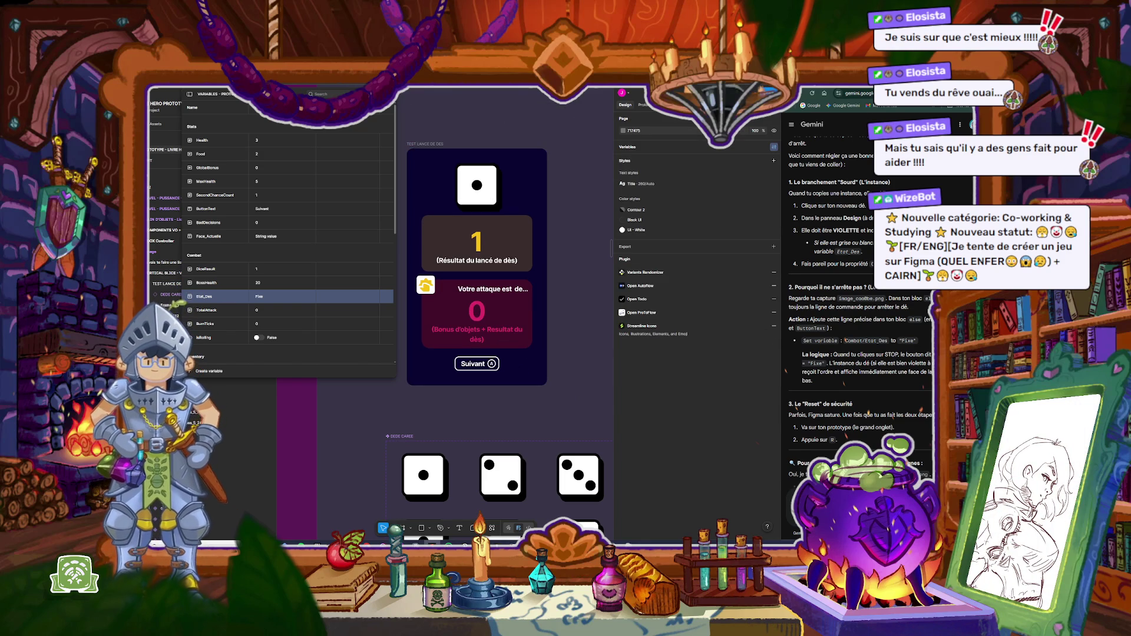
key(Escape)
Step: Select the Suivant button and open its conditional click interaction
click(439, 163)
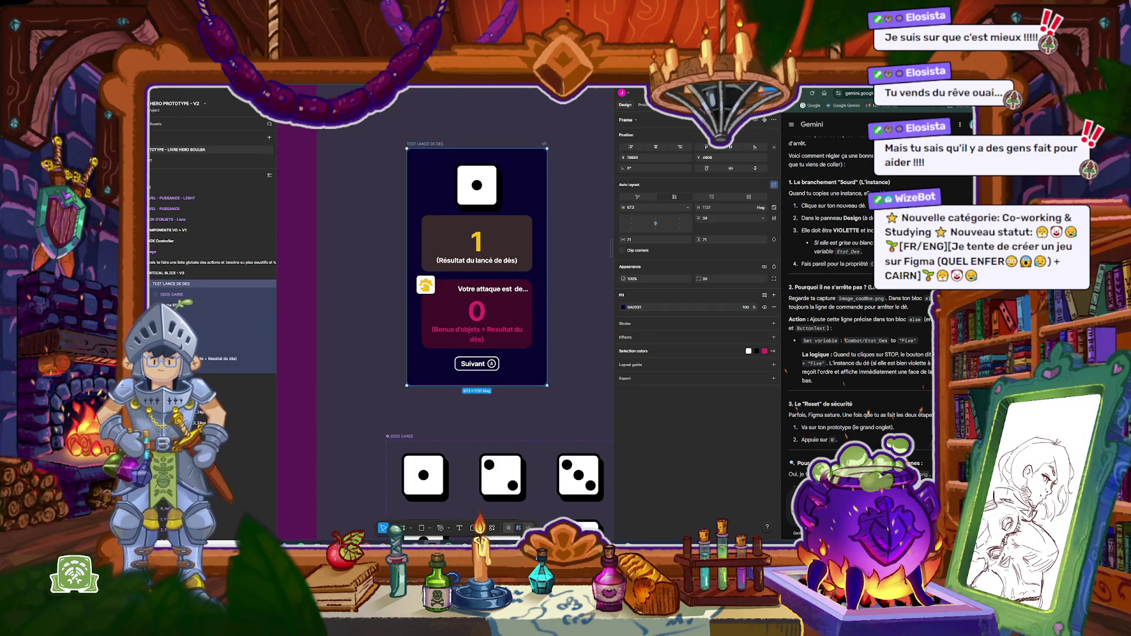
click(648, 106)
click(236, 369)
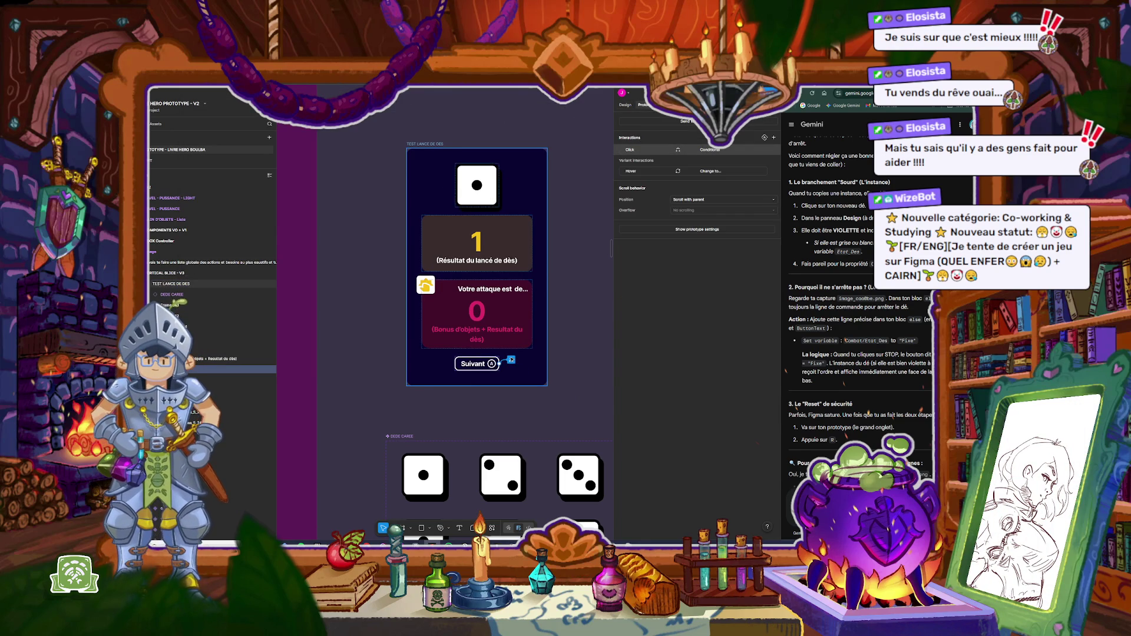
click(512, 361)
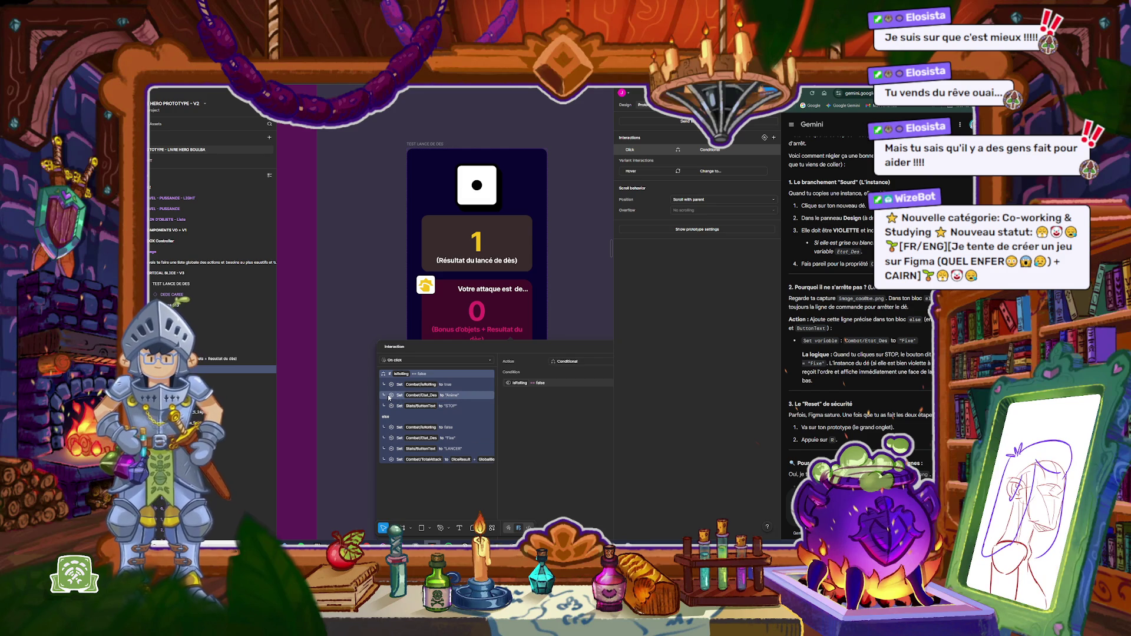
Step: Move the Animé and Fixe Etat_Des actions below the button-text actions in both branches
drag(397, 398, 396, 397)
click(570, 373)
click(540, 374)
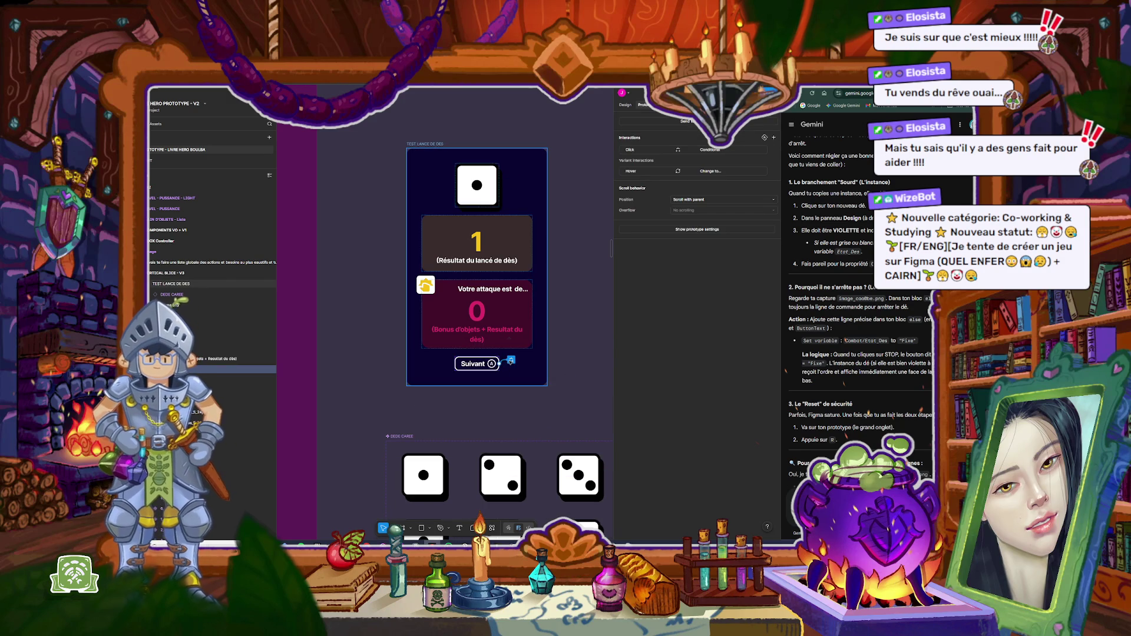
click(511, 360)
drag(401, 398, 401, 412)
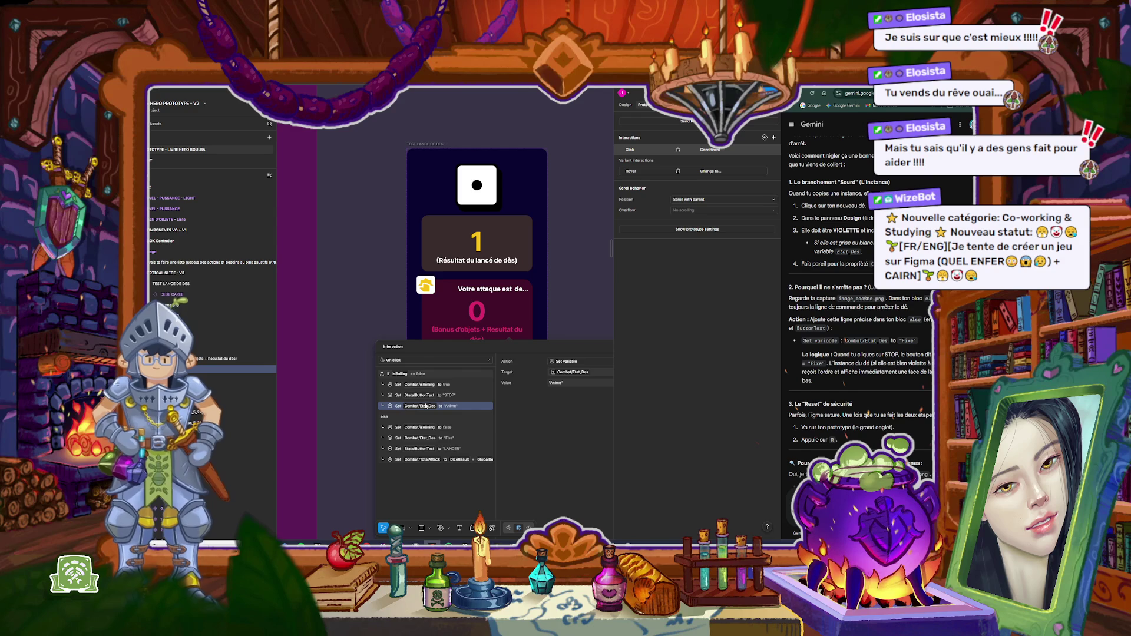
click(401, 439)
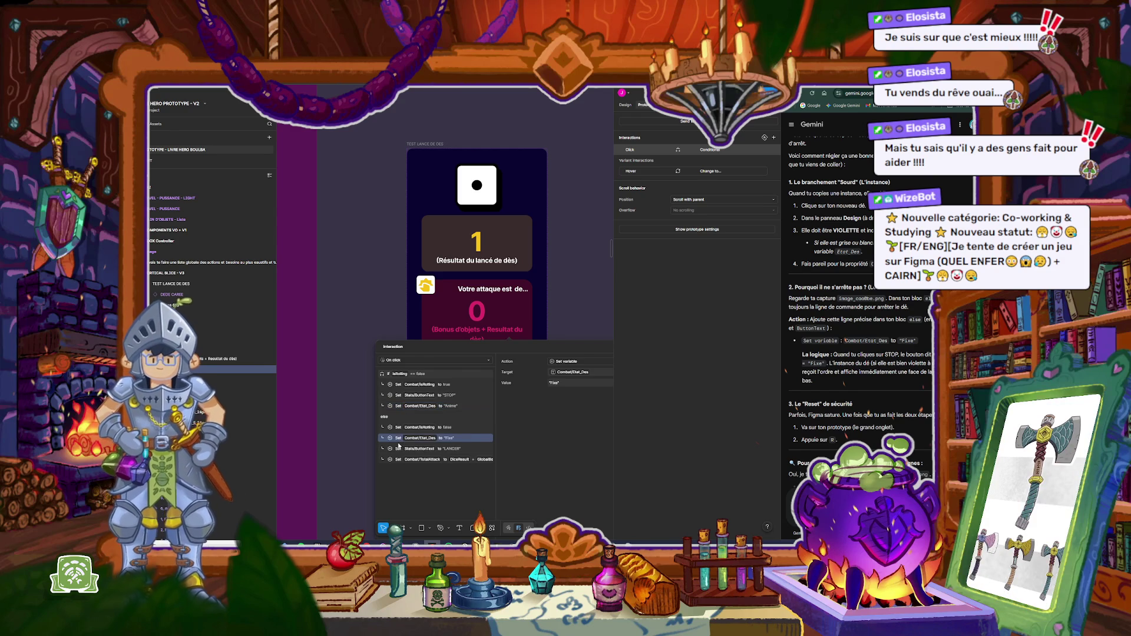
drag(399, 446, 399, 454)
drag(569, 347, 505, 268)
click(574, 274)
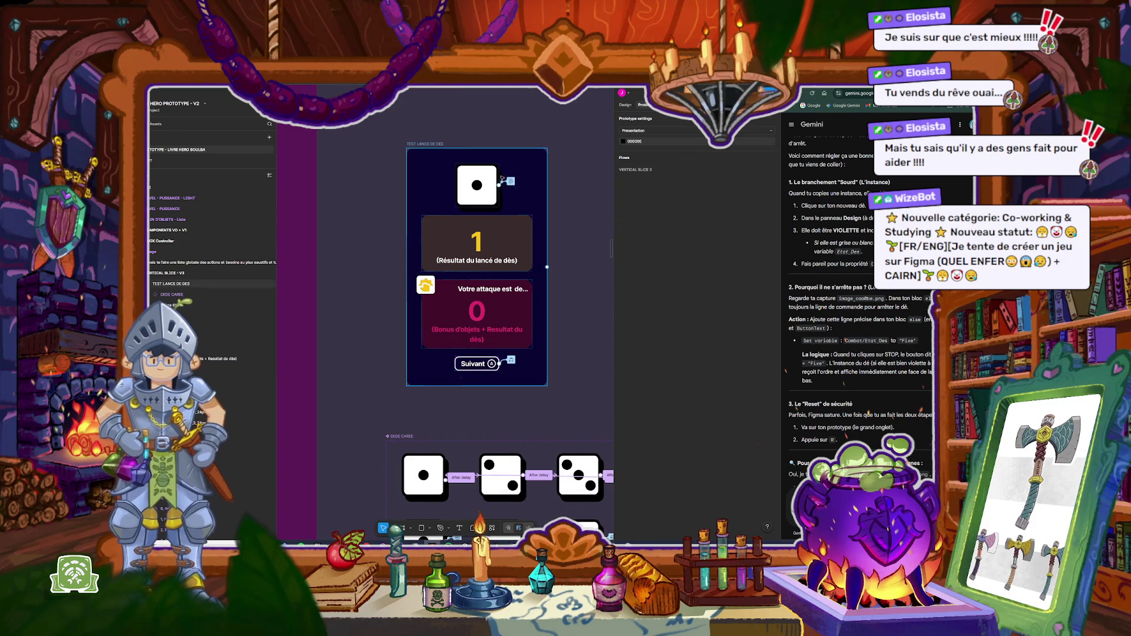
click(427, 144)
key(shift+space)
click(489, 375)
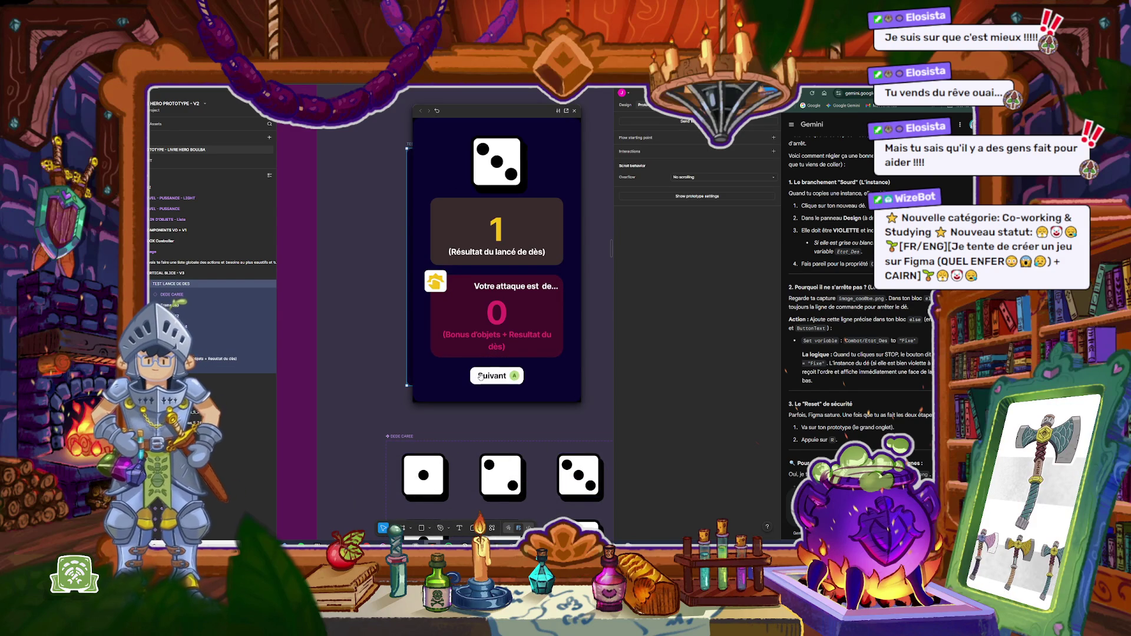
click(489, 376)
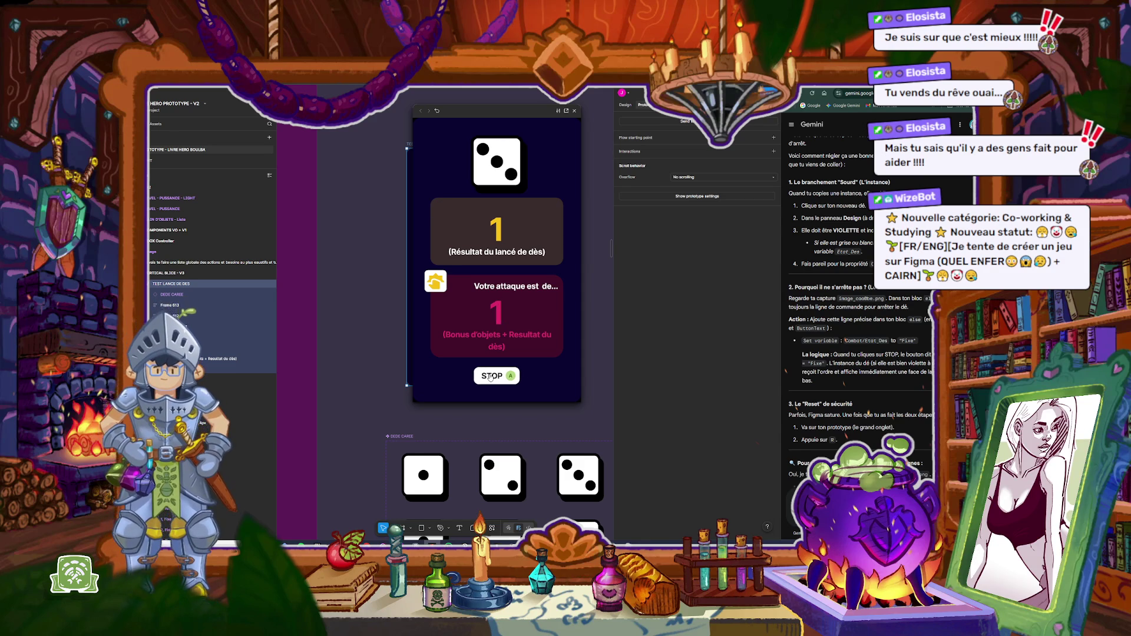
click(574, 111)
key(shift+space)
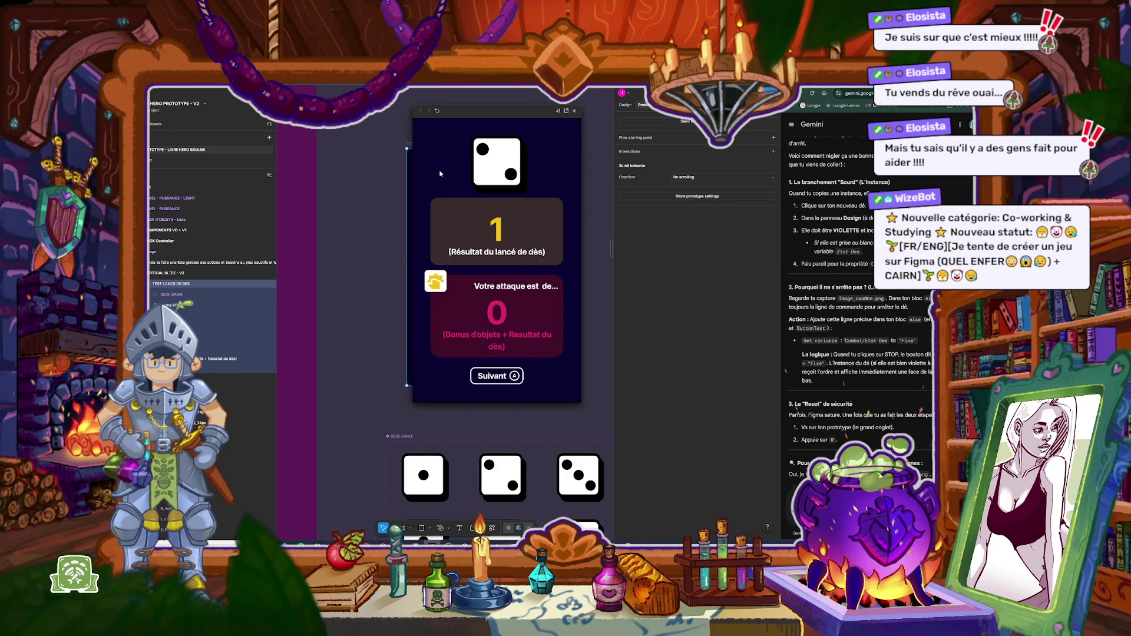
click(492, 376)
click(492, 377)
click(574, 111)
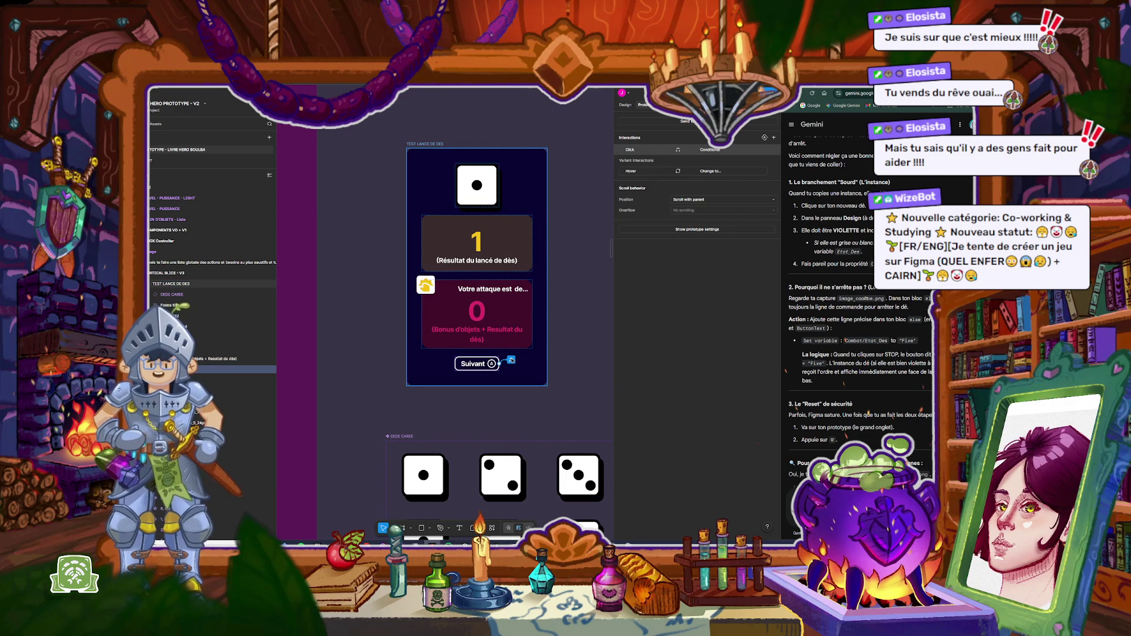
Step: Move the STOP and LANCER button-text actions below the Etat_Des actions in each branch
click(511, 361)
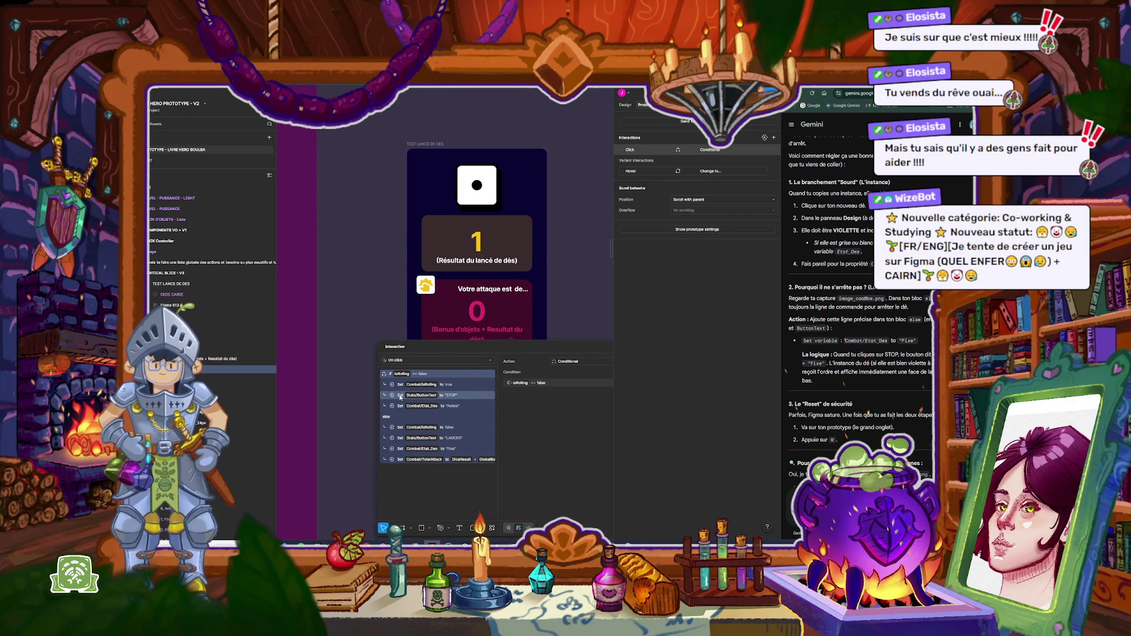
click(400, 396)
drag(400, 400, 403, 410)
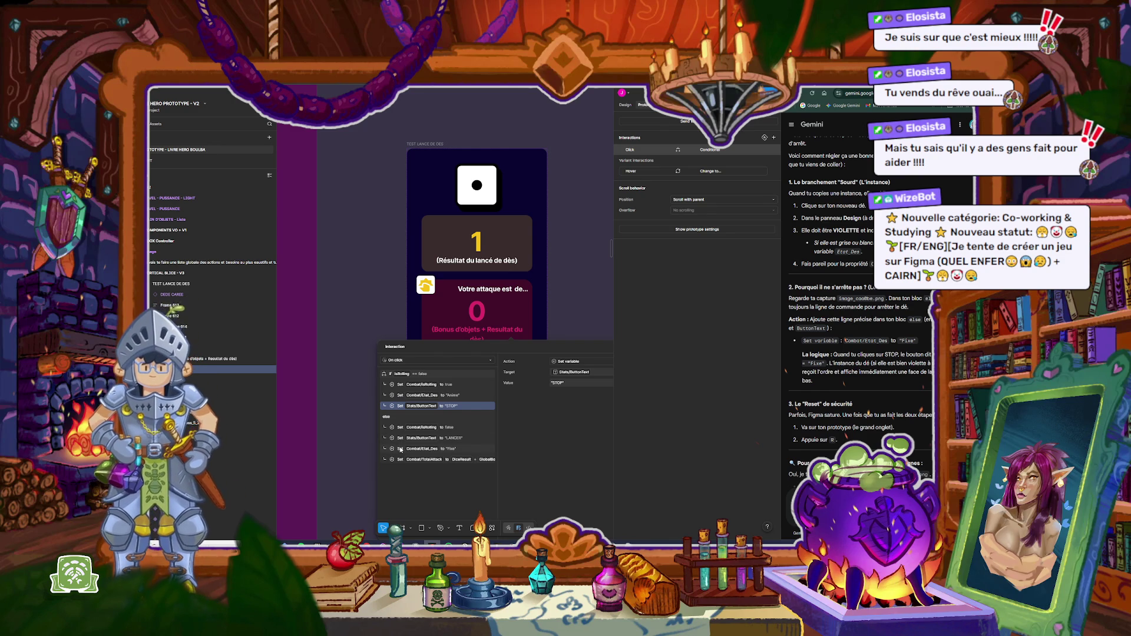
click(401, 438)
drag(400, 441, 402, 452)
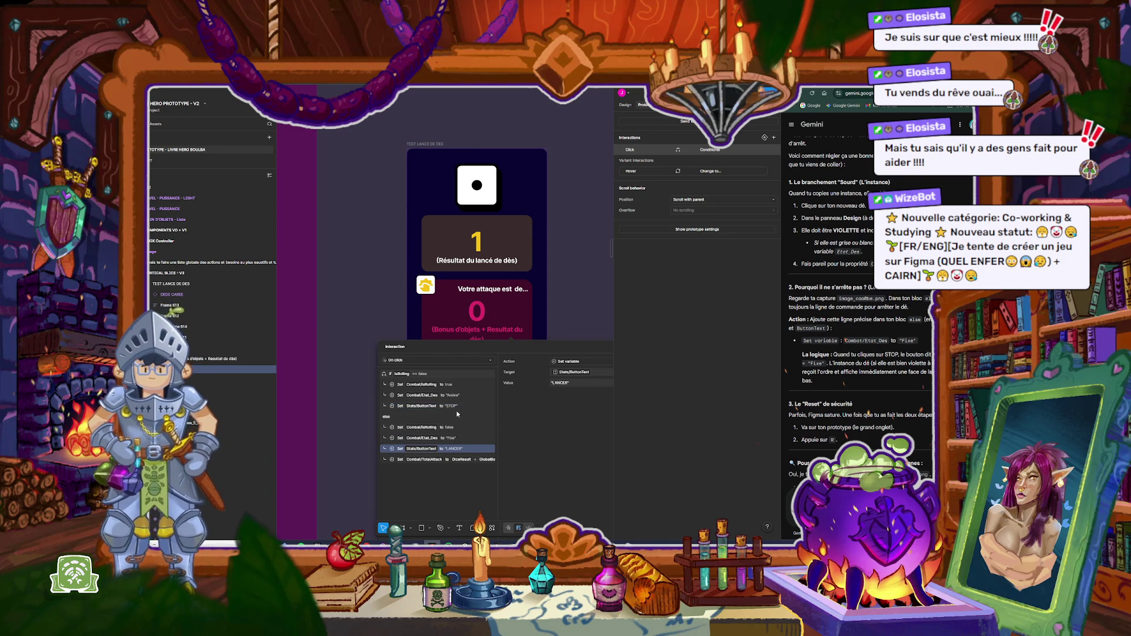
drag(554, 348, 557, 247)
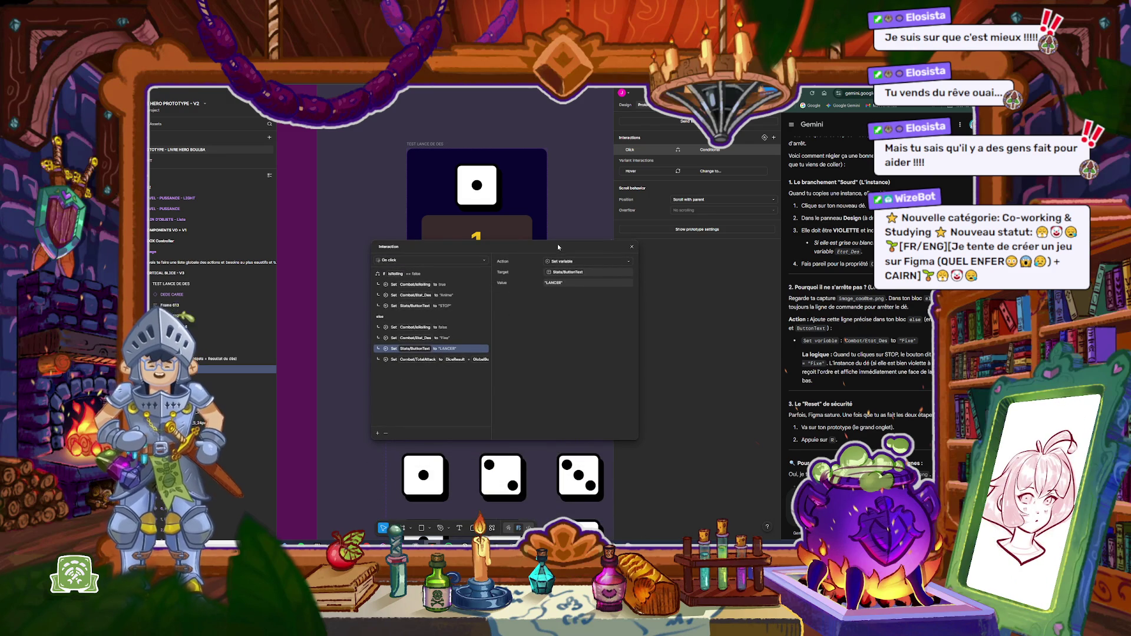
Step: Change the stop branch's button label from LANCER to LANCER LE DES
click(561, 283)
text(LE DES)
key(Return)
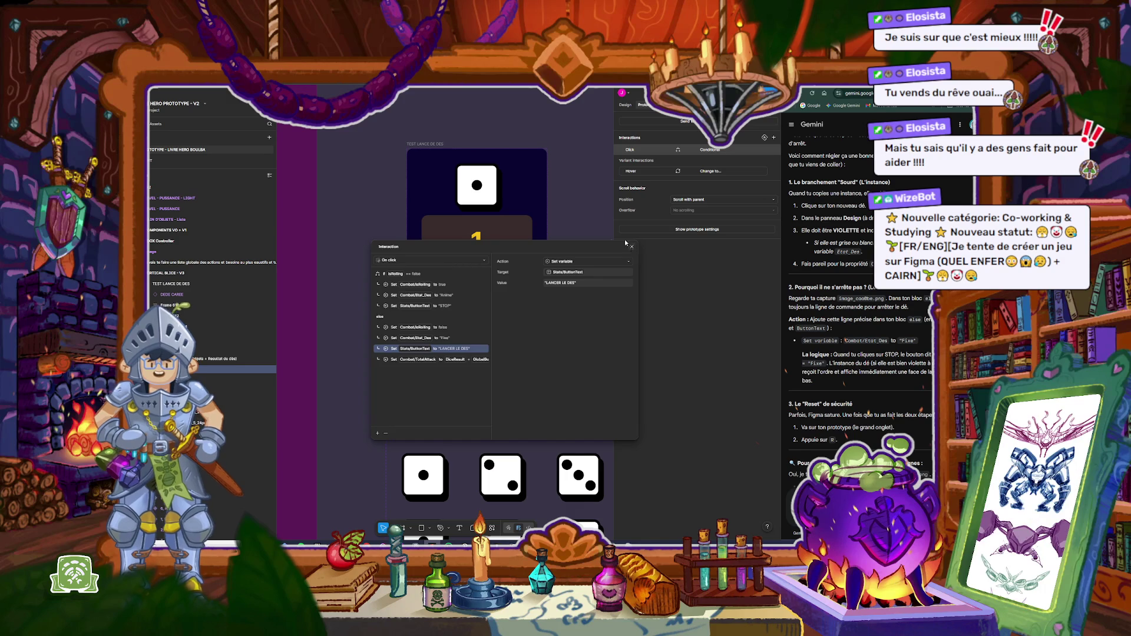
click(631, 246)
Step: Preview the frame, starting and stopping a die roll
key(shift+space)
click(501, 374)
click(500, 375)
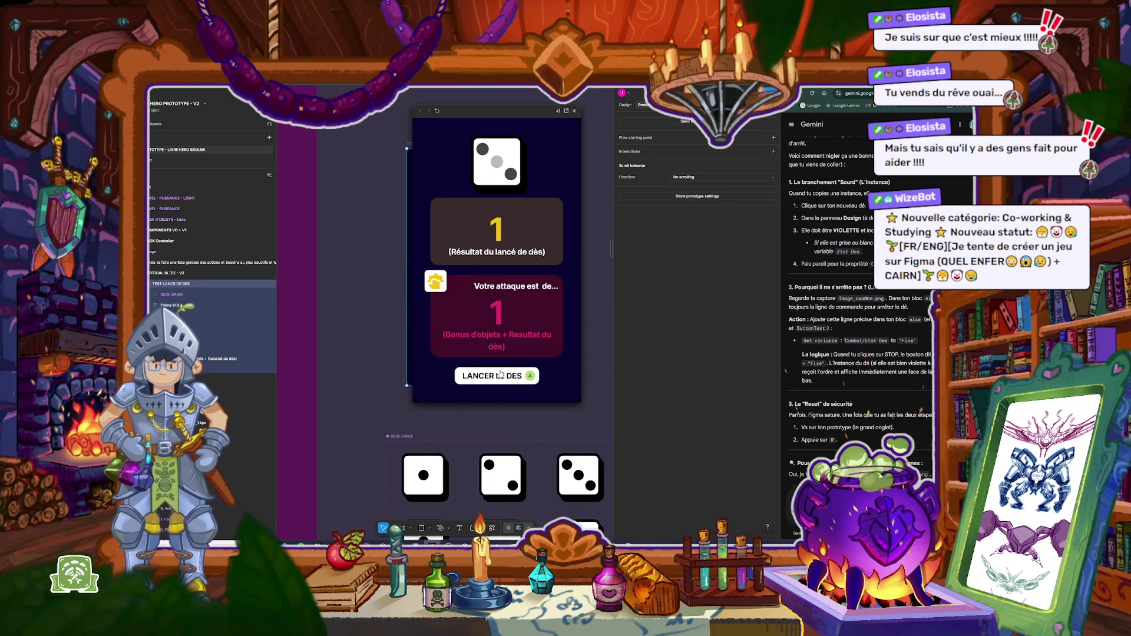
Step: Roll and stop the die across two preview sessions, checking STOP and LANCER LE DES, then close it
click(500, 375)
click(500, 375)
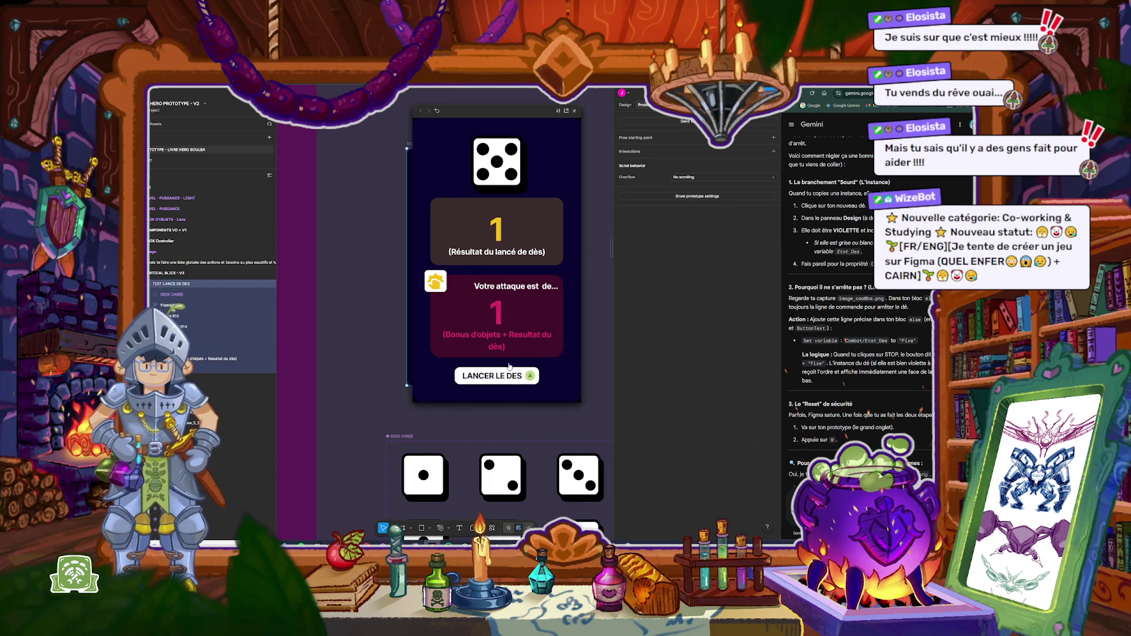
click(574, 112)
key(shift+space)
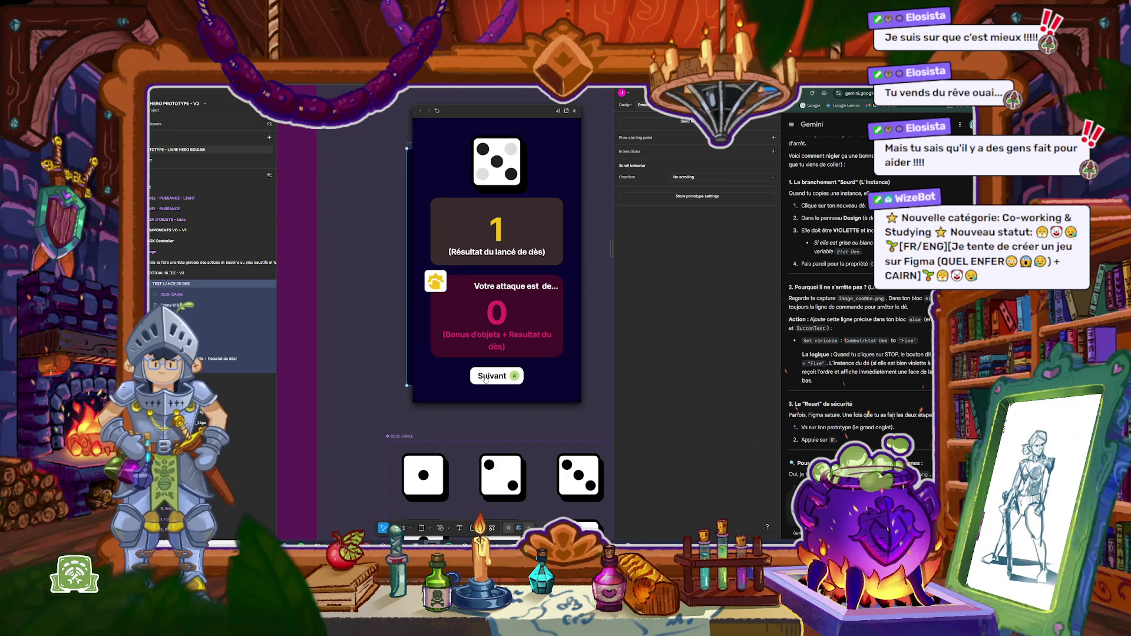
click(485, 377)
click(486, 378)
key(shift+space)
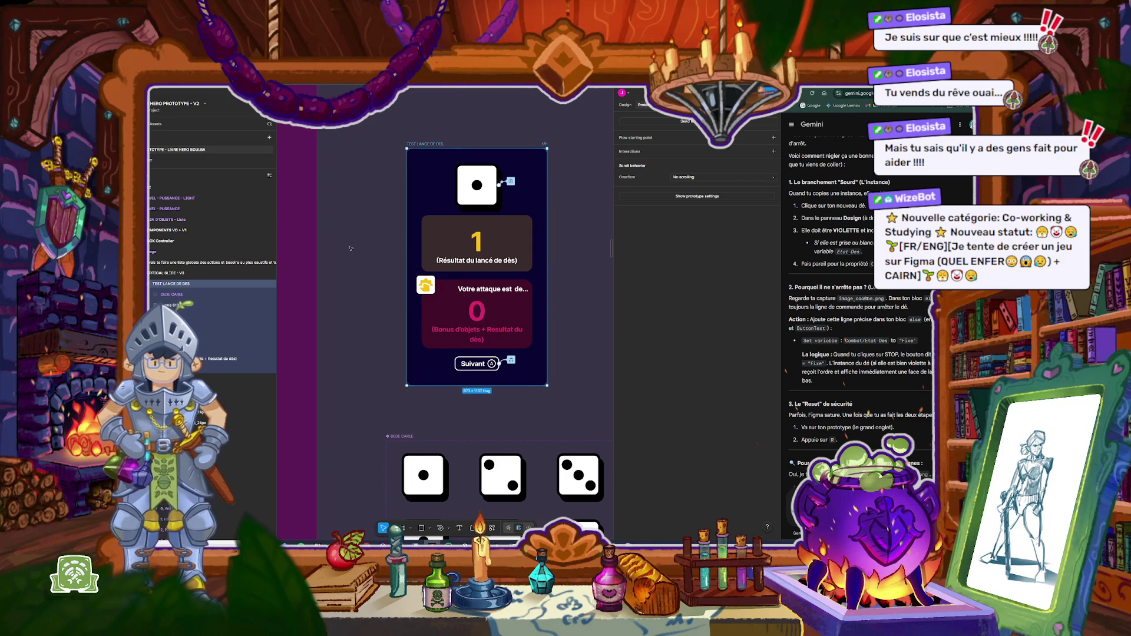
Step: Deselect the test frame, scroll to the BTN-Simple component set, and select the Suivant button
click(351, 249)
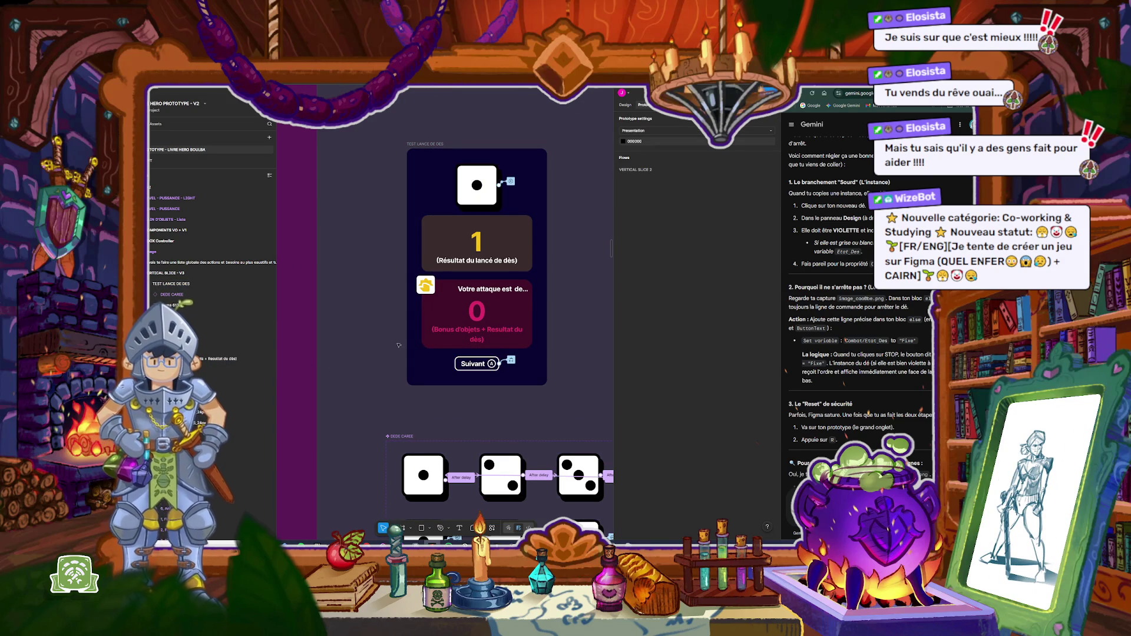
scroll(399, 345, down, 5)
scroll(472, 265, down, 10)
scroll(531, 200, up, 10)
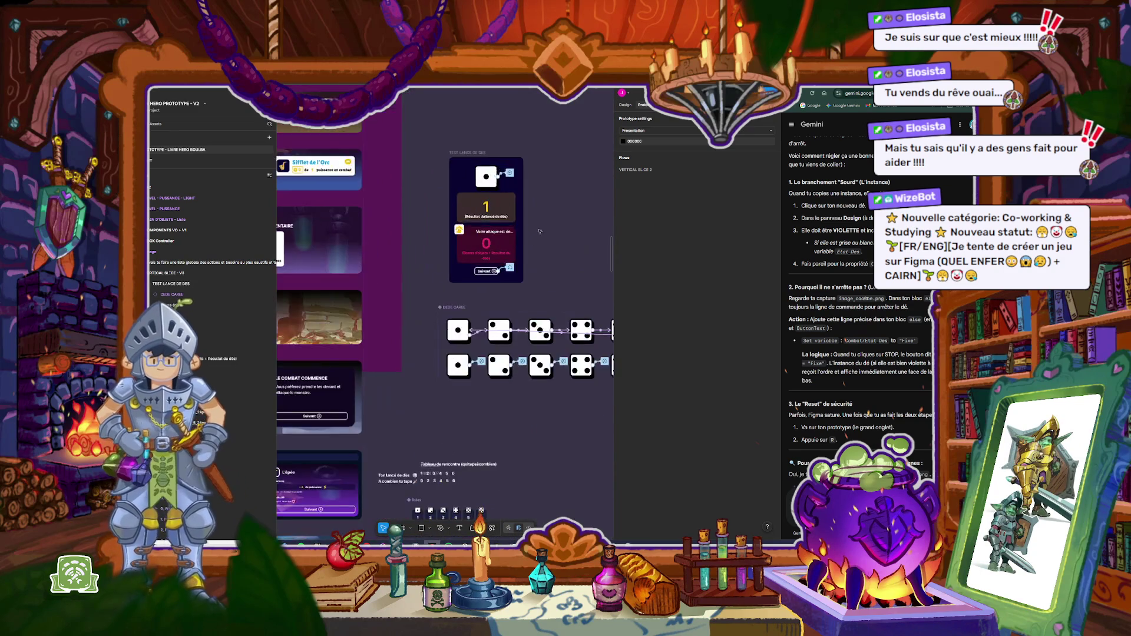
scroll(499, 280, up, 5)
click(502, 228)
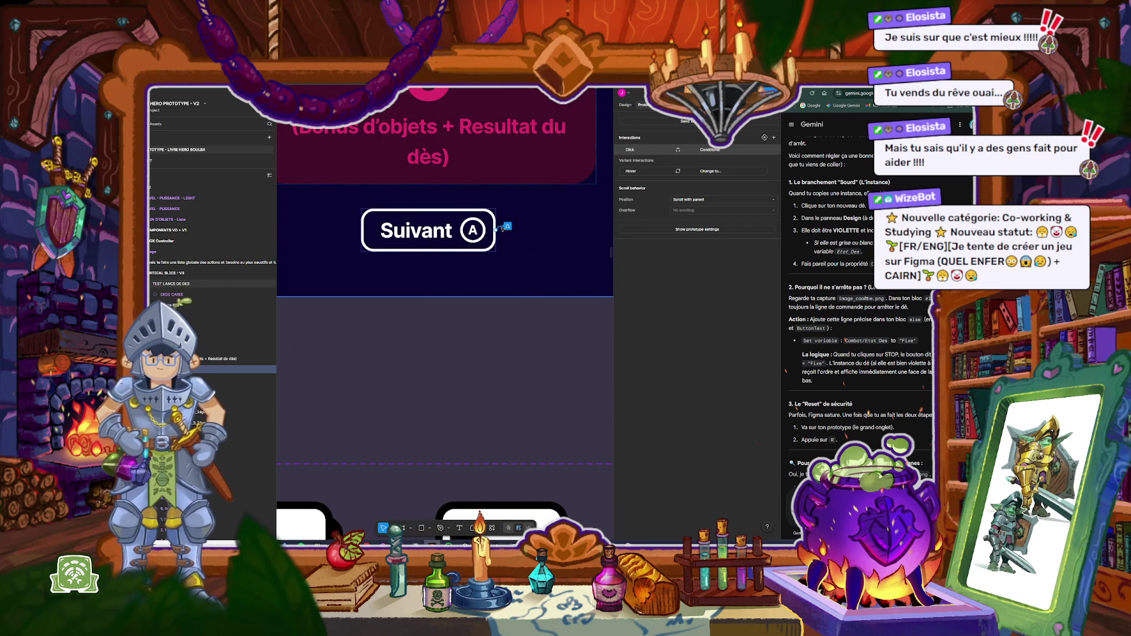
Step: Inspect the Suivant button's design and prototype properties, leaving the interaction editor closed
click(630, 150)
click(626, 104)
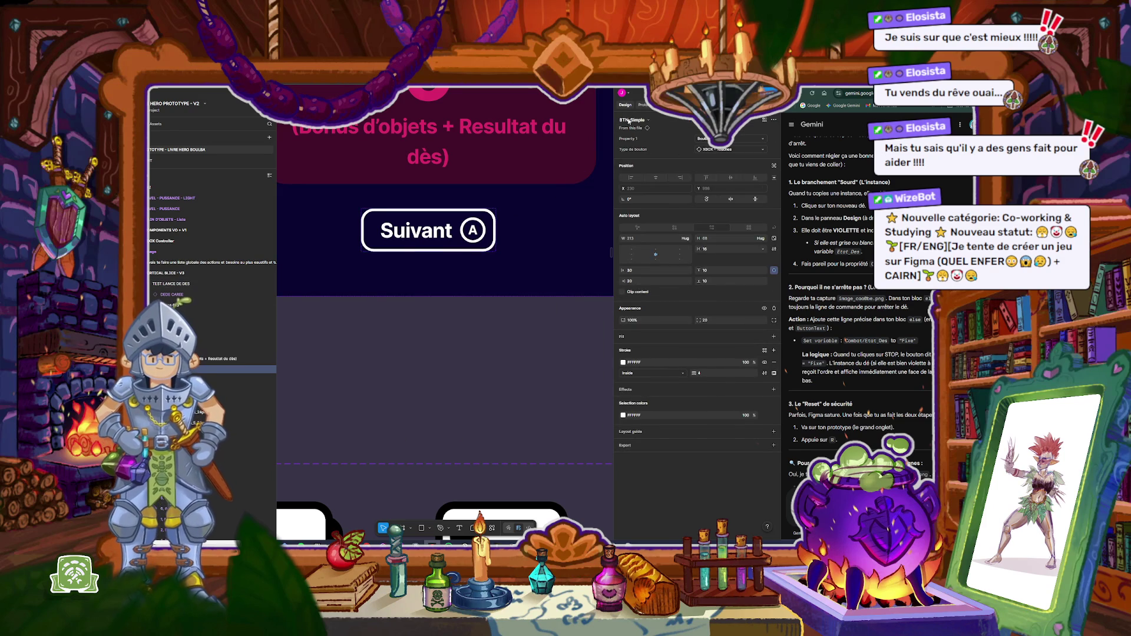
click(644, 105)
click(647, 151)
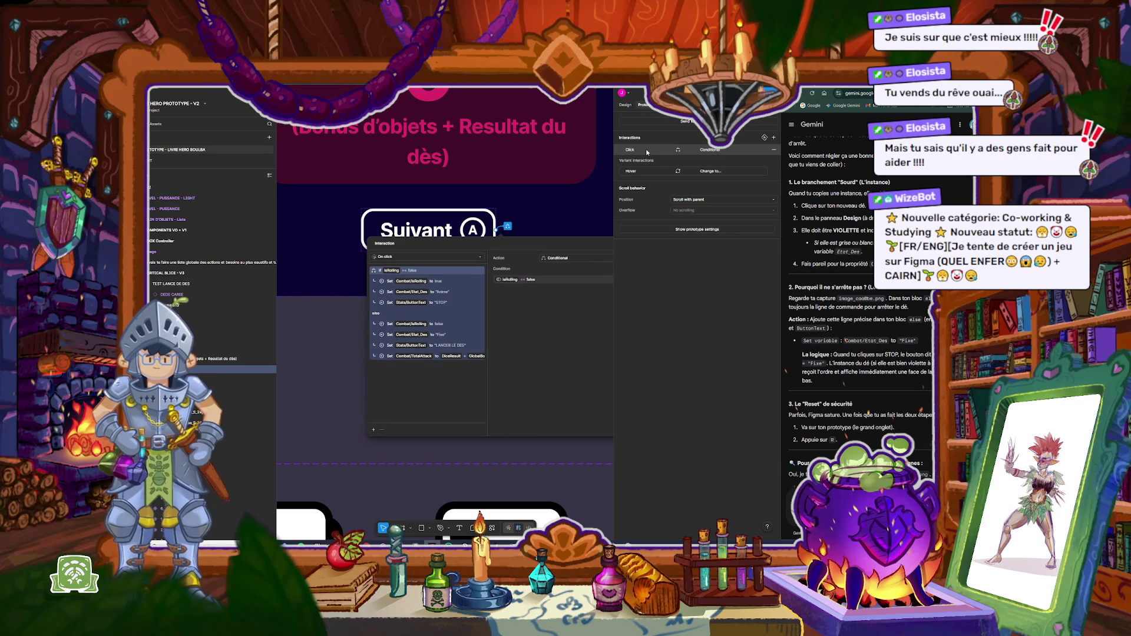
click(647, 151)
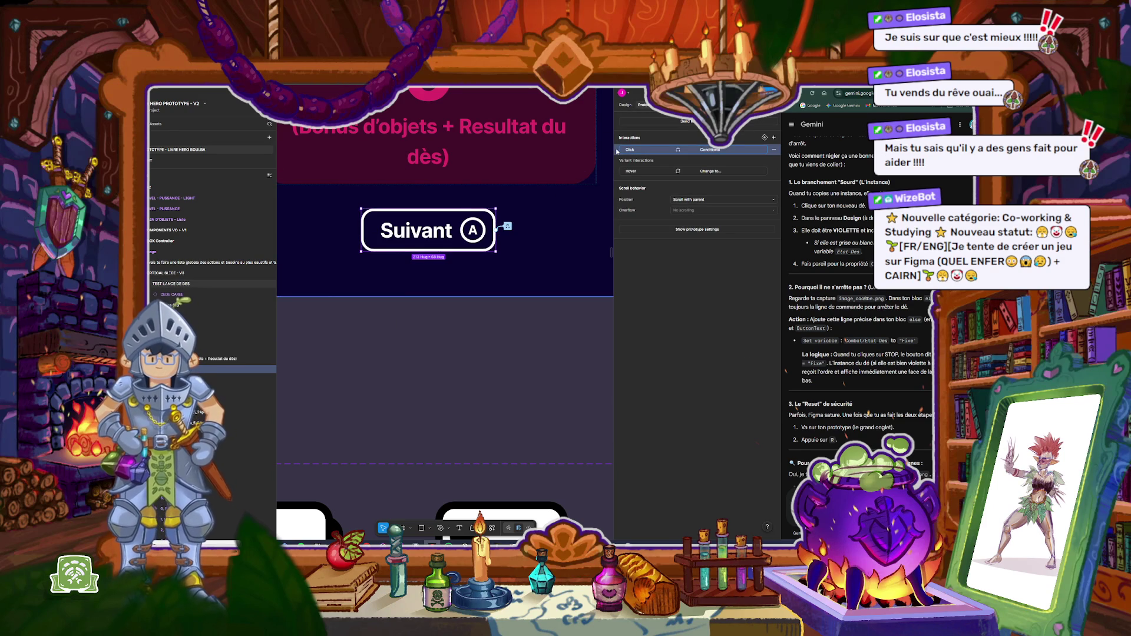
scroll(439, 183, down, 5)
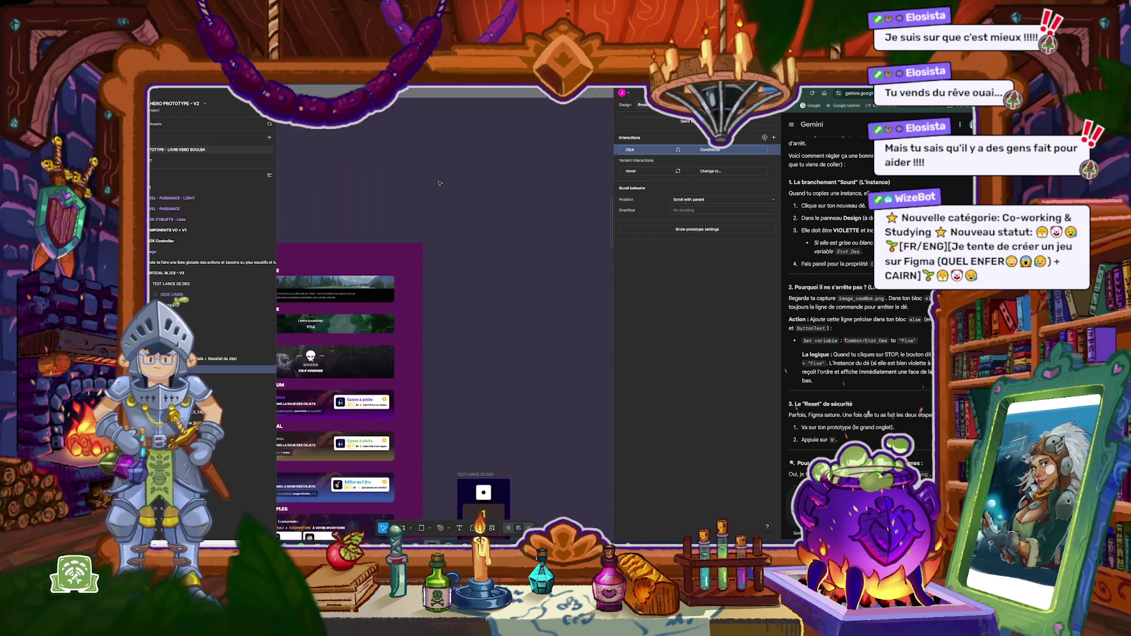
click(625, 105)
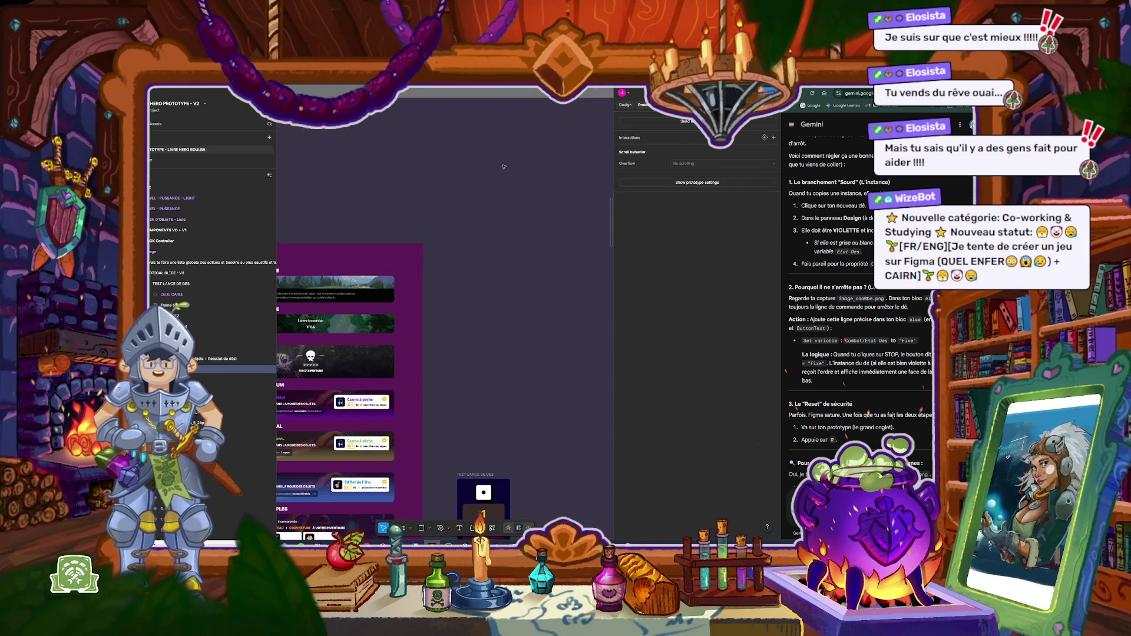
scroll(505, 155, down, 5)
scroll(470, 274, up, 10)
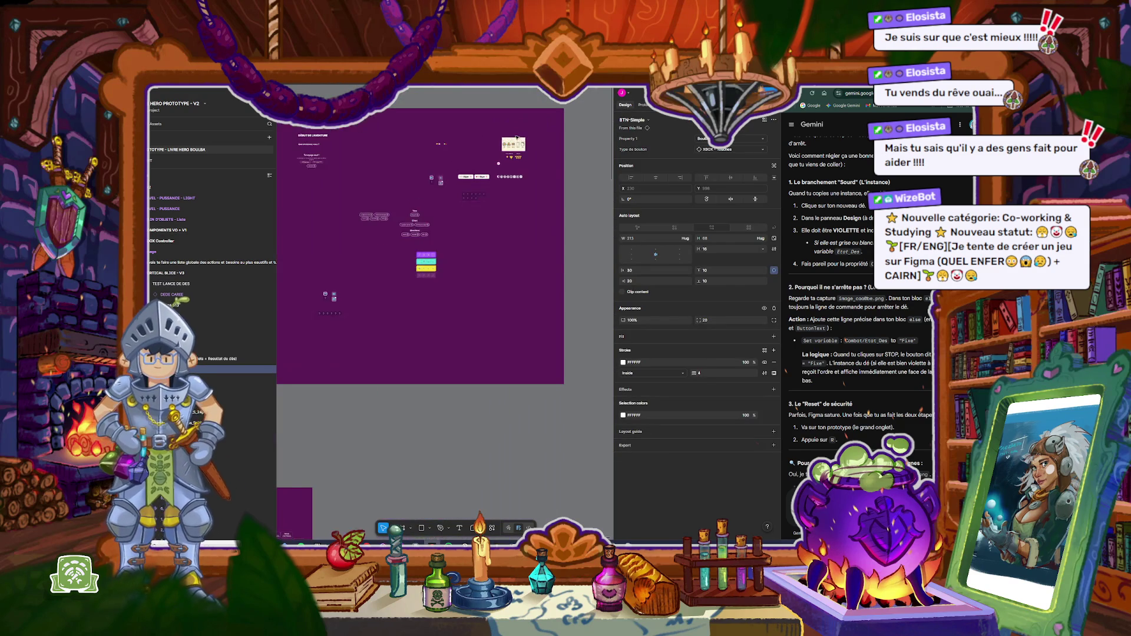
scroll(470, 273, up, 3)
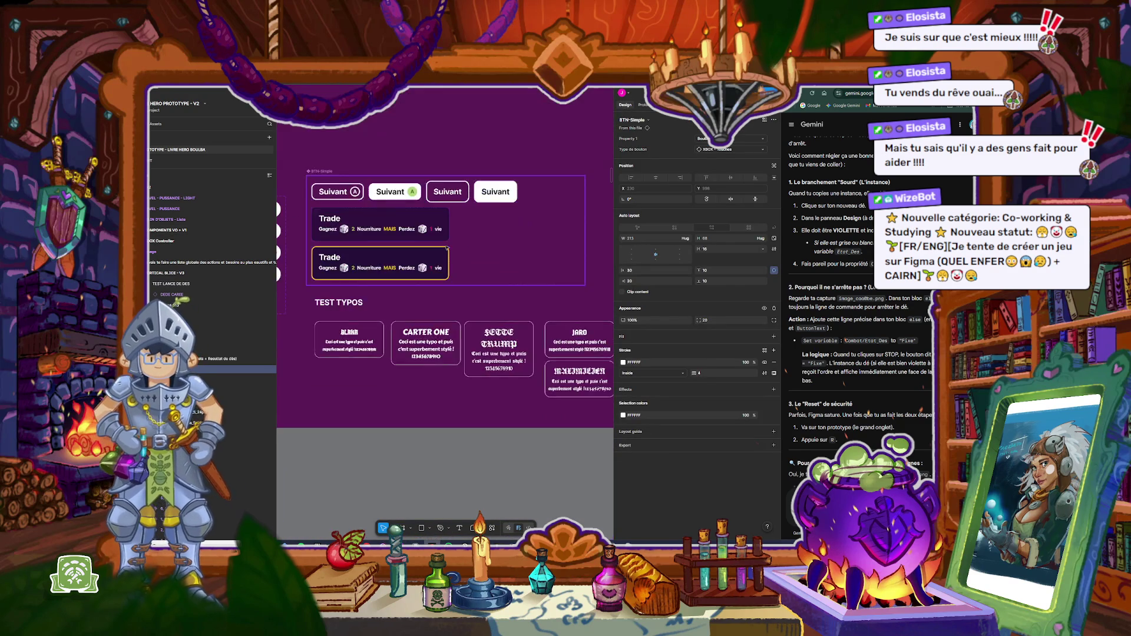
scroll(413, 236, down, 3)
Step: Alt-drag a copy of the first Suivant variant beside the set and detach it from the component
click(372, 208)
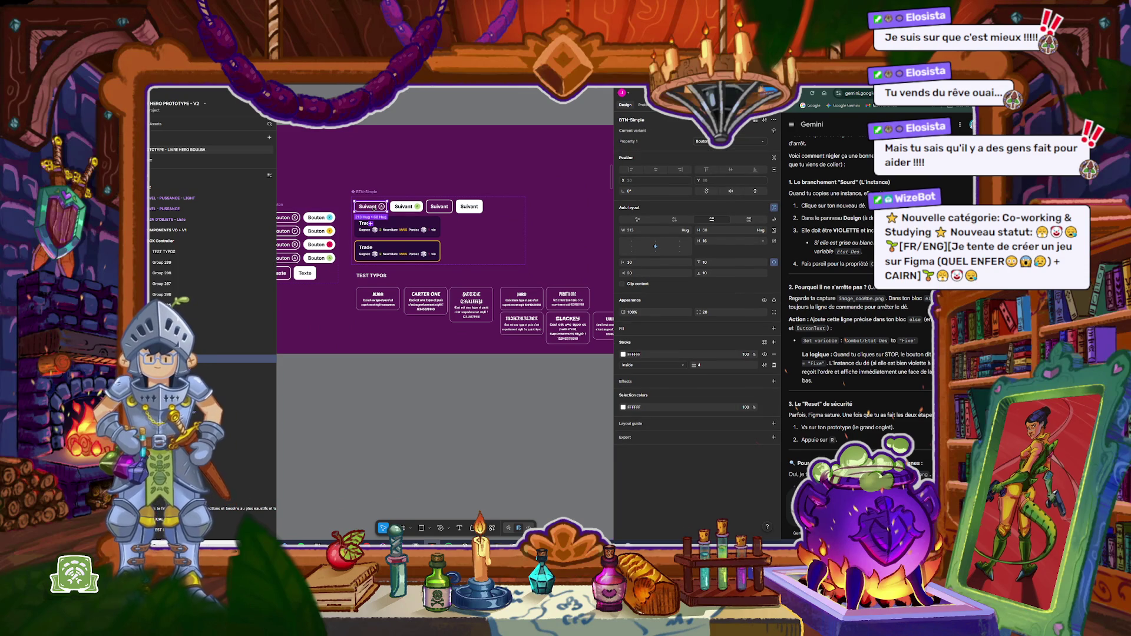
drag(577, 212, 579, 206)
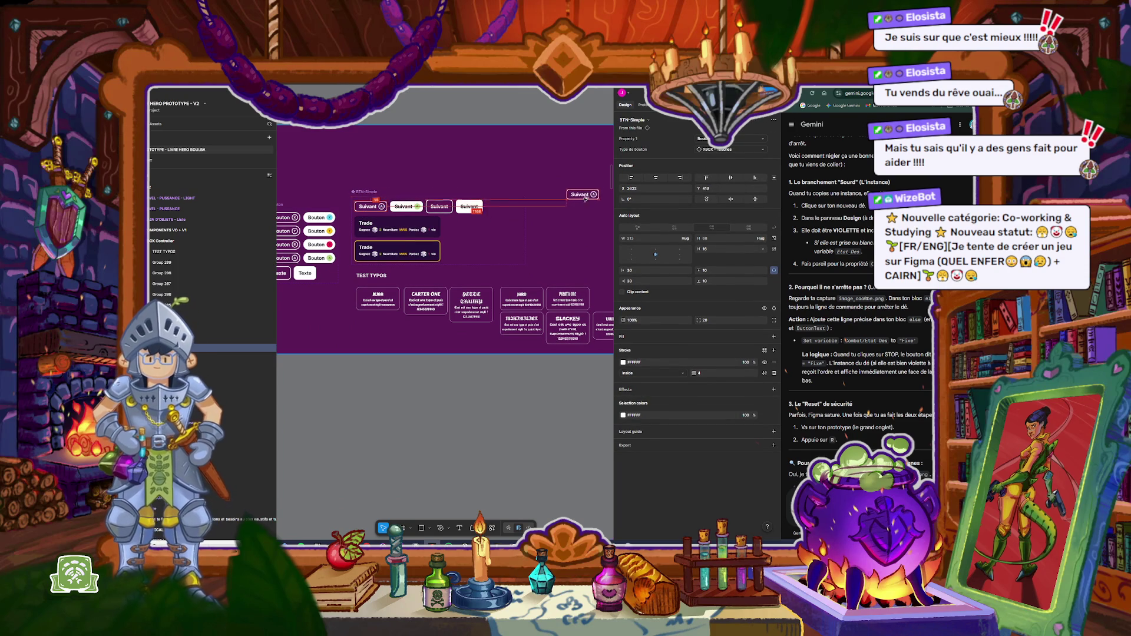
right_click(579, 206)
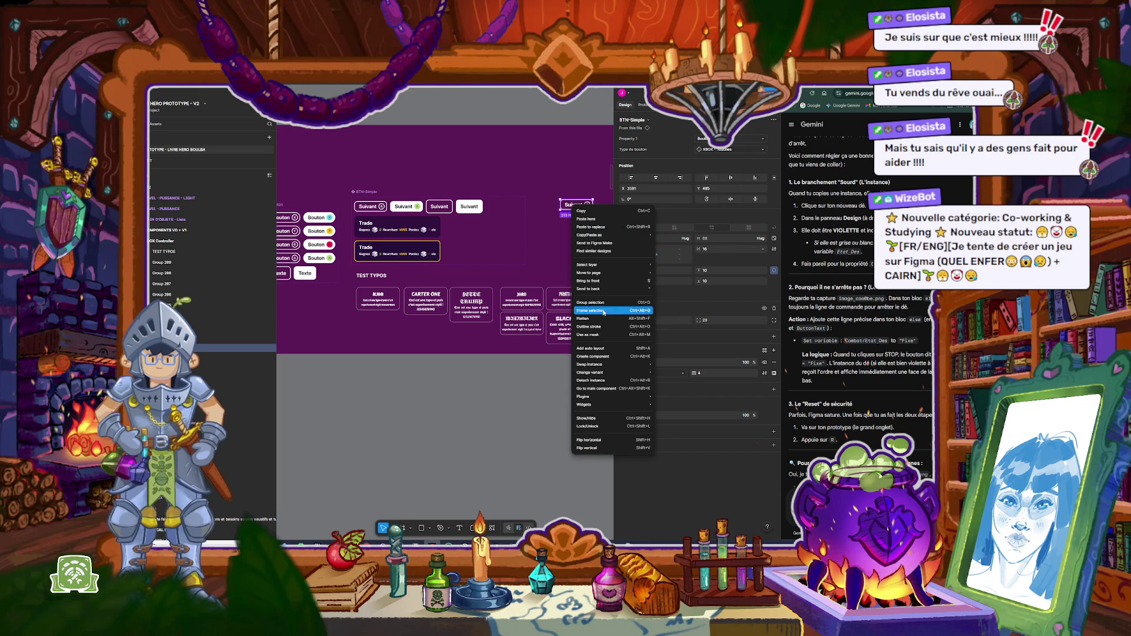
mouse_move(613, 273)
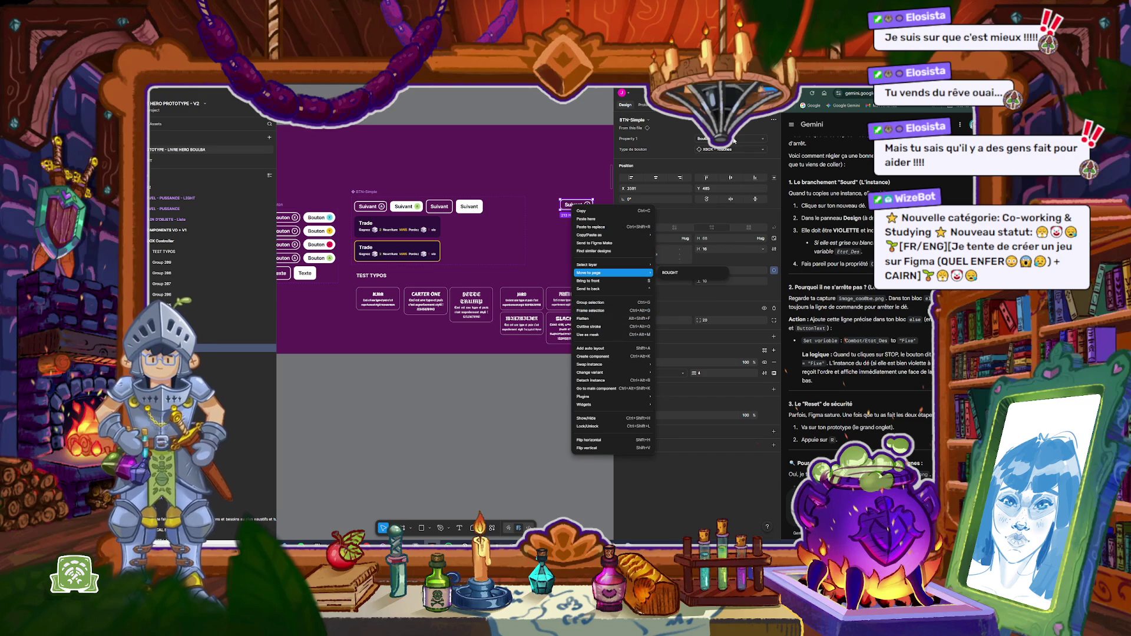
click(775, 120)
click(774, 120)
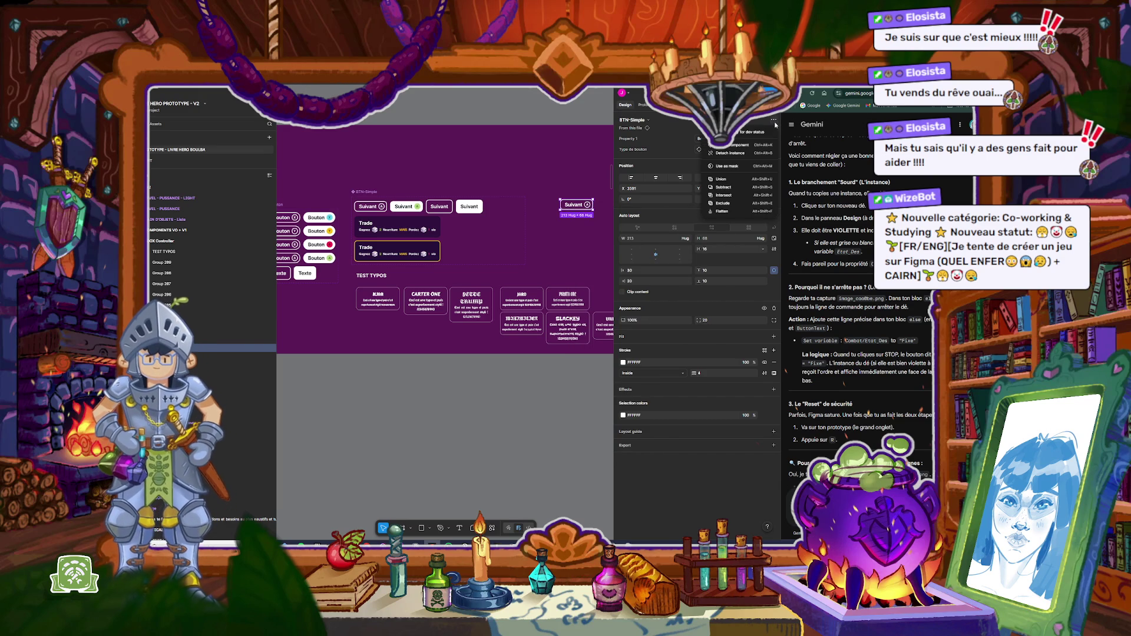
click(724, 153)
Step: Delete the XBOX controller icon from the detached button
scroll(587, 204, up, 3)
click(588, 208)
key(Delete)
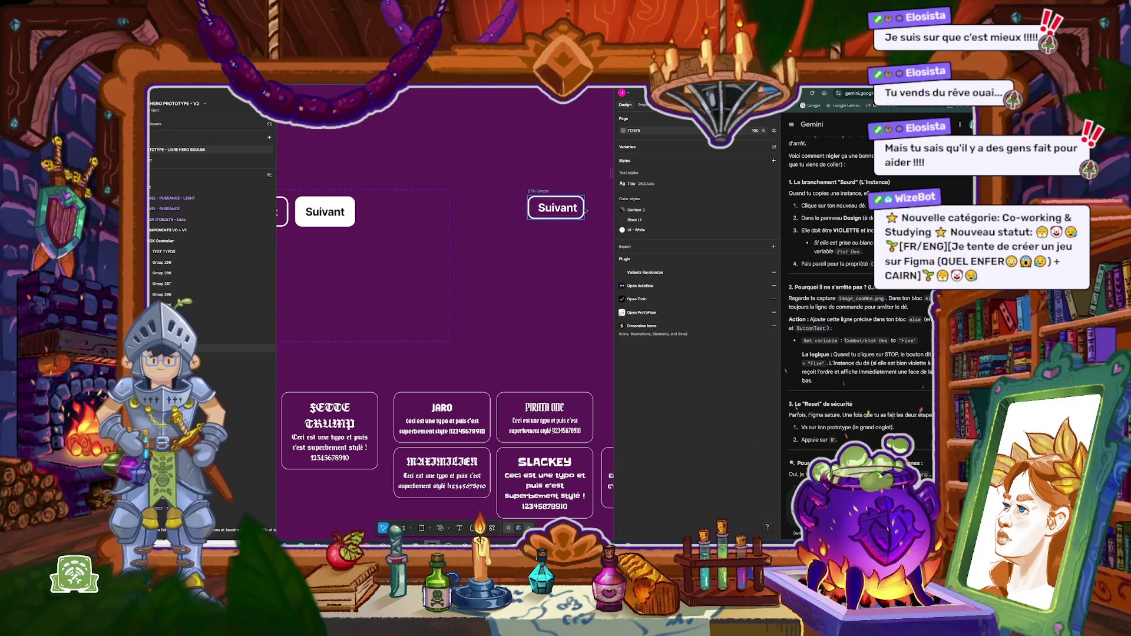
Step: Give the copied button a white fill, a 040924 50% outline and purple label text
click(562, 210)
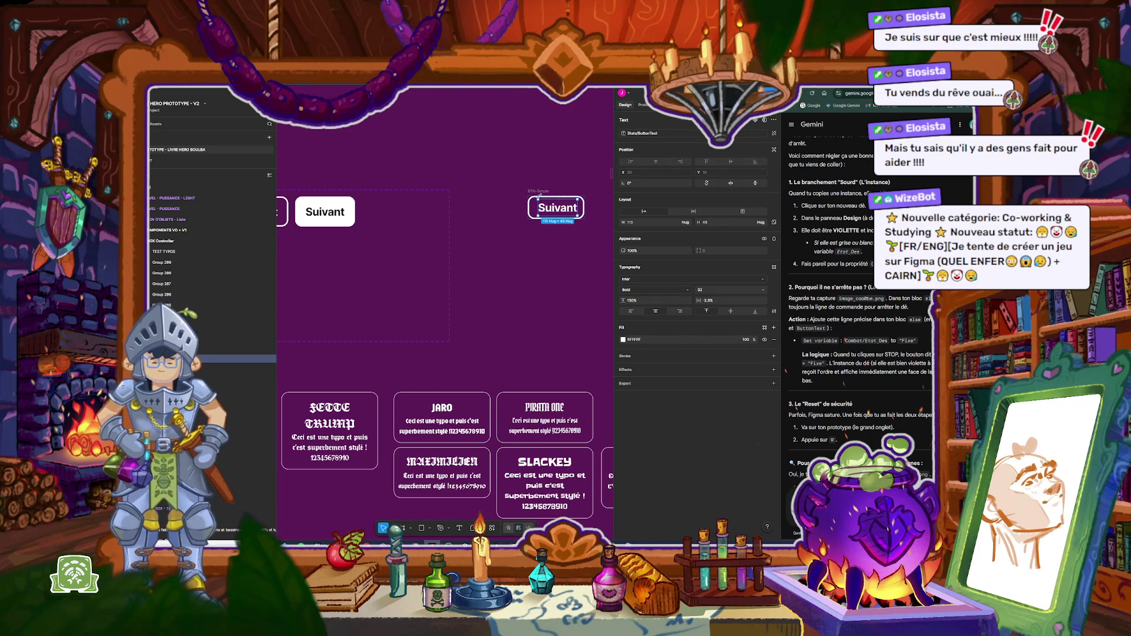
key(Escape)
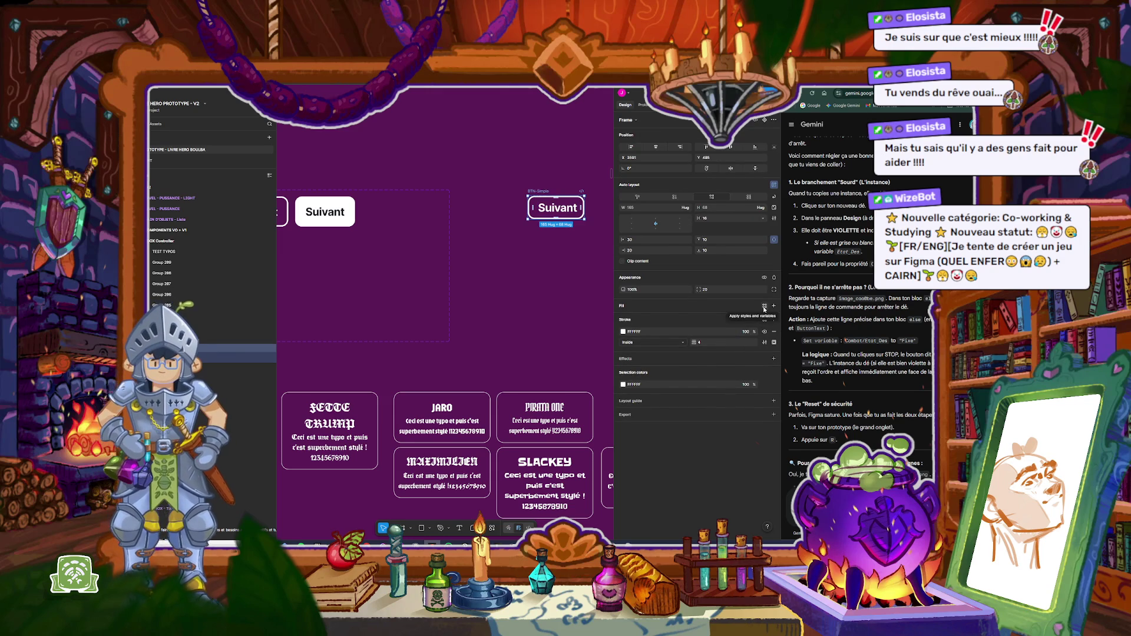
click(622, 307)
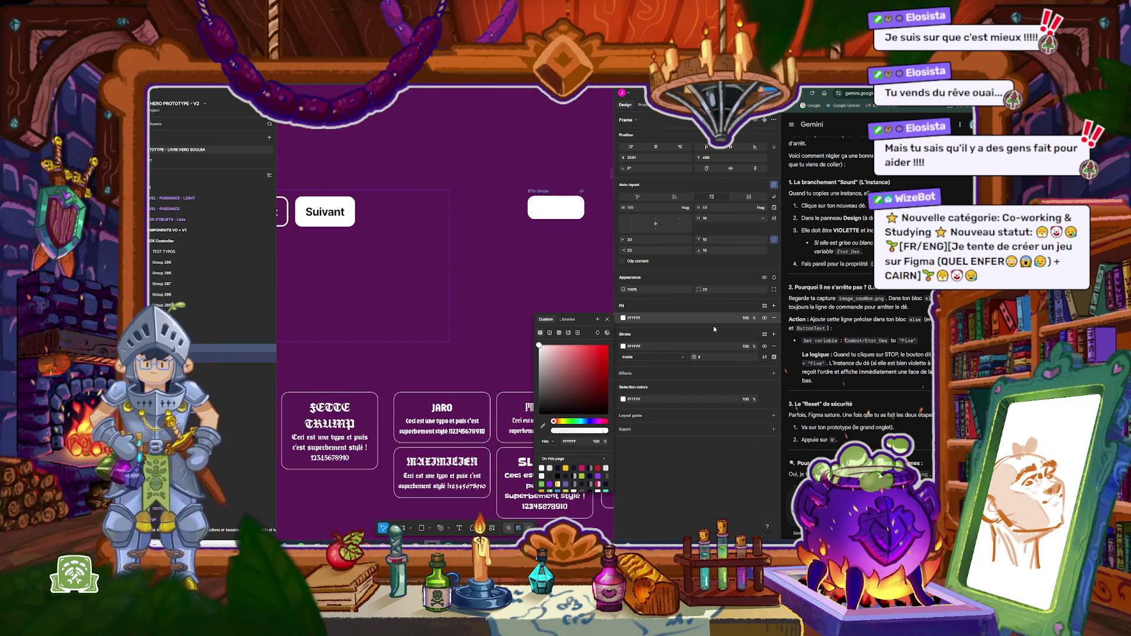
click(623, 349)
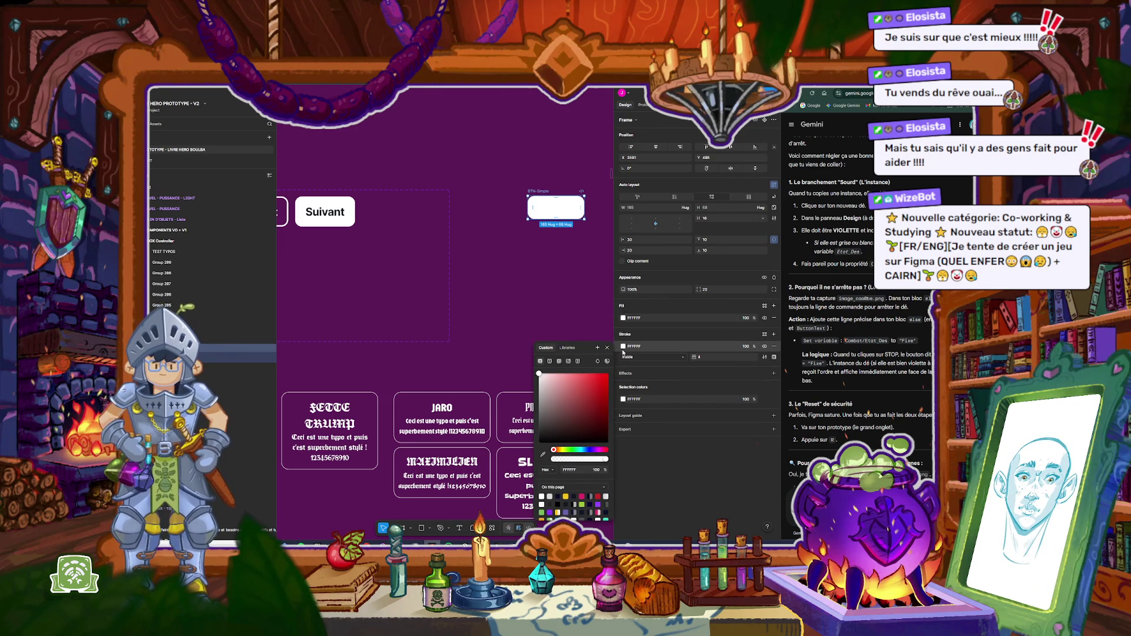
click(591, 497)
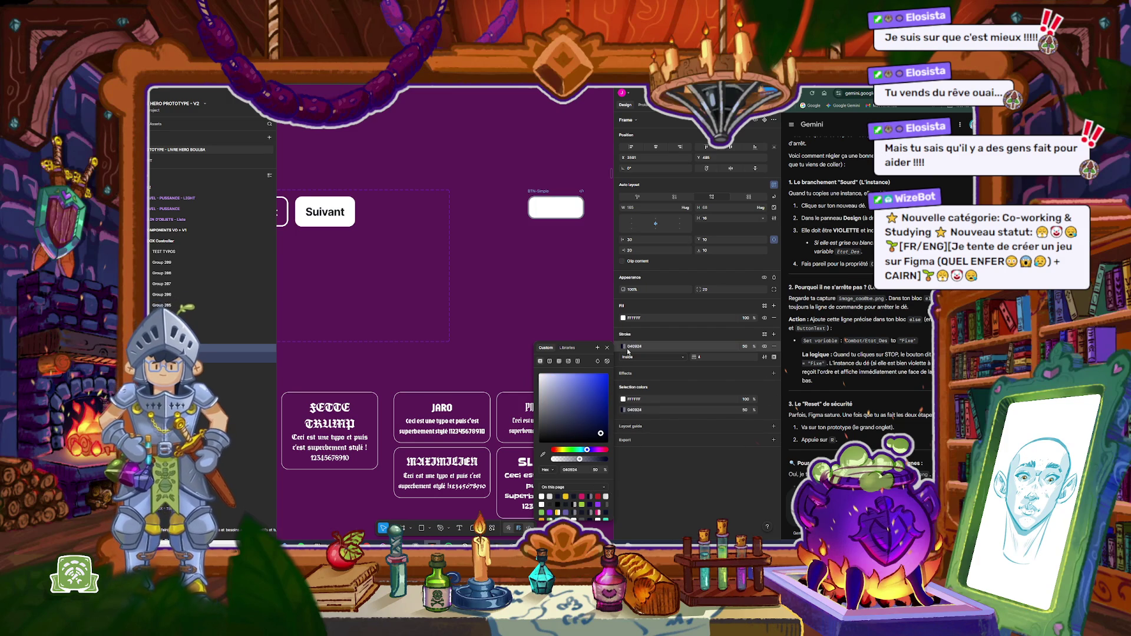
click(553, 208)
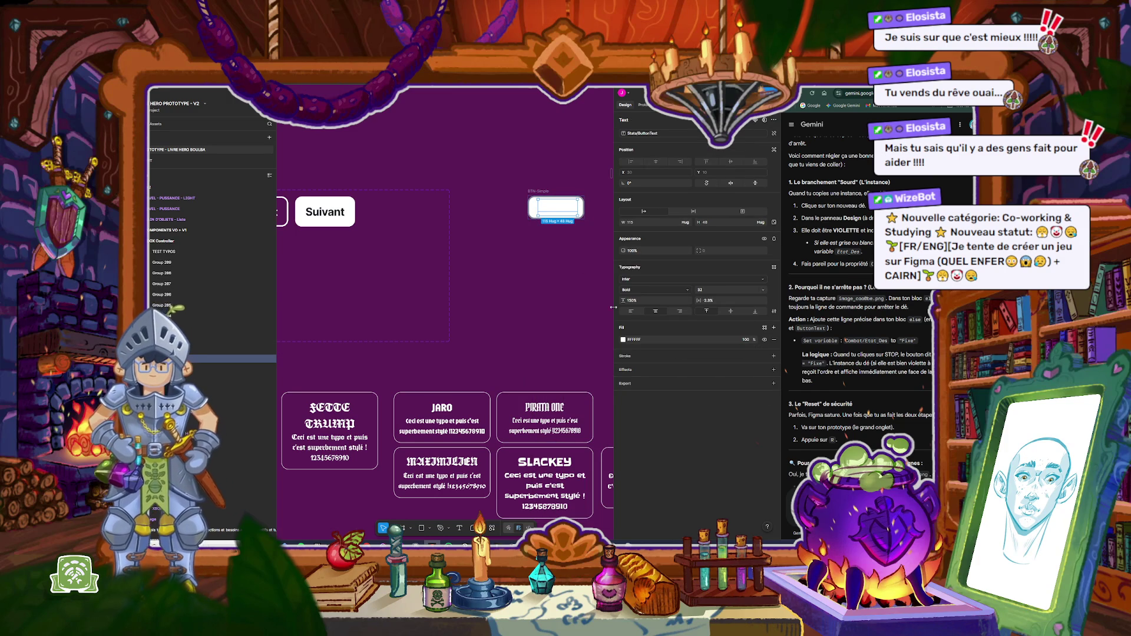
click(623, 340)
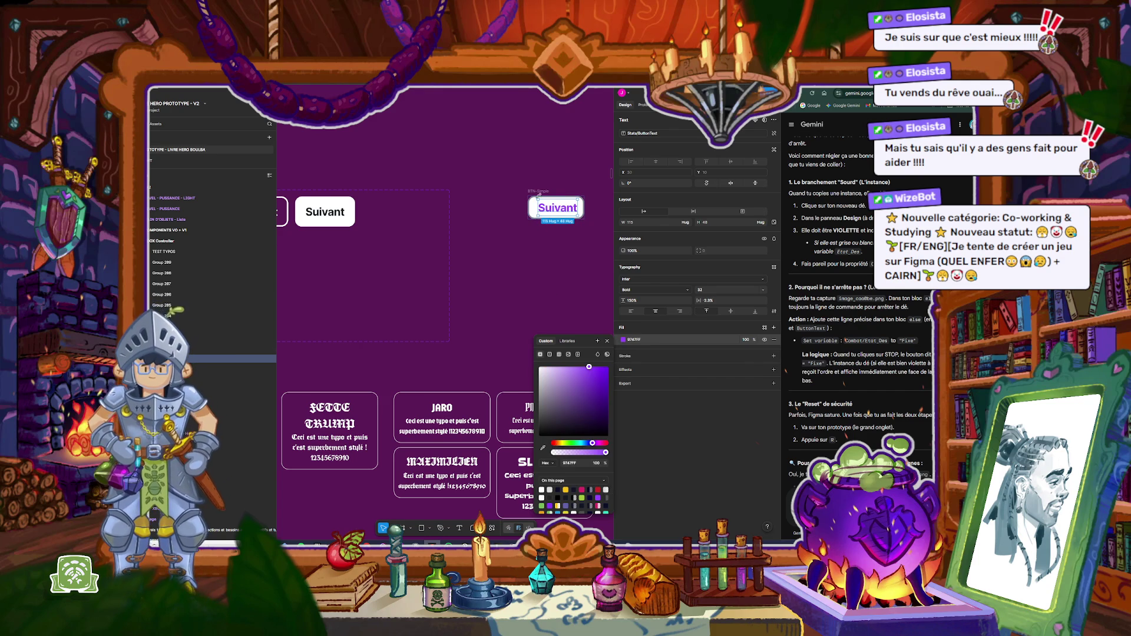
Step: Change the label to 'Bouton dès' and rename the frame BTN-RollDice
double_click(563, 208)
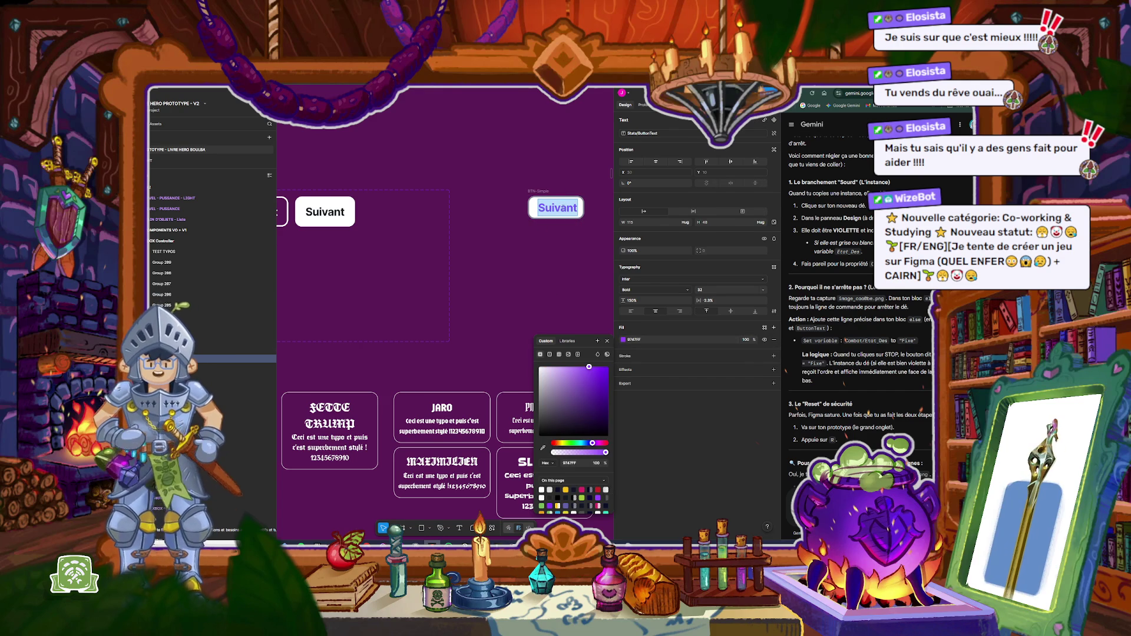
text(Bouton d)
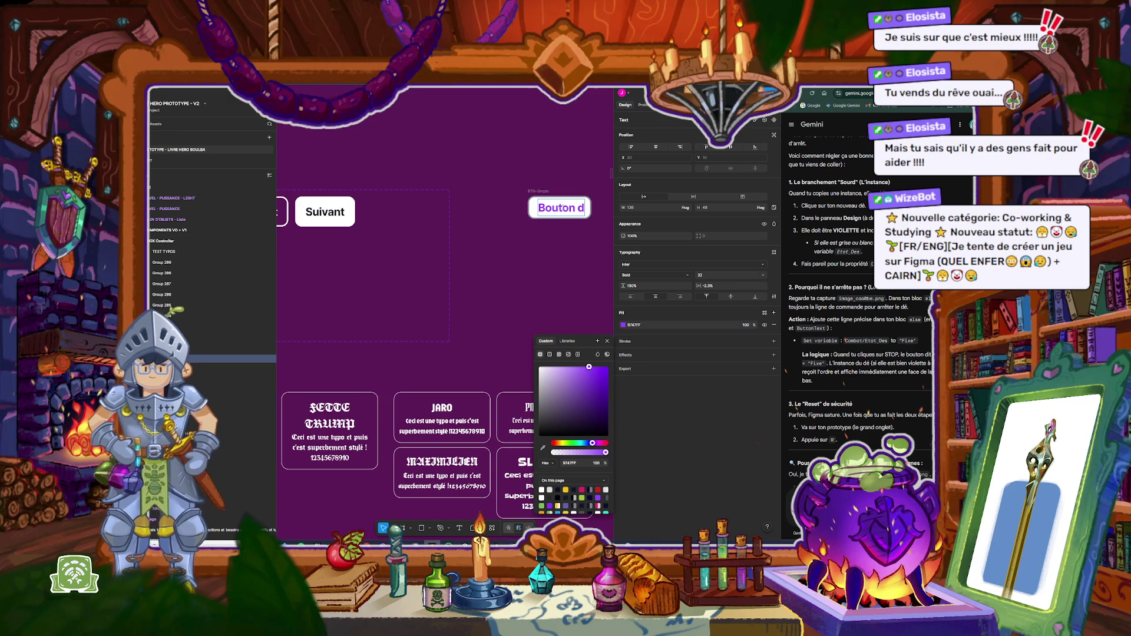
text(ès)
click(542, 191)
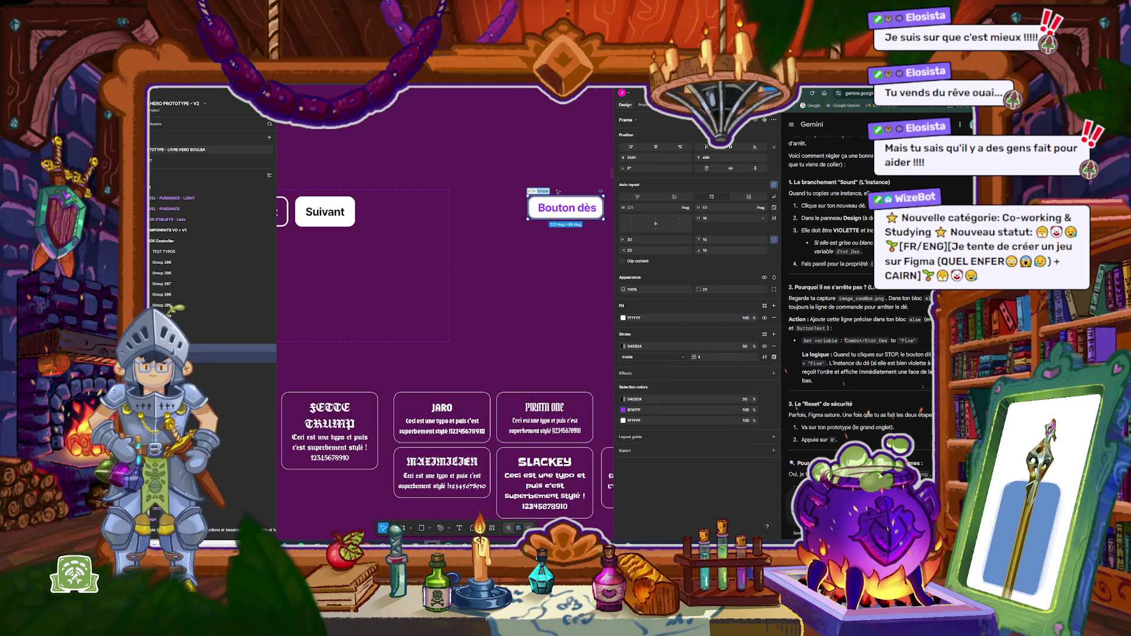
text(BTN-)
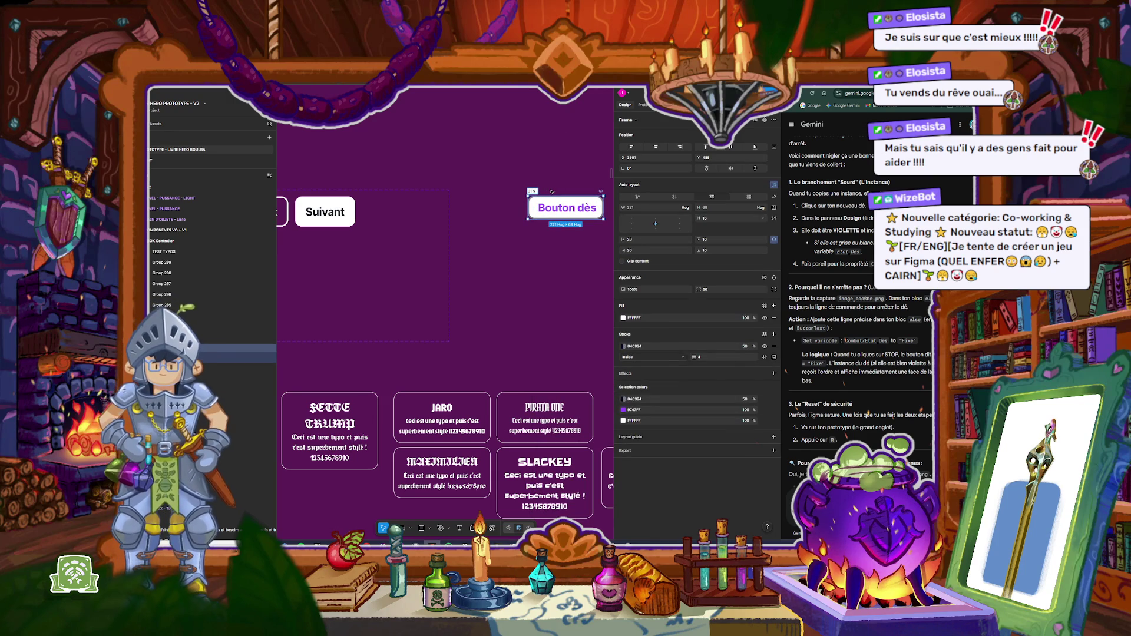
text(déBo)
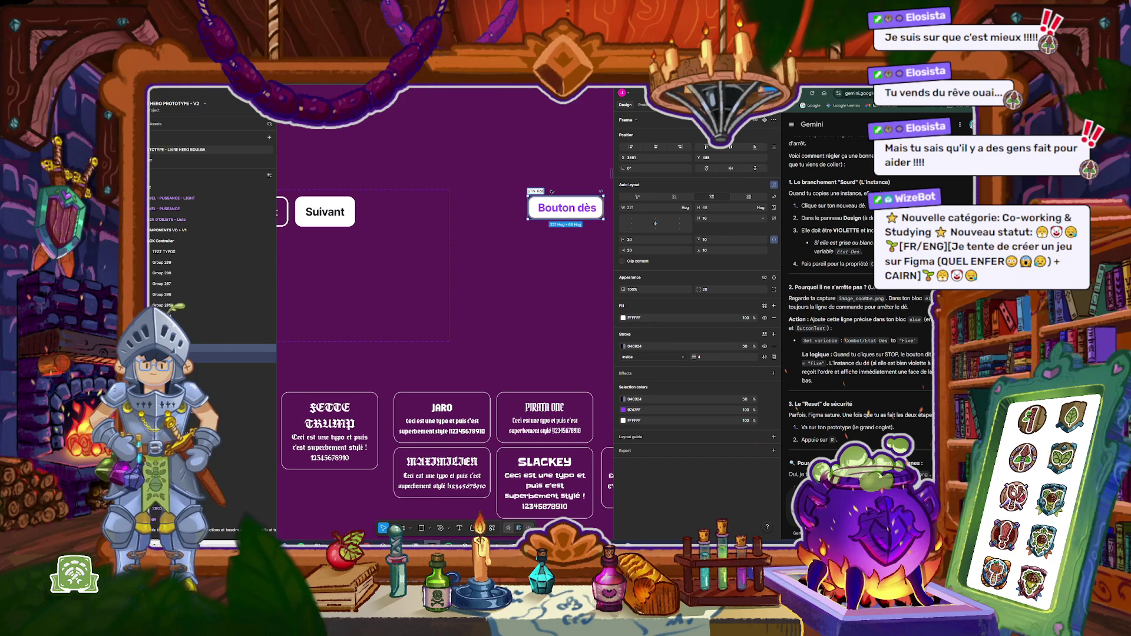
text(Dice)
key(Return)
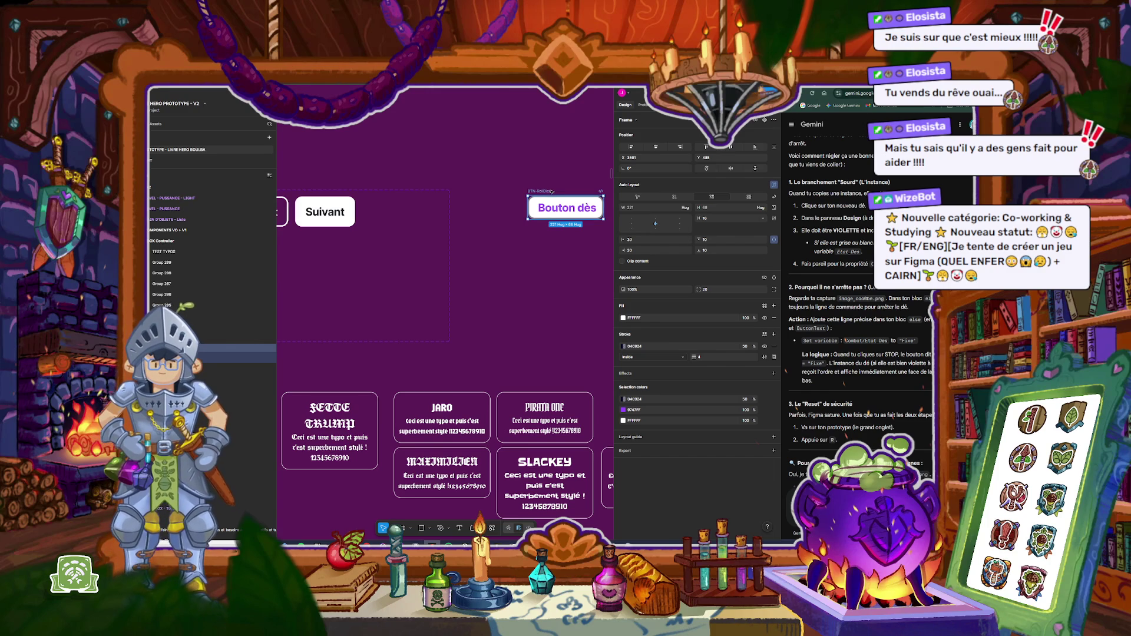
Step: Turn the BTN-RollDice button into a component and reselect it
scroll(574, 194, right, 2)
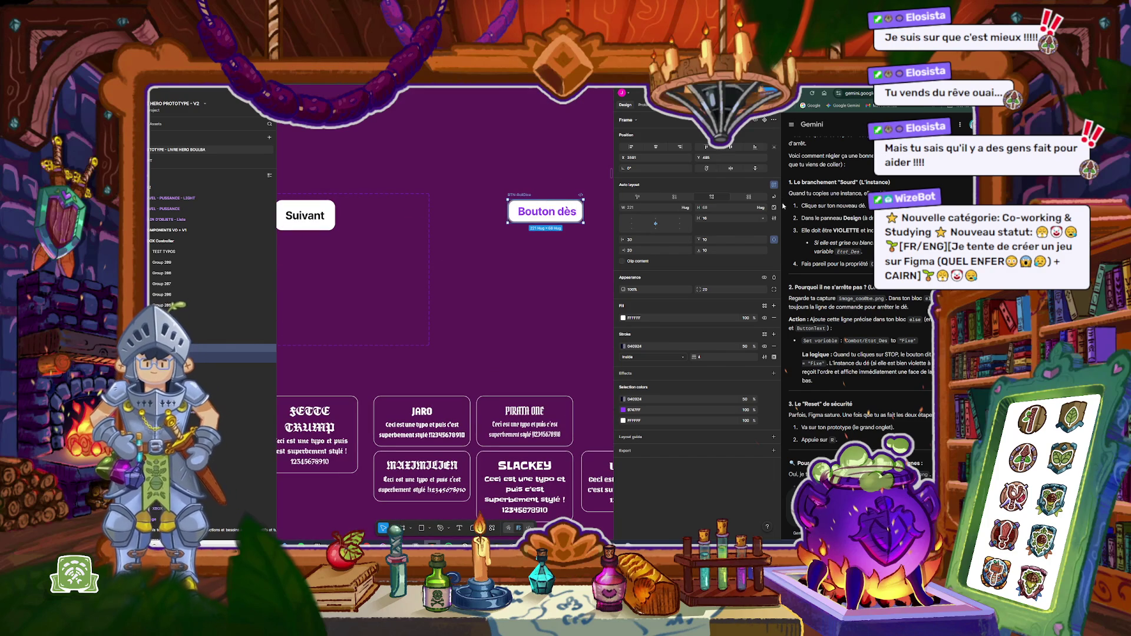
click(765, 121)
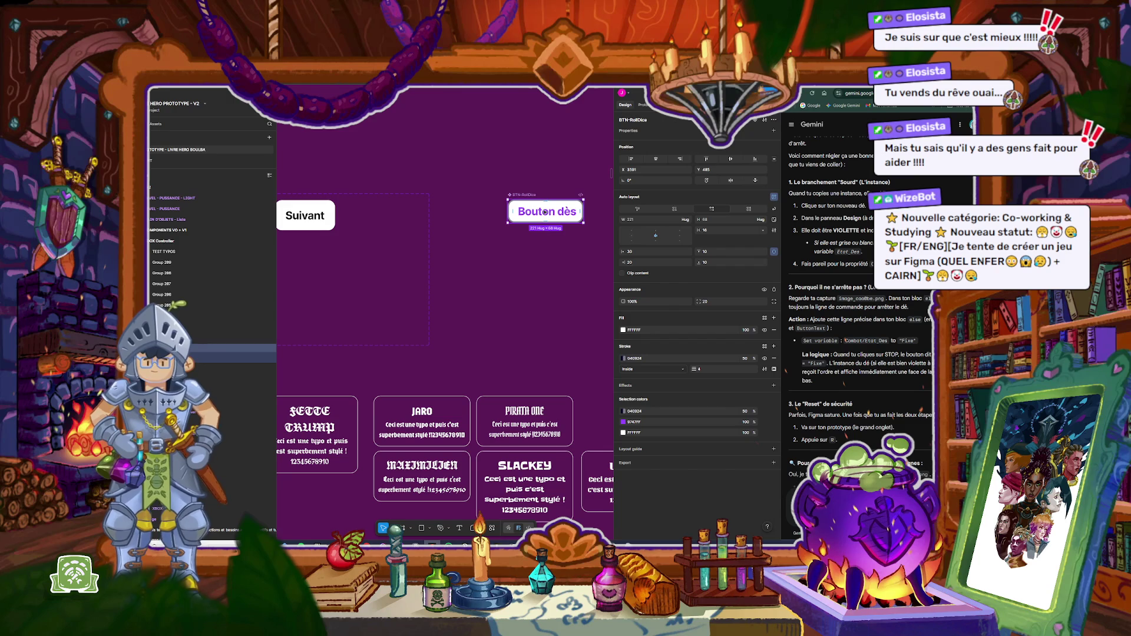
scroll(546, 211, down, 3)
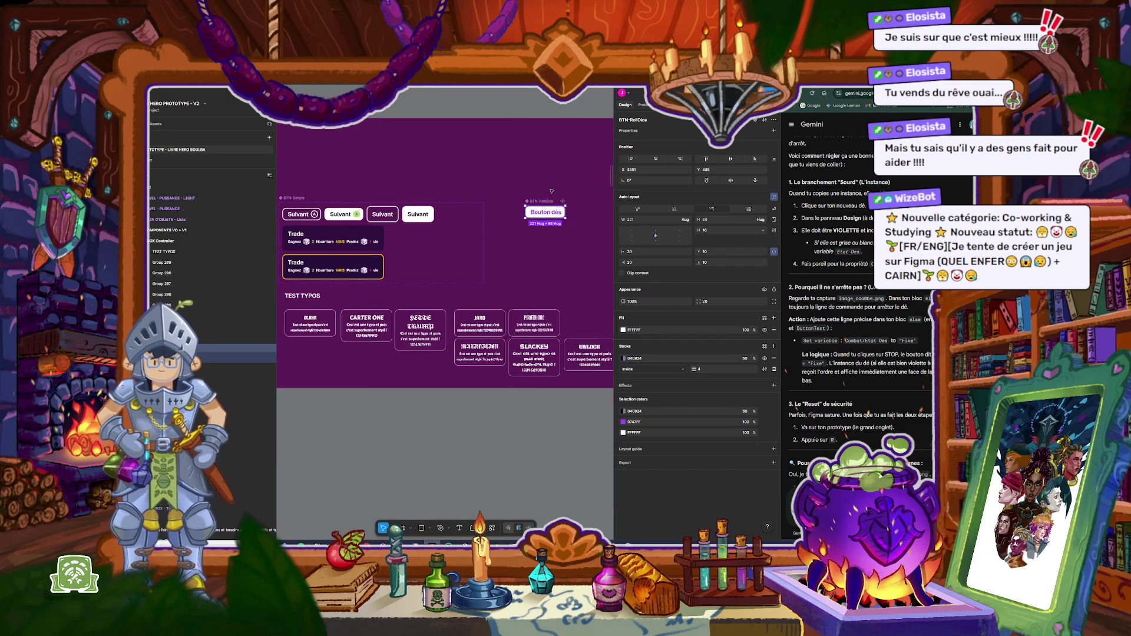
key(Escape)
click(548, 213)
Step: Drag out a copy of Bouton dès, then delete the stray copy
drag(548, 214, 522, 451)
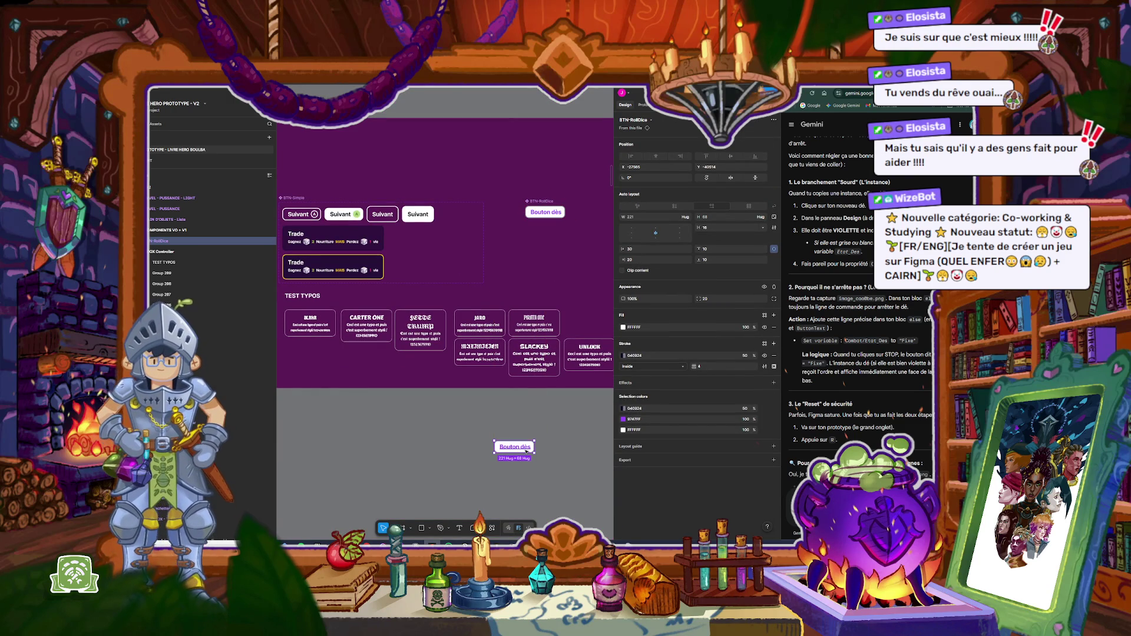
key(shift+e)
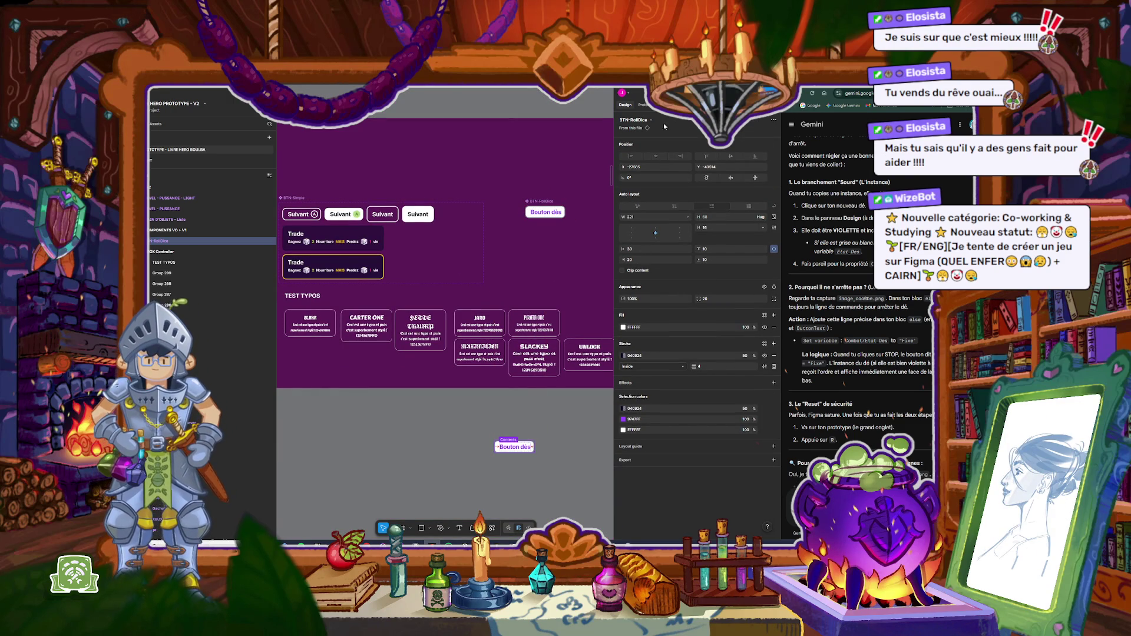
scroll(533, 365, down, 1)
scroll(533, 366, down, 5)
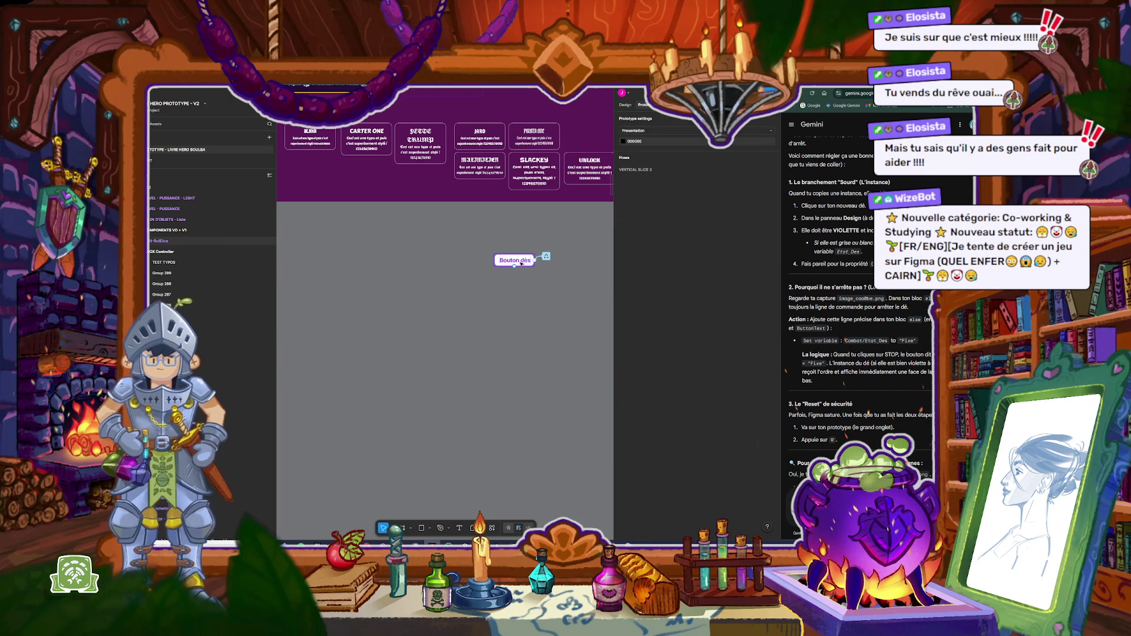
key(Delete)
scroll(513, 264, down, 6)
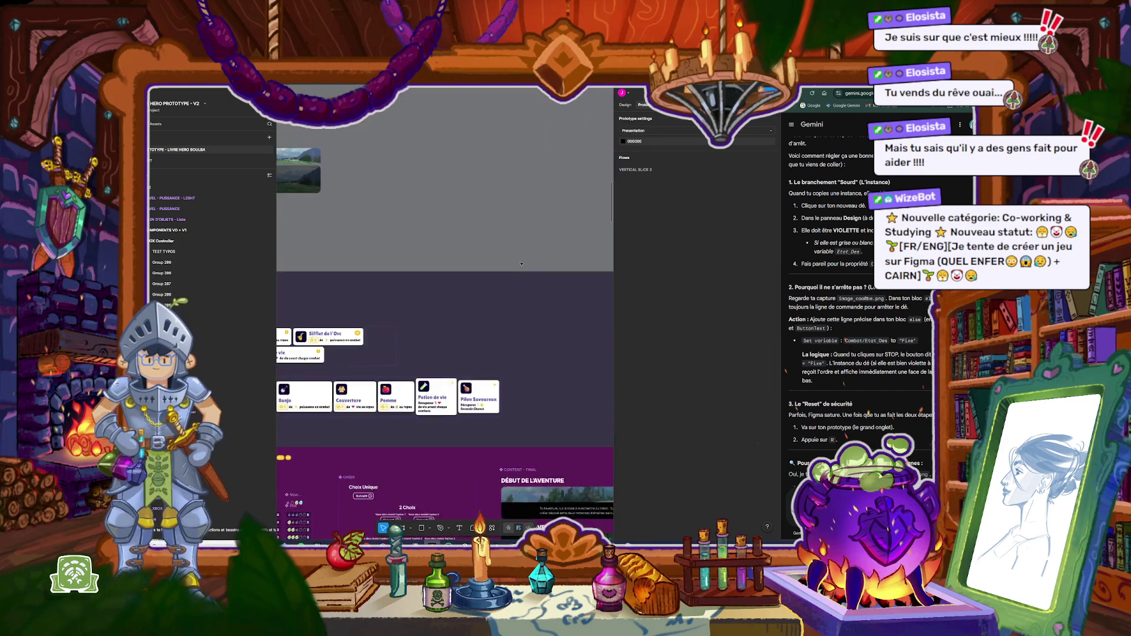
scroll(533, 342, up, 5)
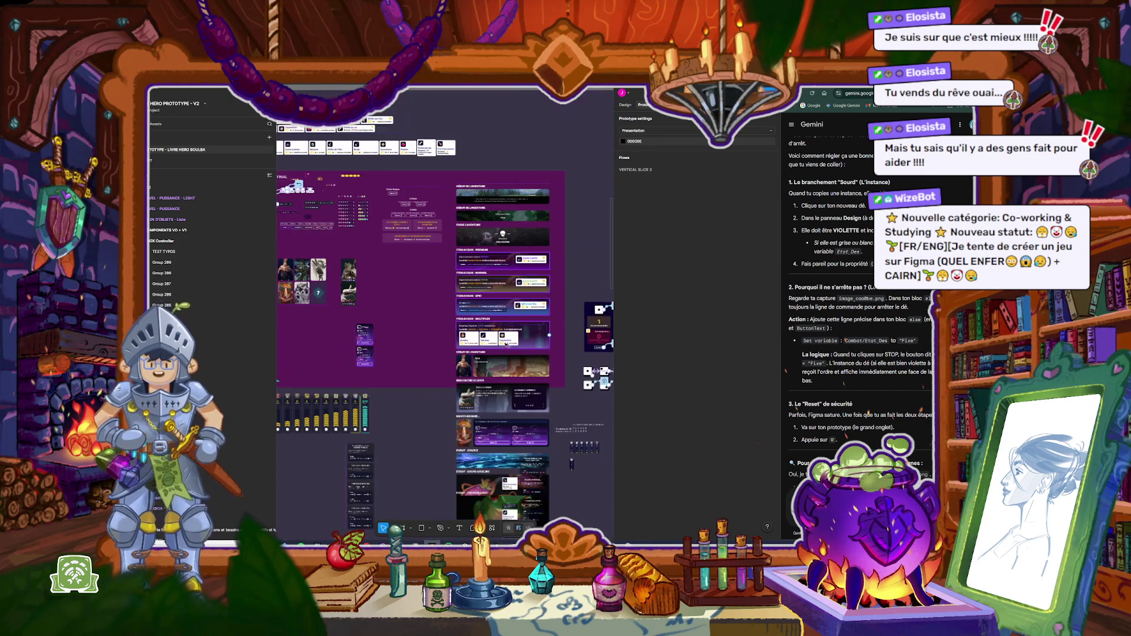
scroll(432, 226, up, 5)
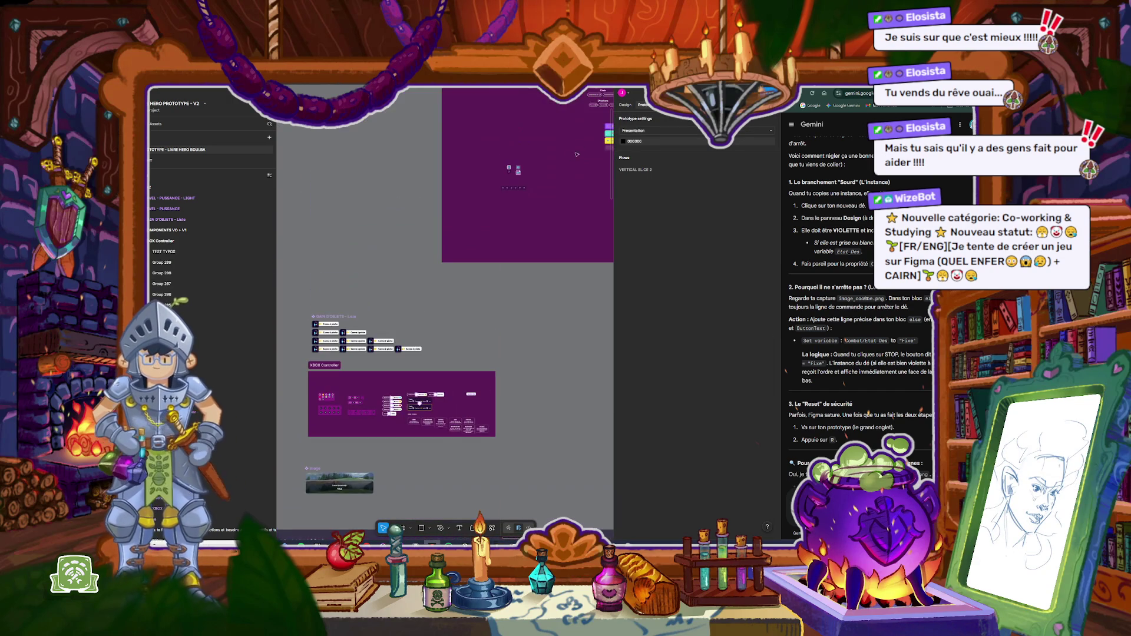
Step: Paste a Bouton dès button below Suivant in the TEST LANCE DE DES frame
click(625, 104)
scroll(447, 257, down, 5)
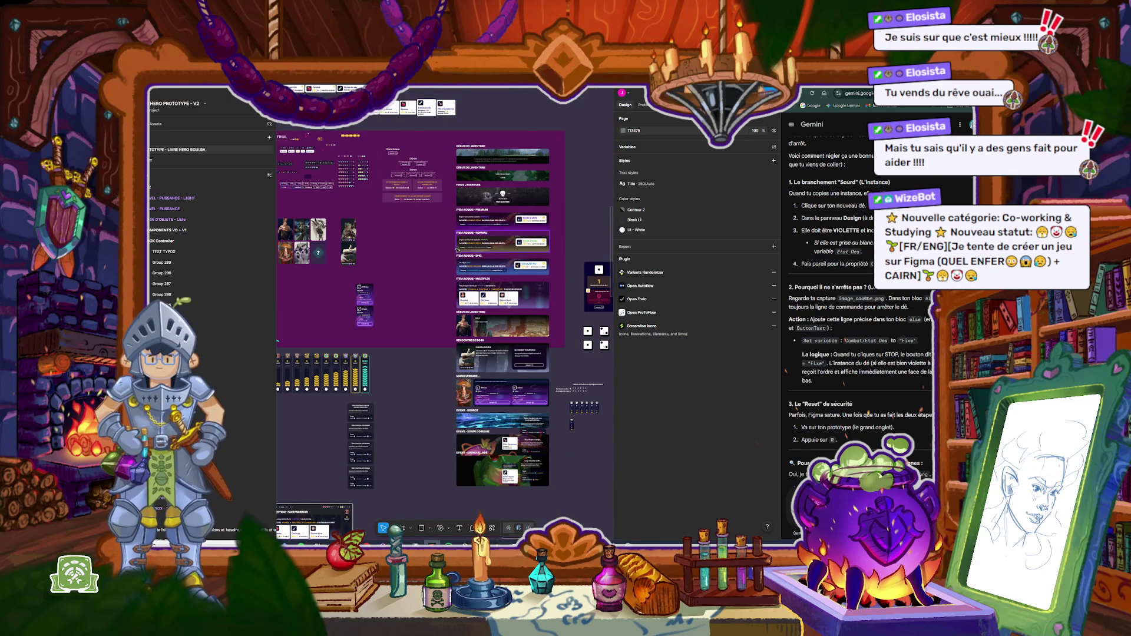
scroll(574, 292, up, 5)
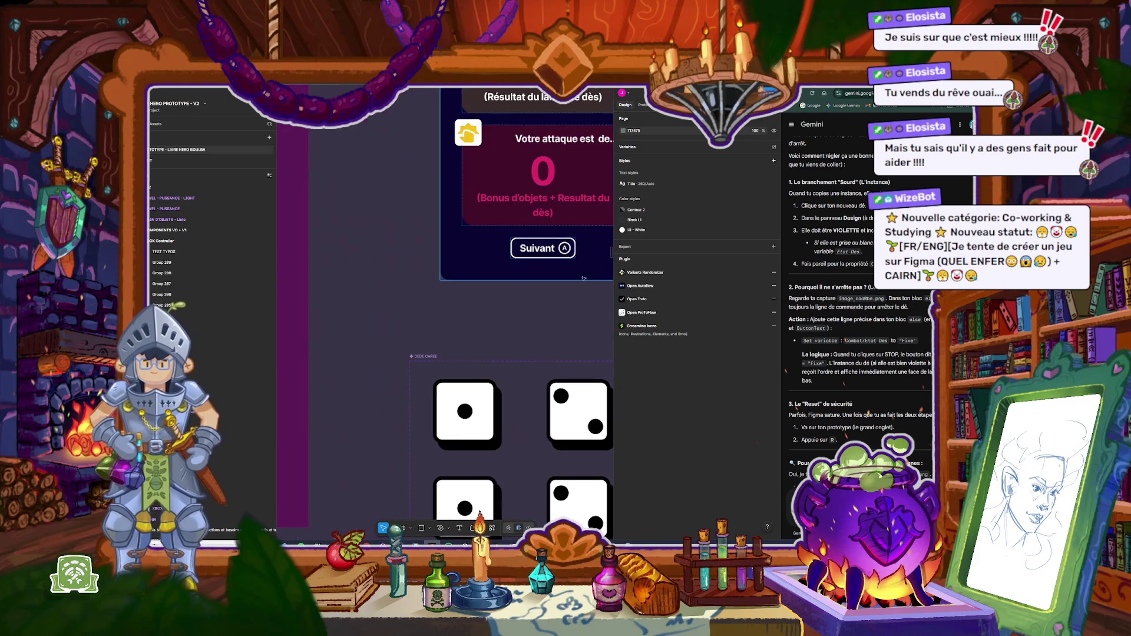
click(563, 247)
click(582, 230)
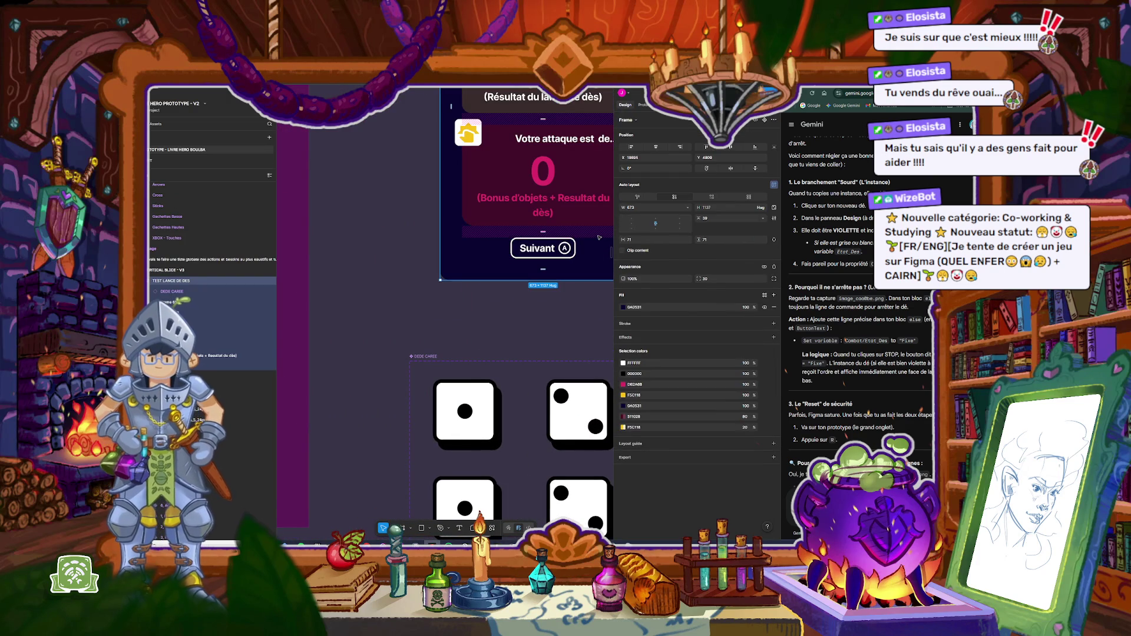
key(ctrl+v)
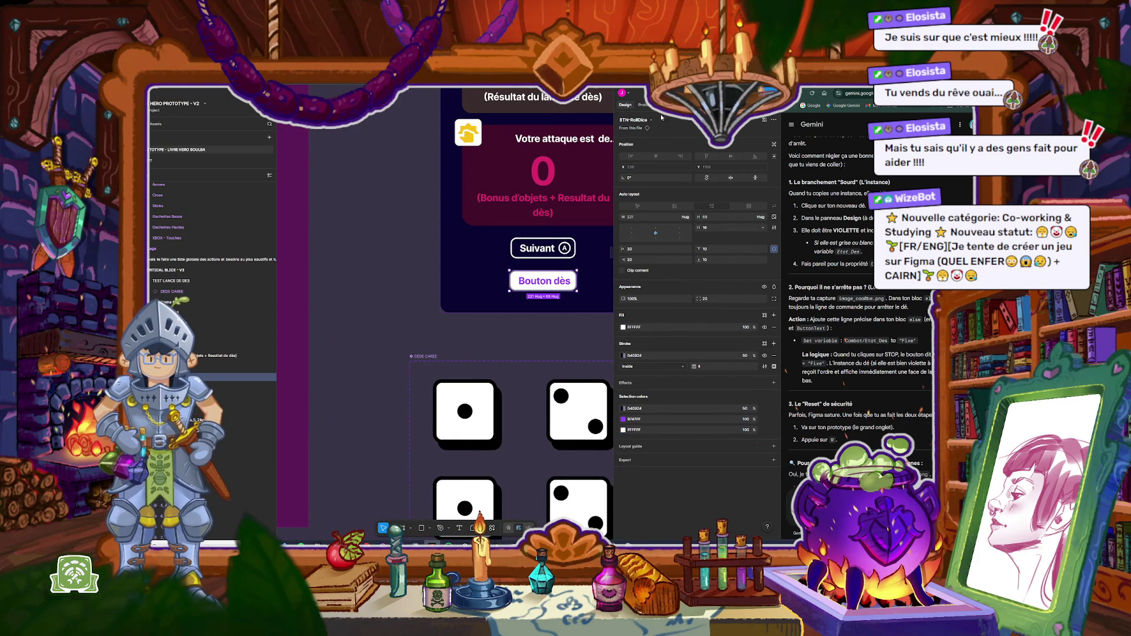
scroll(464, 304, down, 5)
key(Escape)
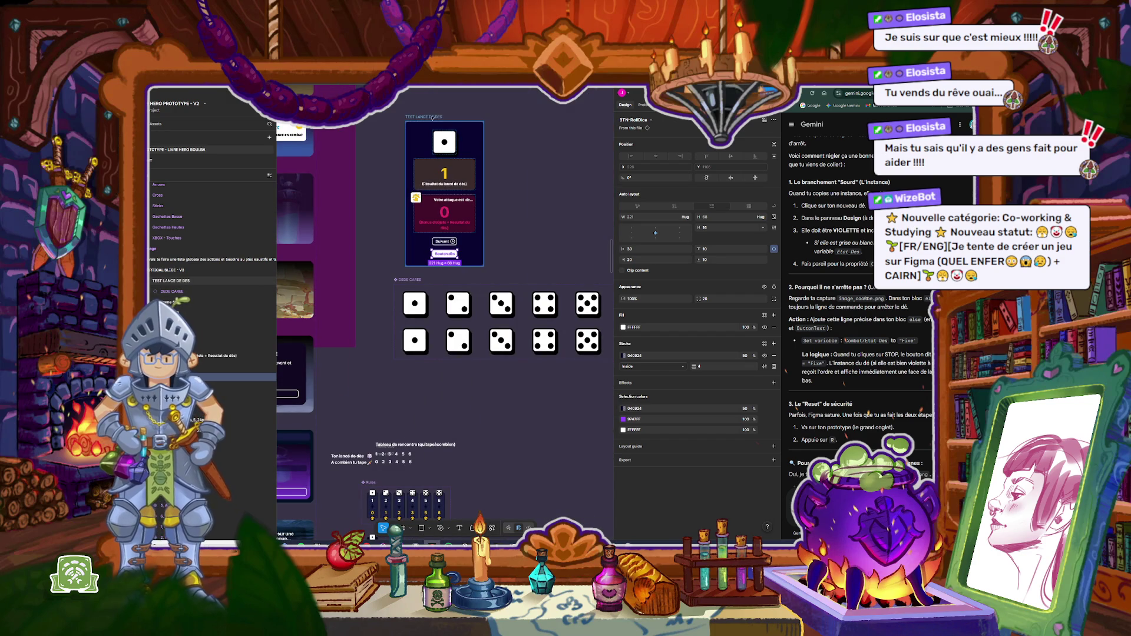
Step: Preview the TEST LANCE DE DES frame and roll the die with Bouton dès
key(shift+space)
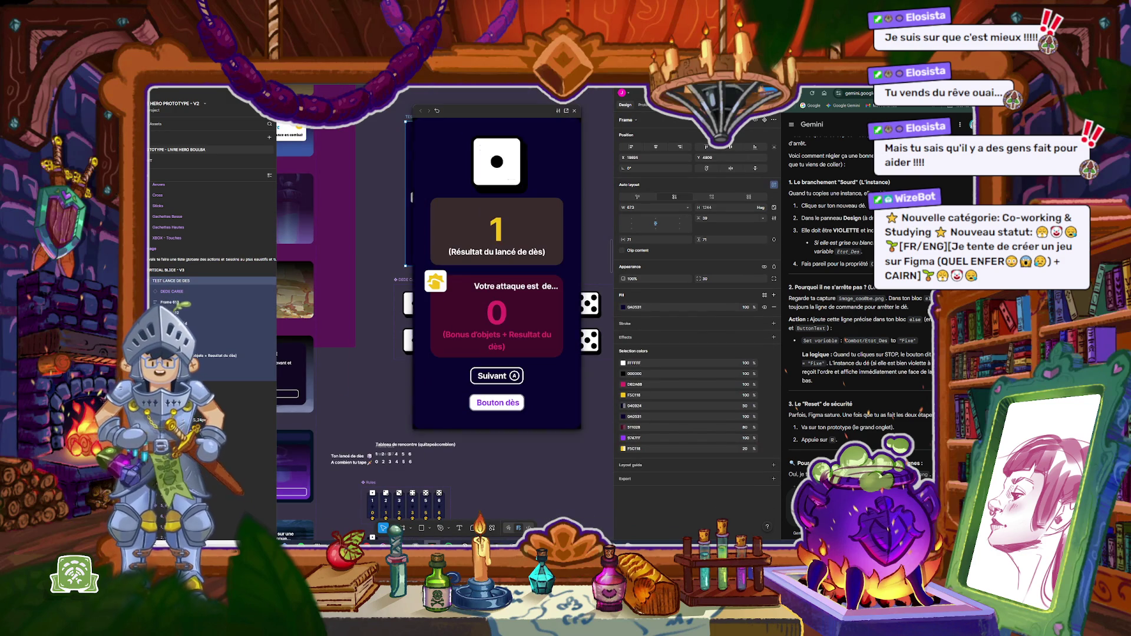
click(497, 403)
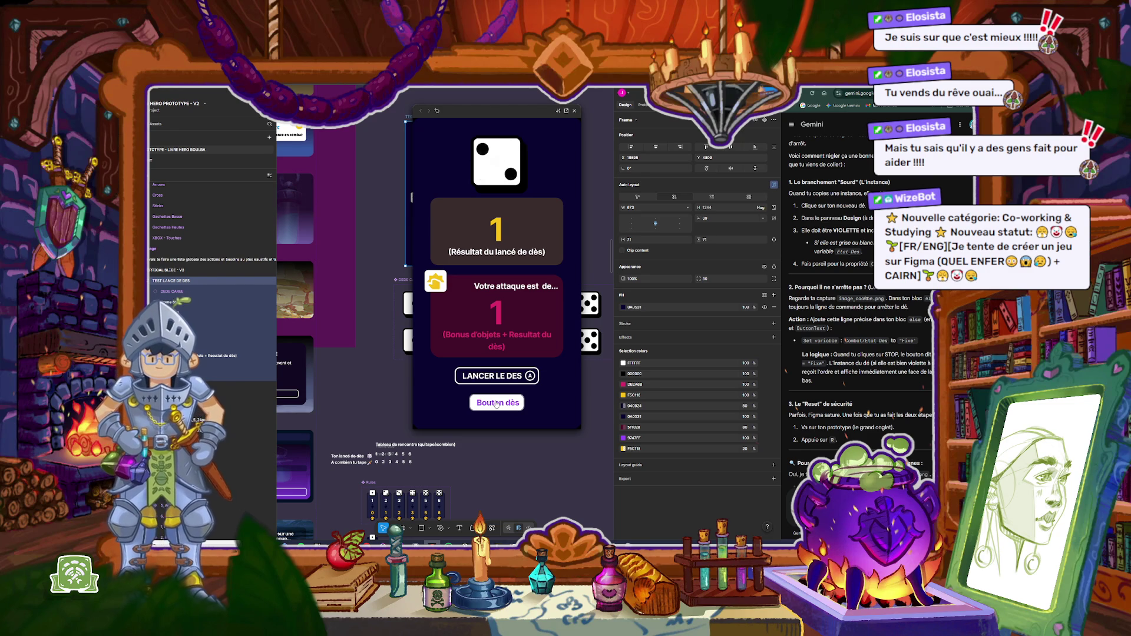
key(Escape)
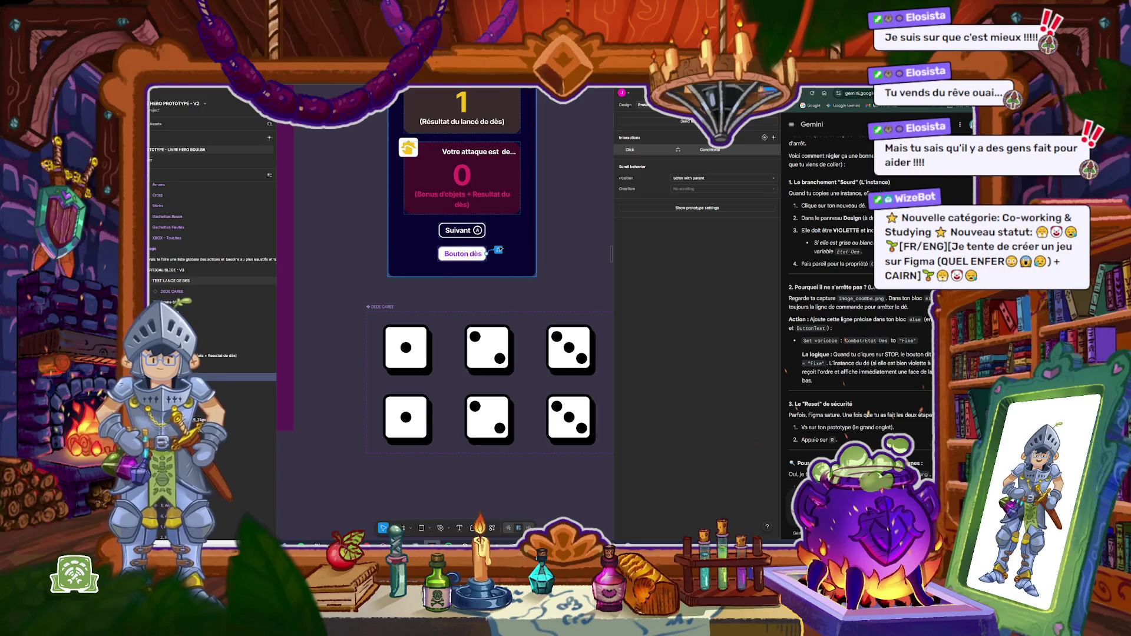
Step: Inspect the button's on-click conditional interaction
click(713, 151)
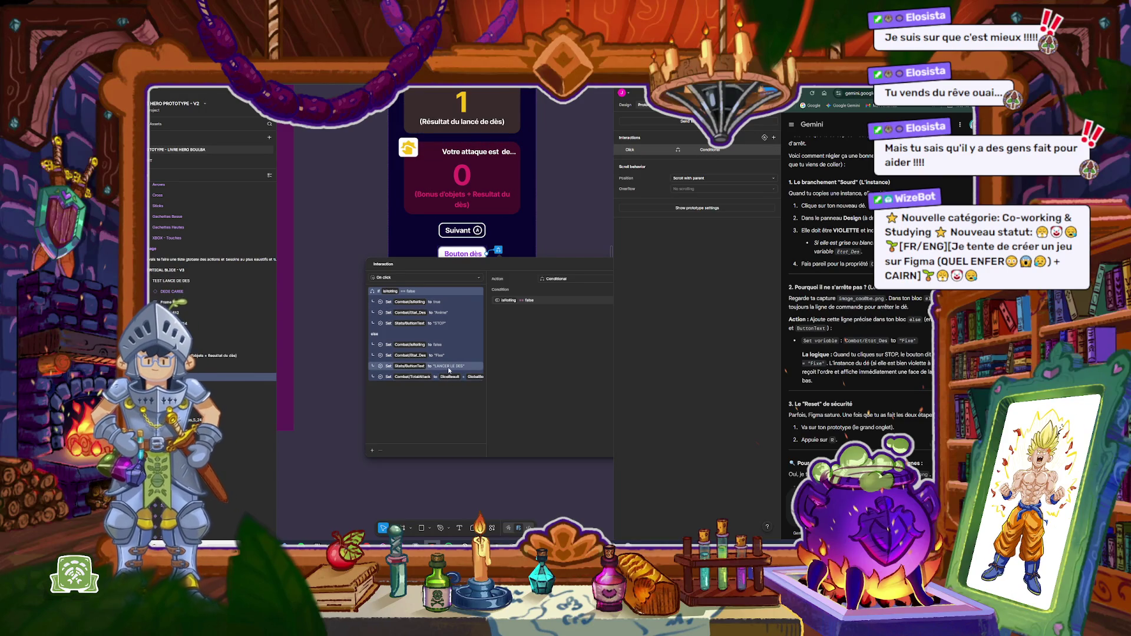
key(Escape)
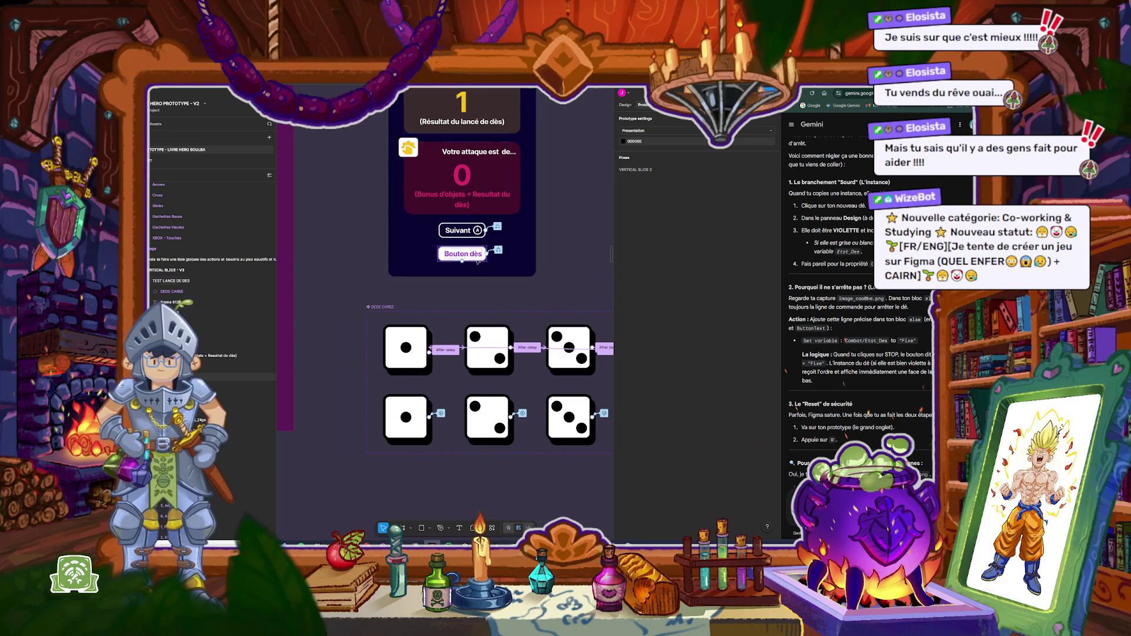
scroll(471, 236, down, 5)
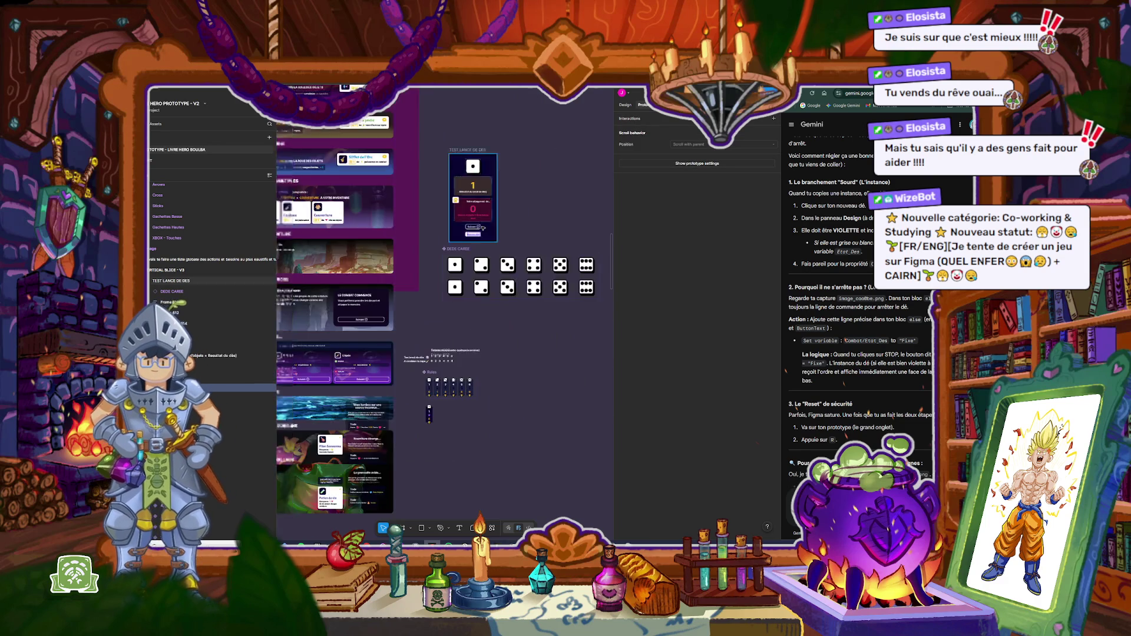
scroll(478, 216, up, 10)
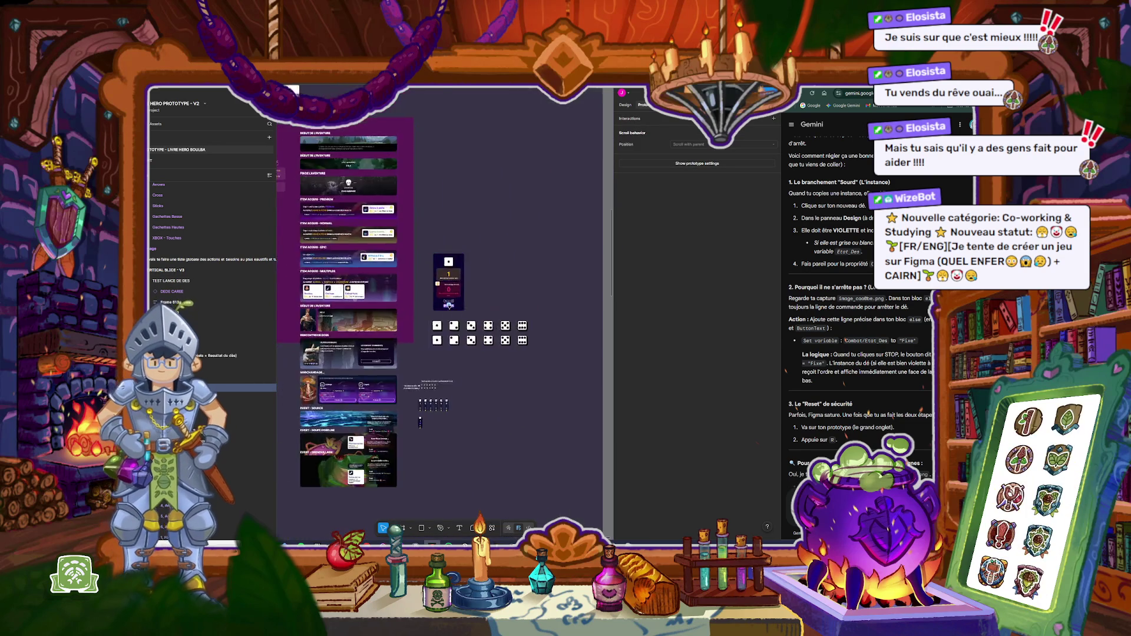
Step: Bind the roll-dice button's text to the ButtonText variable
click(625, 104)
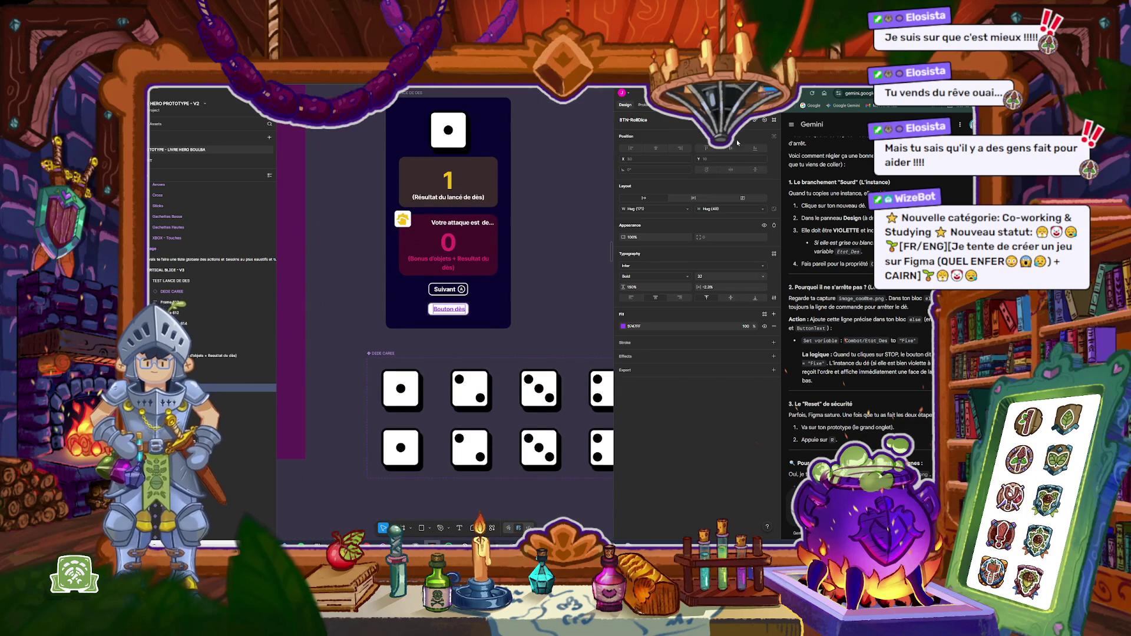
click(765, 121)
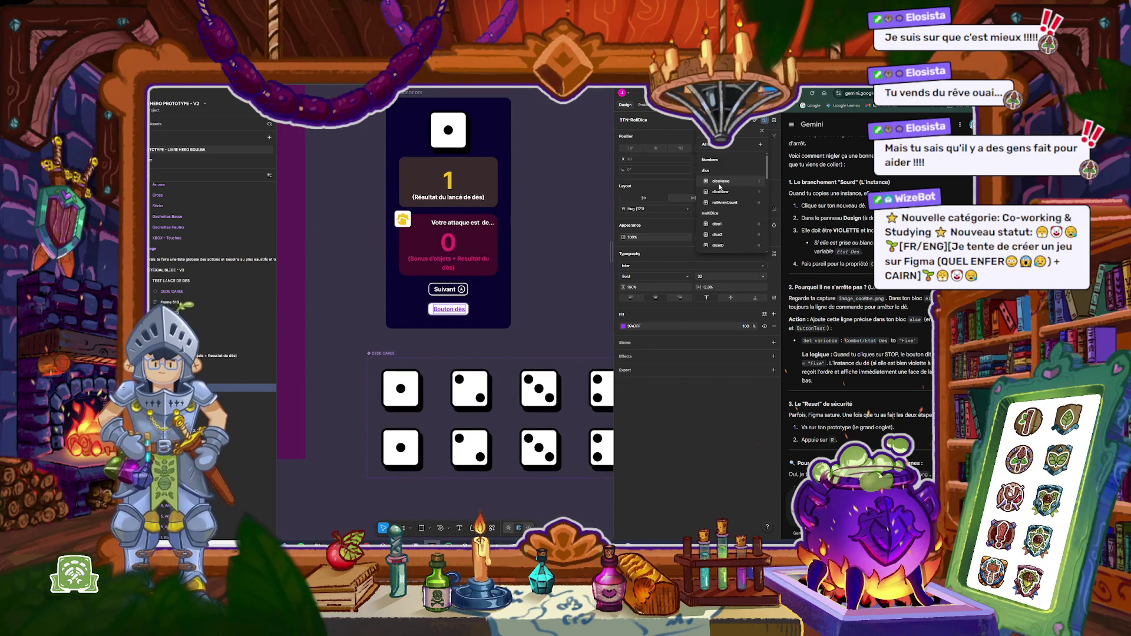
click(459, 309)
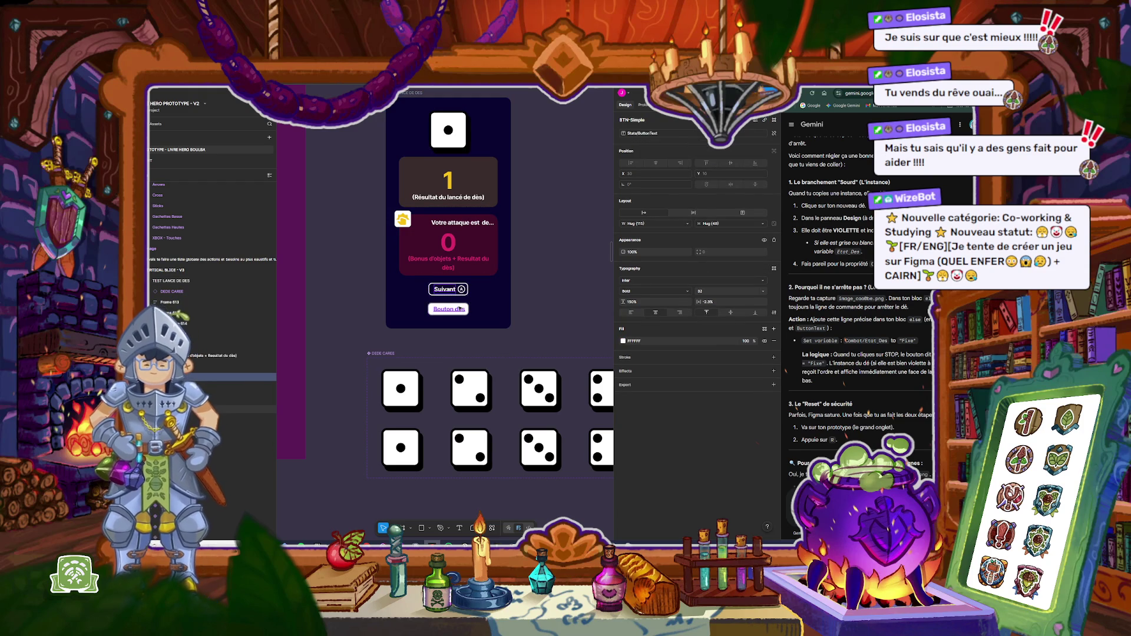
click(459, 309)
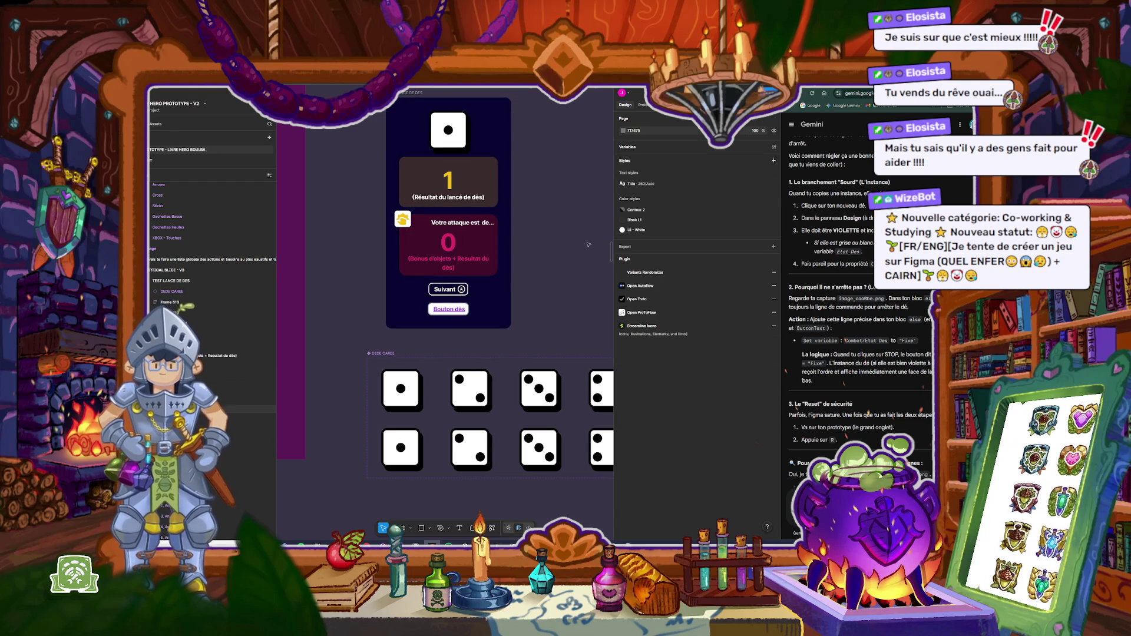
click(764, 121)
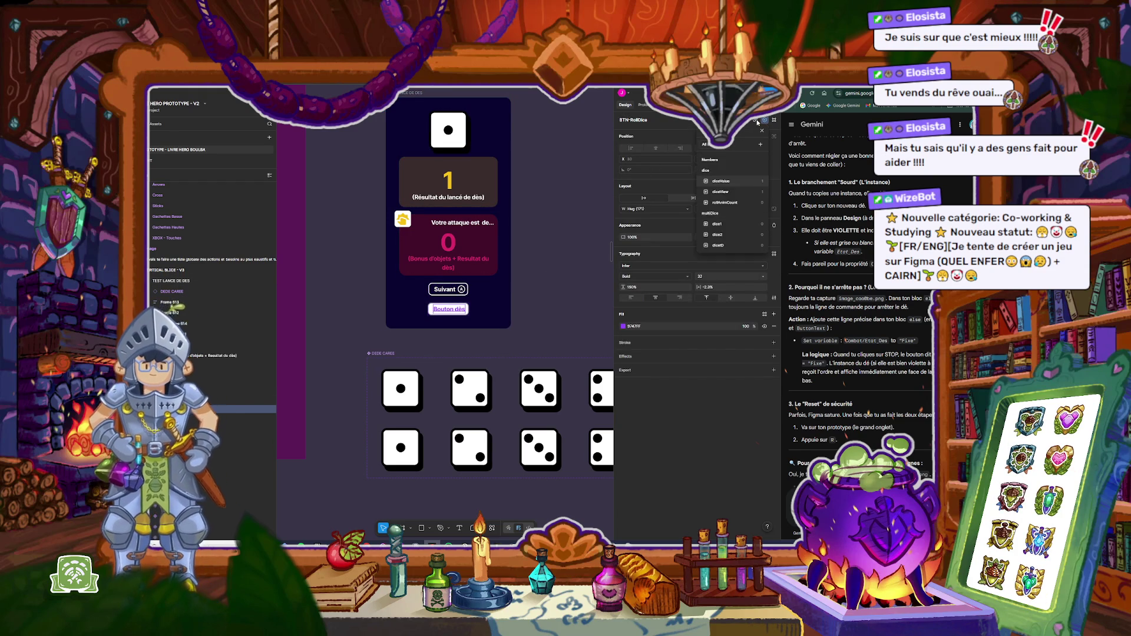
click(722, 170)
click(606, 132)
Step: Preview the frame to test the STOP toggle, then remove the extra roll-dice button
click(410, 93)
key(shift+space)
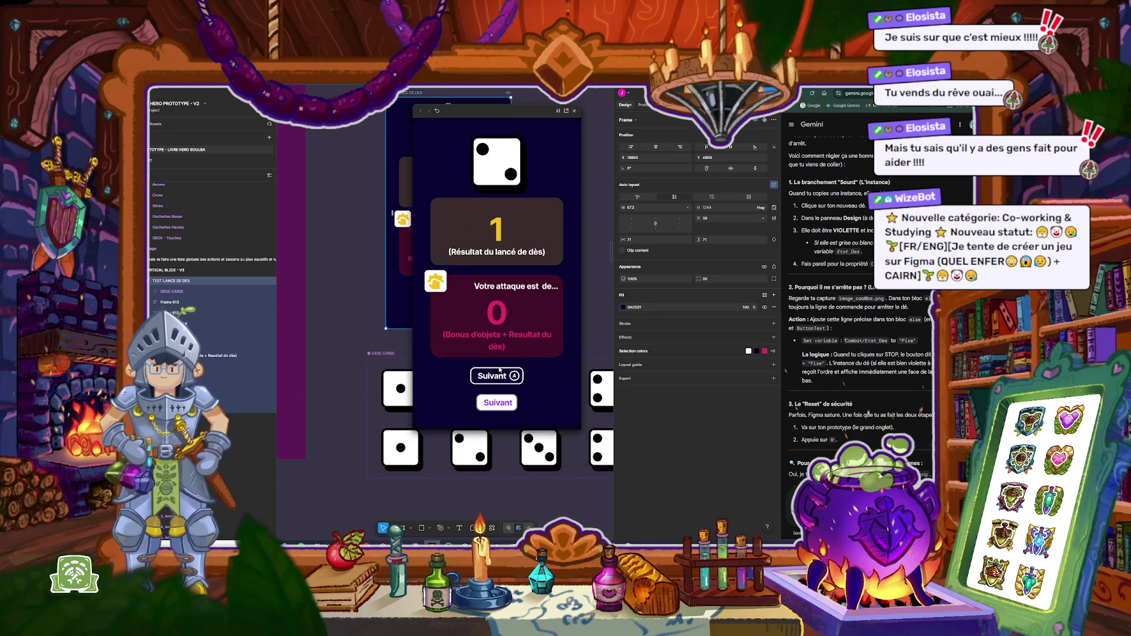
click(498, 403)
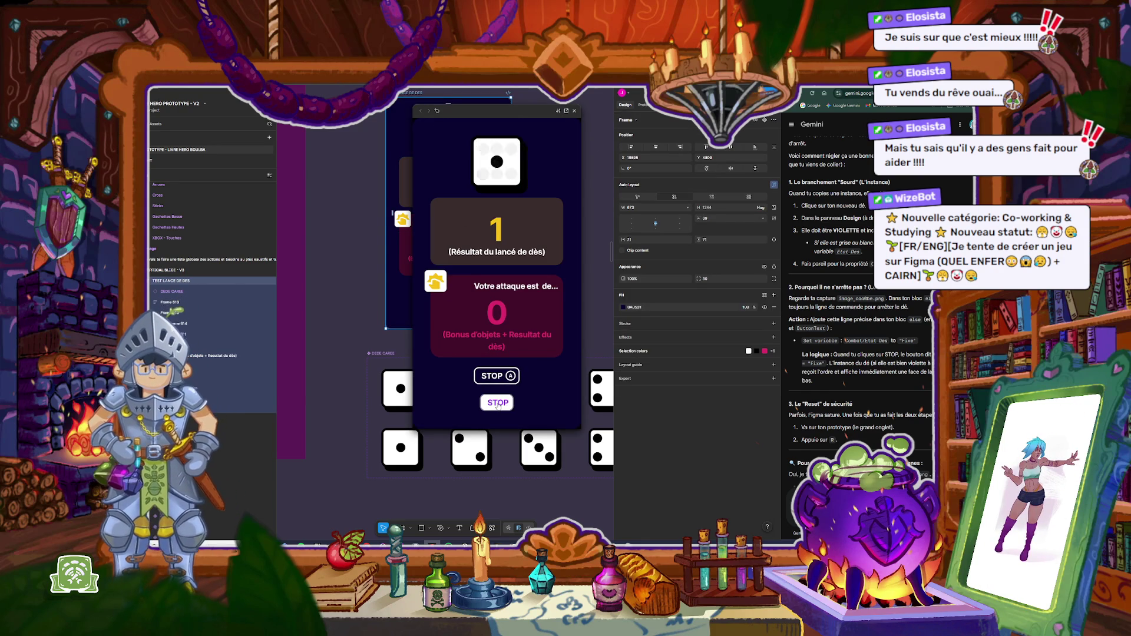
click(498, 403)
click(498, 403)
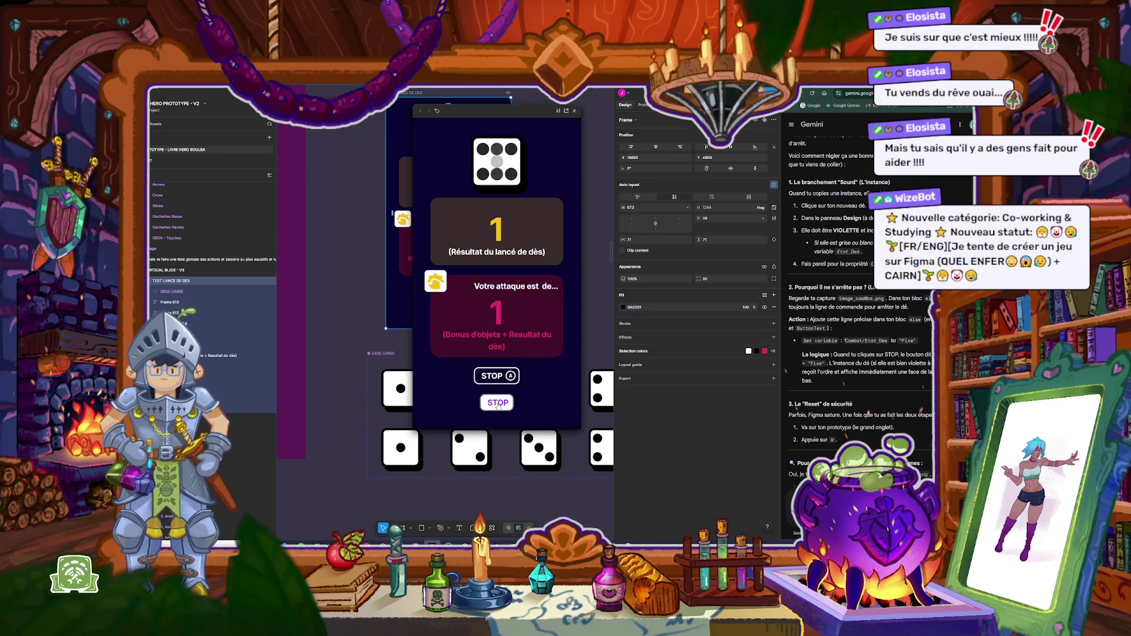
key(Escape)
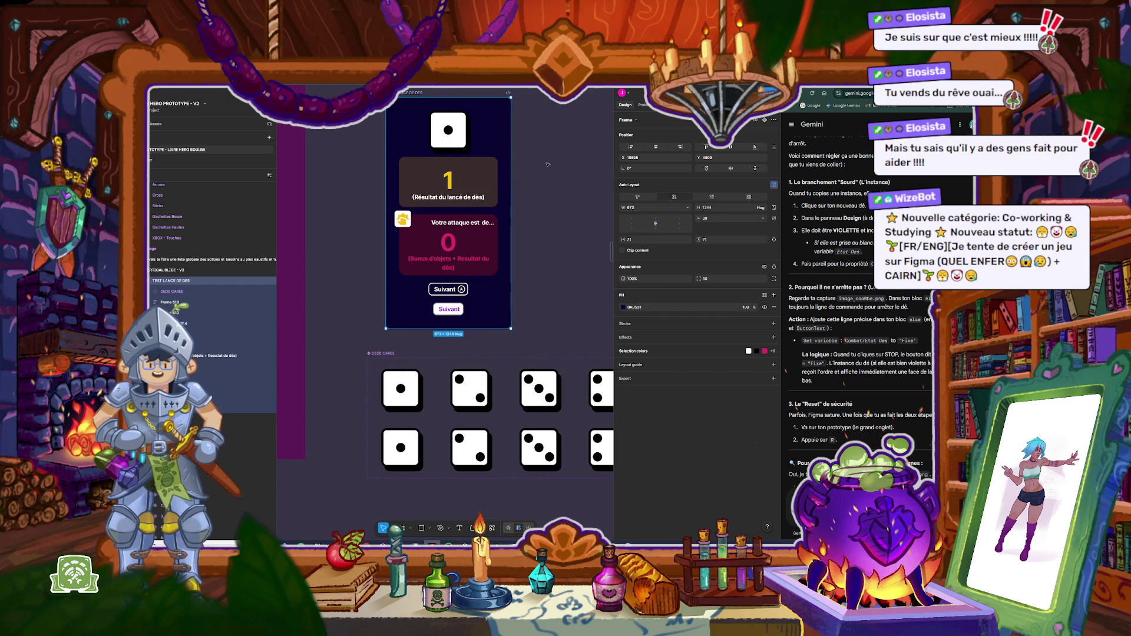
click(452, 311)
key(Escape)
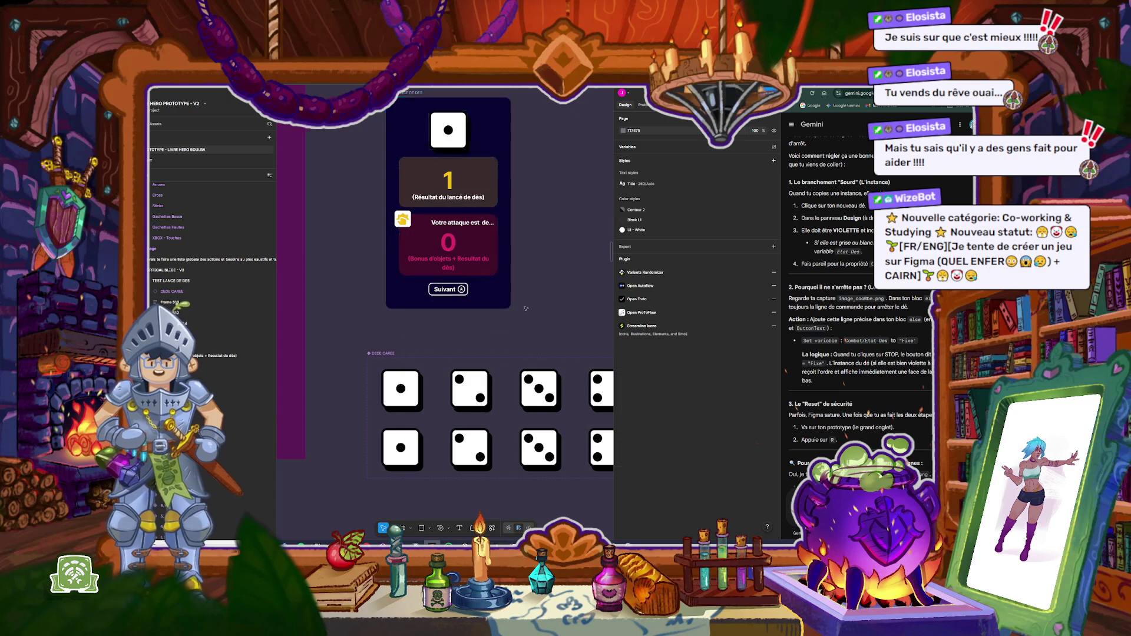
scroll(477, 274, down, 10)
scroll(477, 273, up, 5)
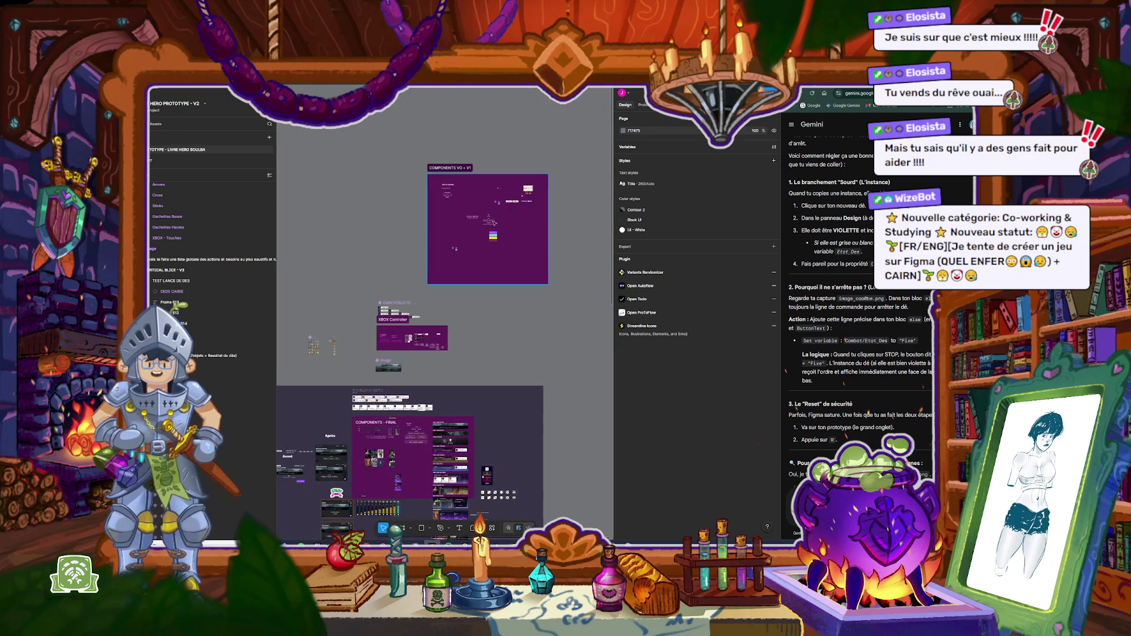
scroll(467, 357, up, 10)
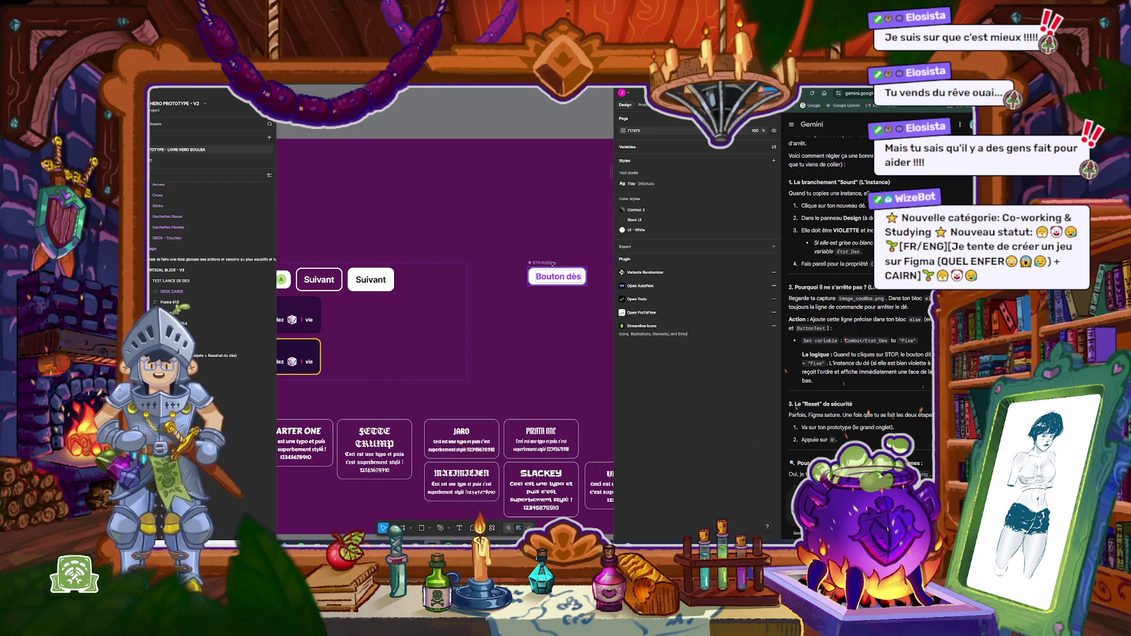
click(552, 264)
click(560, 256)
scroll(518, 172, down, 10)
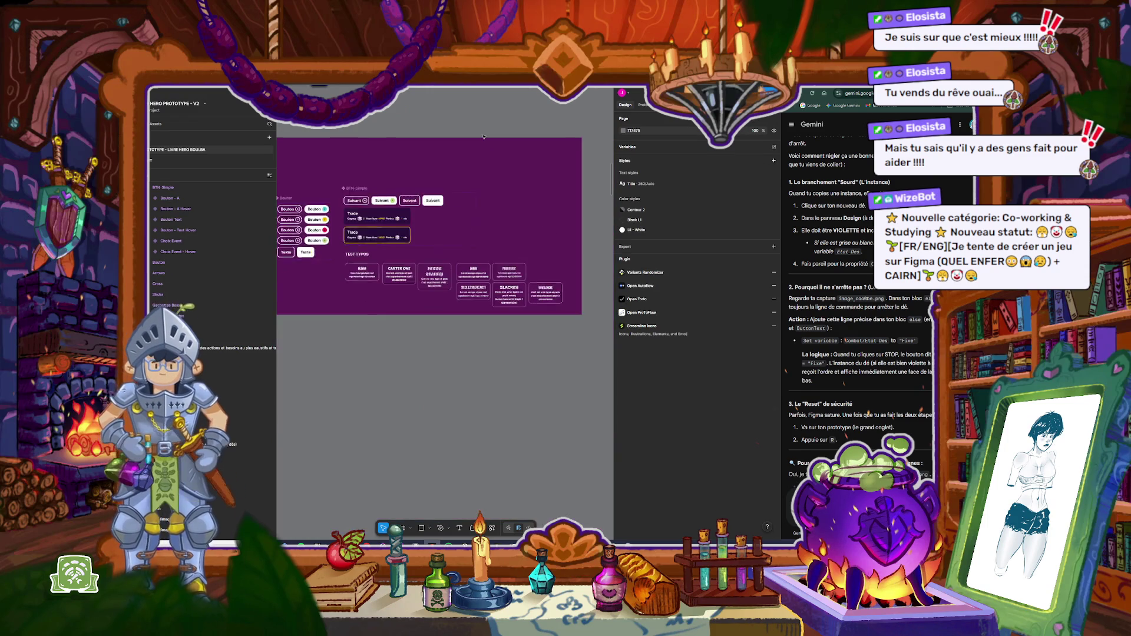
scroll(488, 248, up, 8)
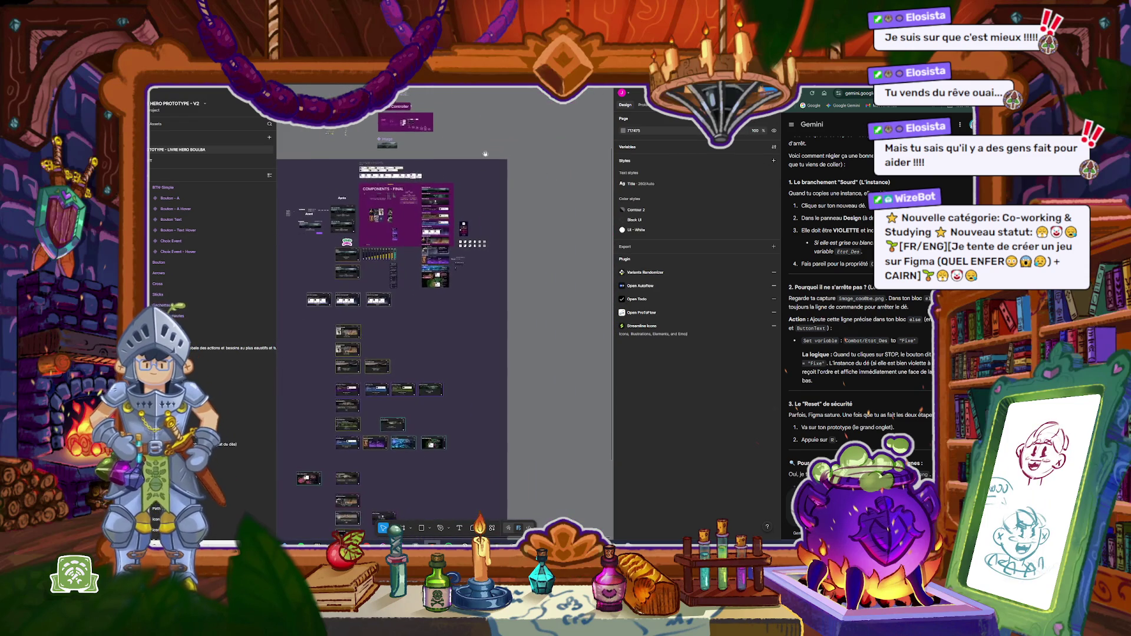
scroll(488, 248, up, 3)
drag(513, 250, 455, 218)
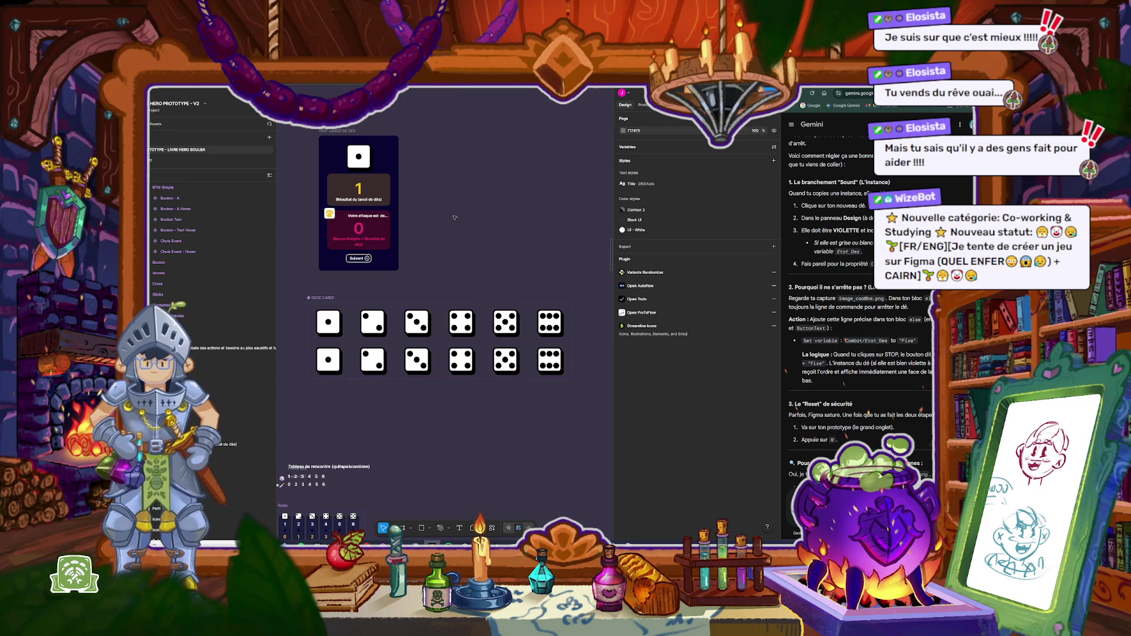